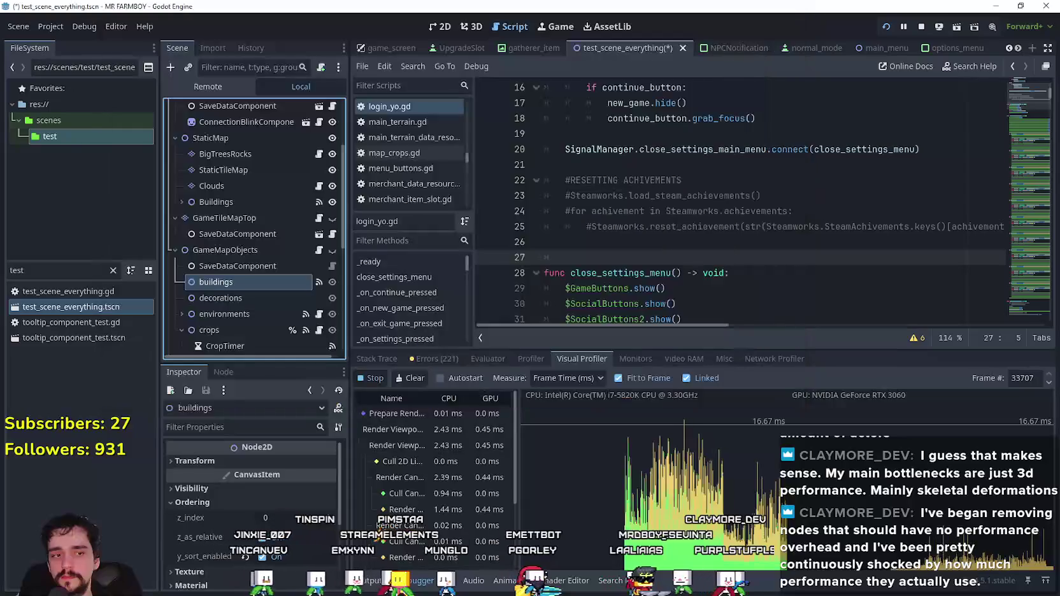
Put the cursor on empty line 21 of the script and run Mr Farmboy in debug mode
scroll(239, 297, down, 2)
scroll(293, 297, down, 1)
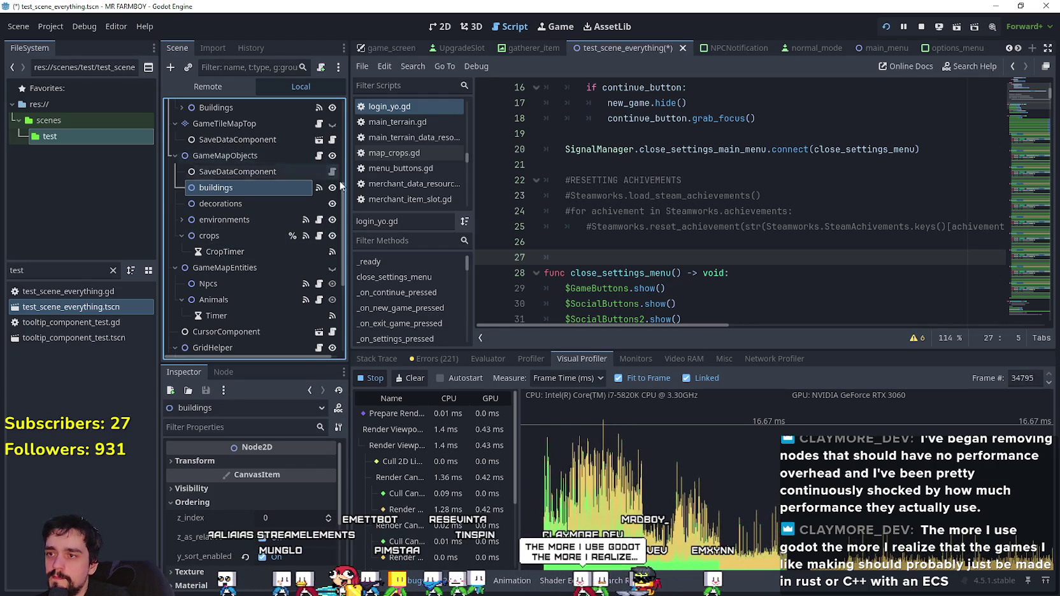
scroll(331, 218, up, 3)
scroll(329, 310, up, 4)
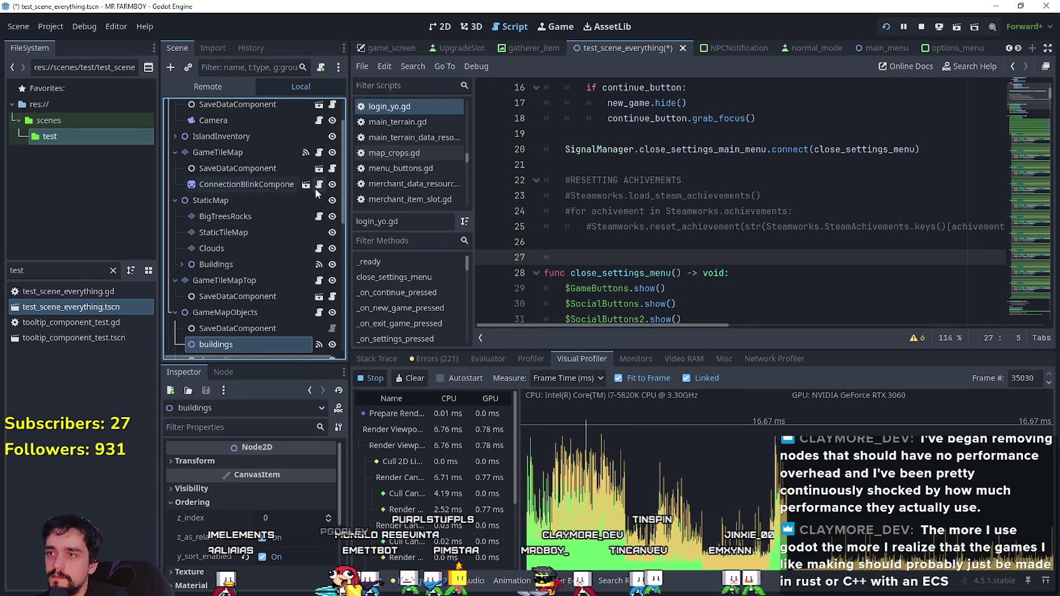
click(701, 163)
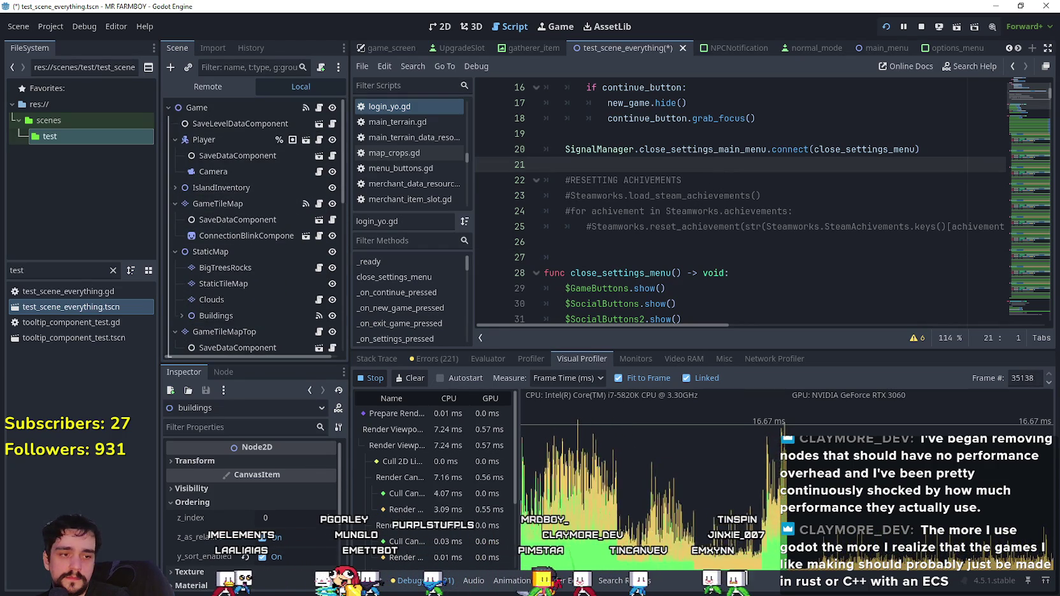
key(F5)
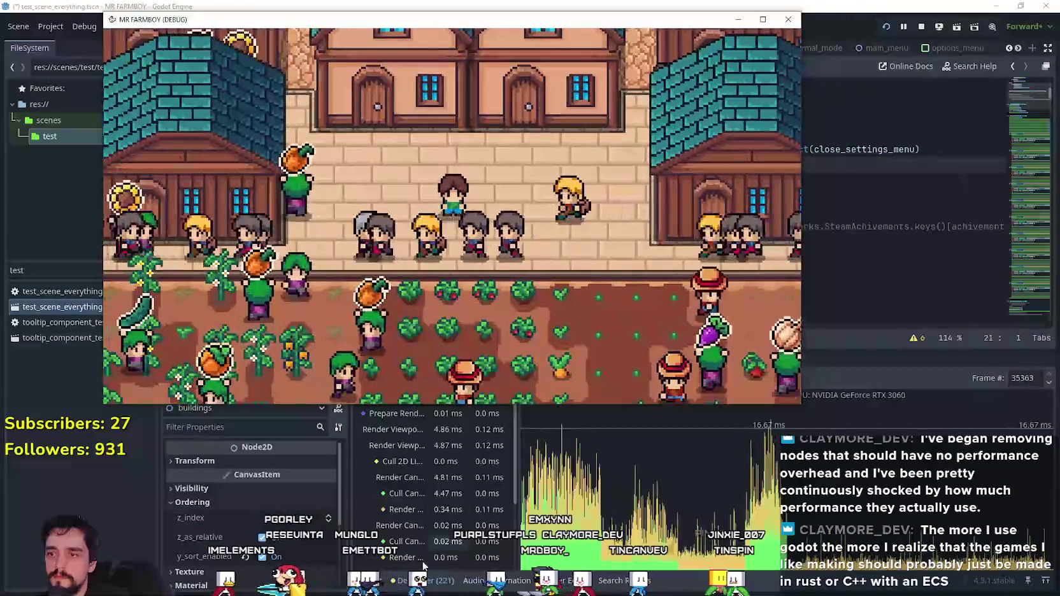
Show the debugger's Profiler and FPS Monitors, enlarge the script view, and switch back to the game
click(657, 413)
click(527, 359)
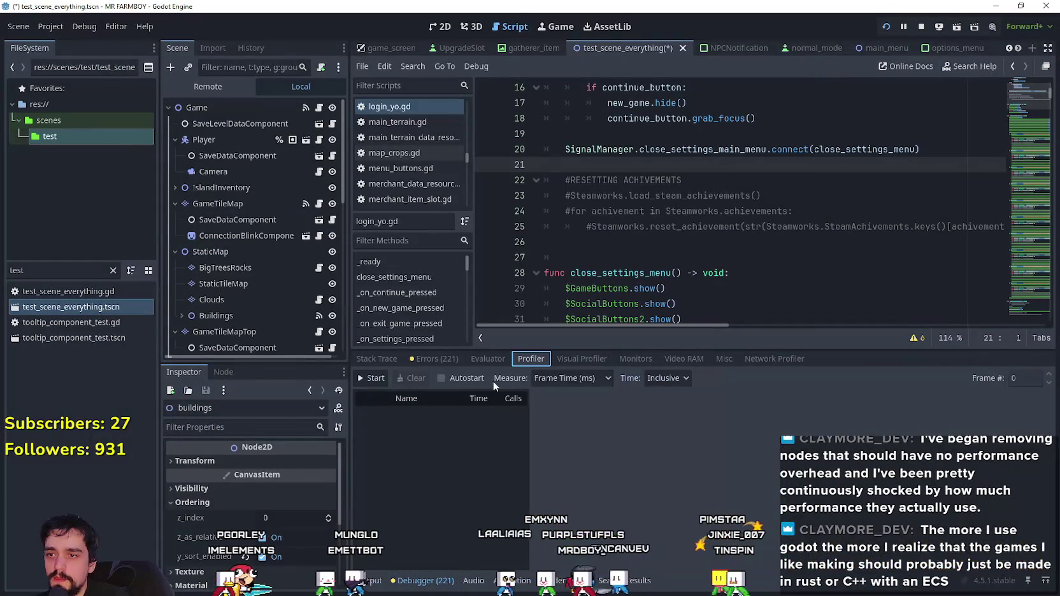
click(643, 360)
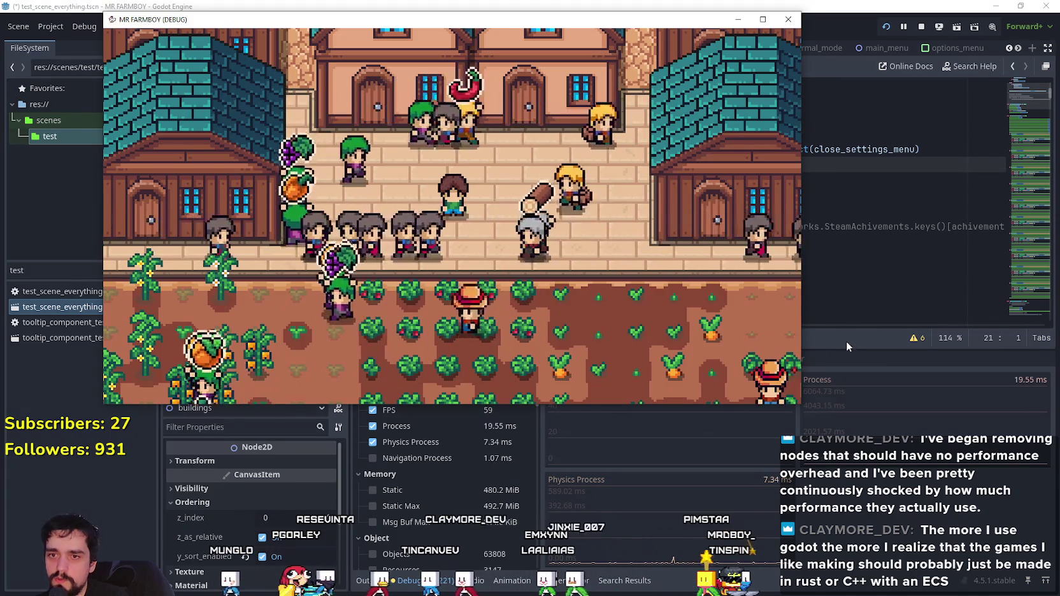
click(846, 341)
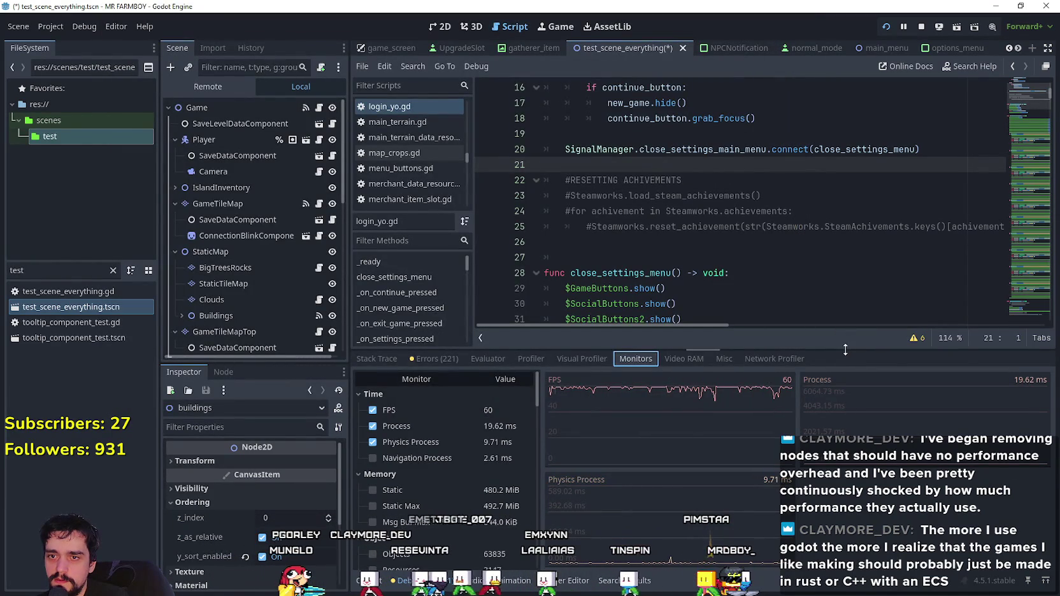
drag(845, 349, 852, 475)
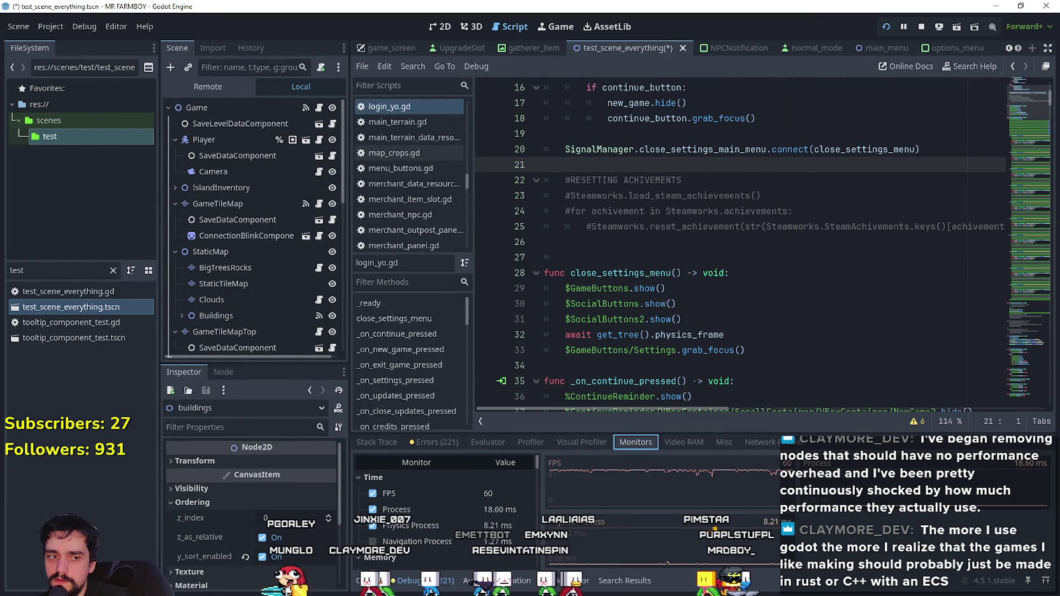
key(alt+Tab)
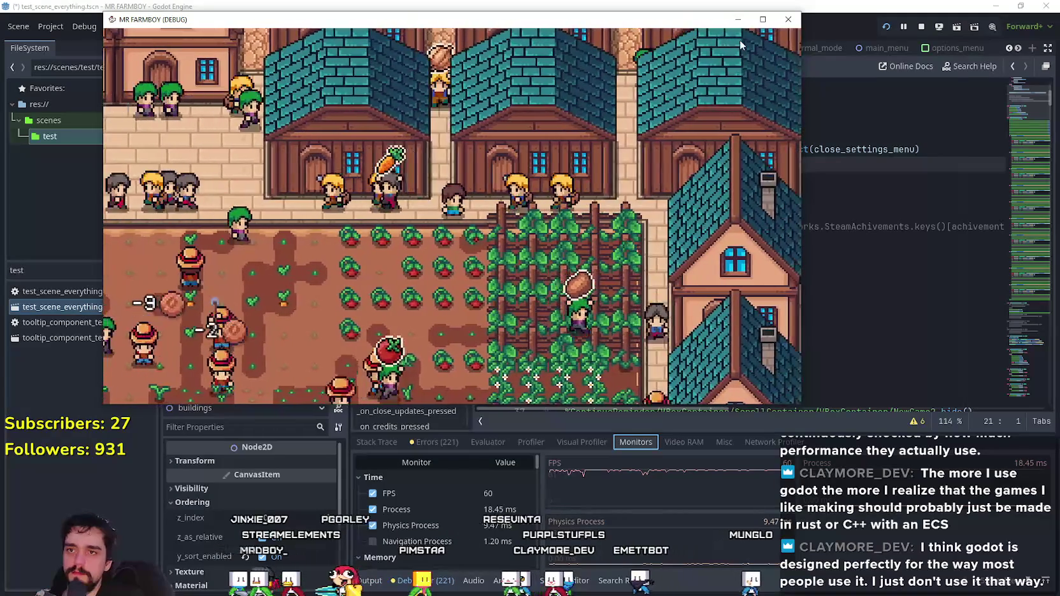
Maximize the MR FARMBOY (DEBUG) window so the farm fills the screen
click(762, 20)
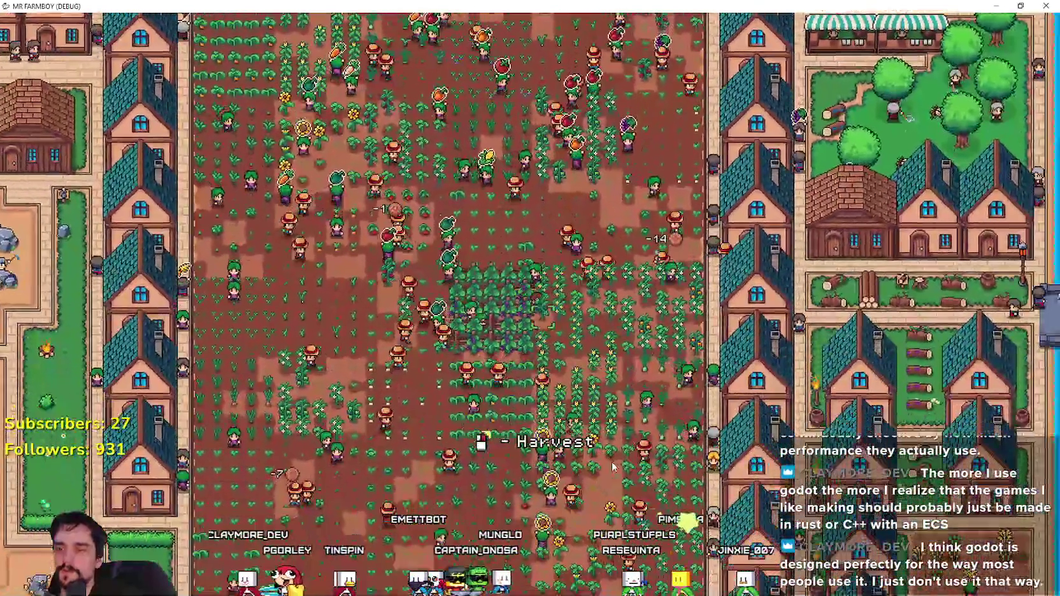
key(s)
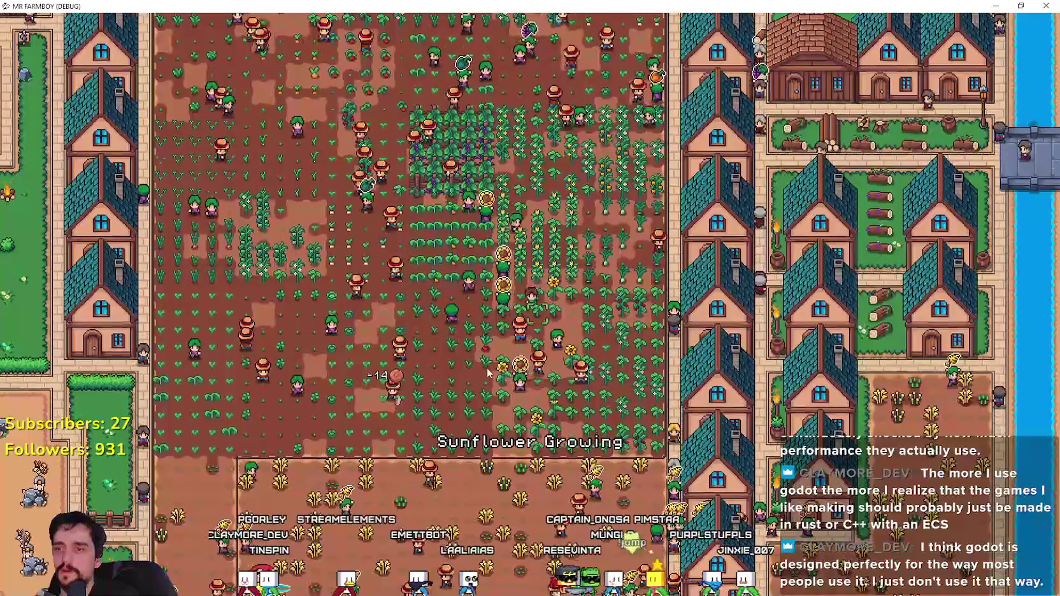
Zoom in and walk the farmer past the sunflower plots to the green pepper plots
scroll(459, 382, up, 3)
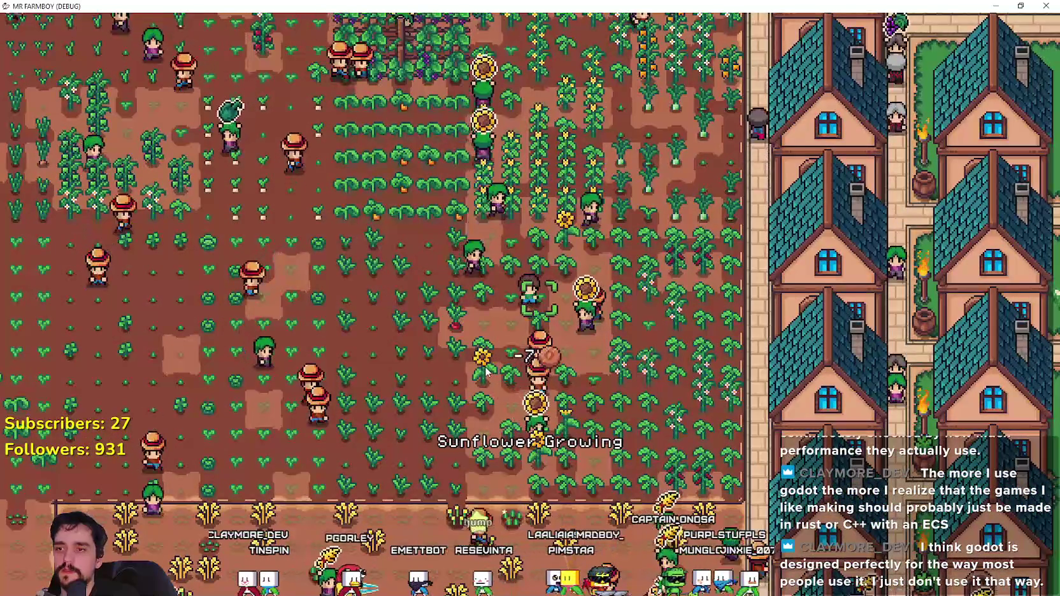
key(s)
key(a)
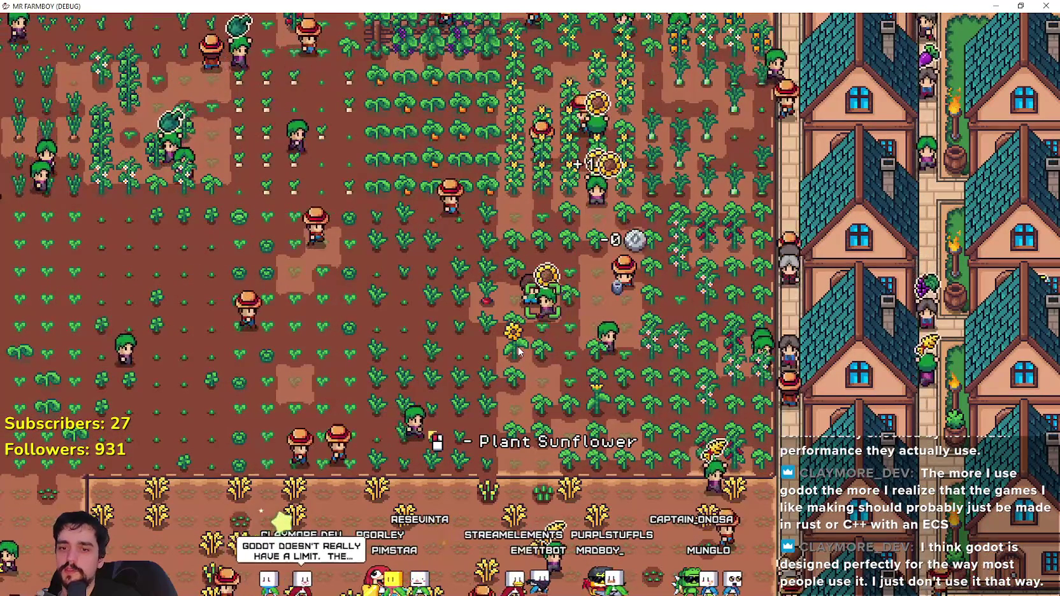
key(a)
key(w)
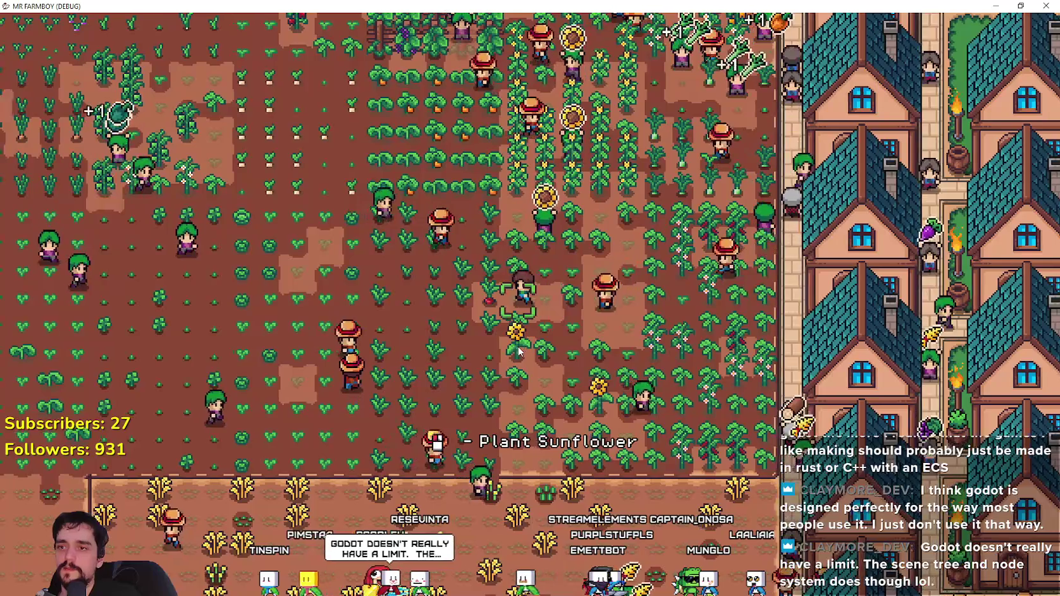
key(a)
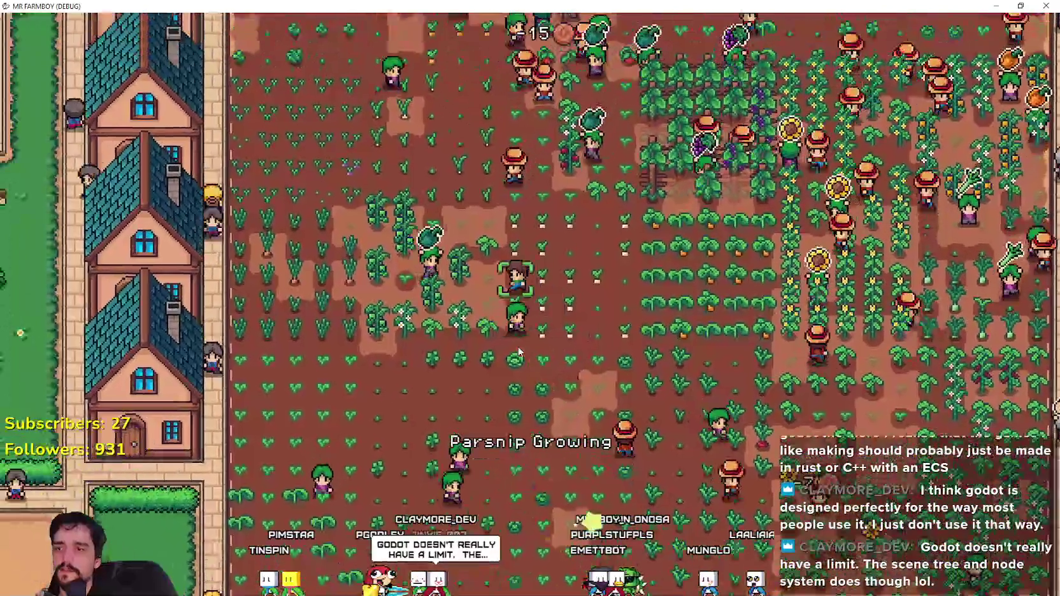
Walk past the parsnips to an empty carrot plot, then plant and water a carrot
key(s)
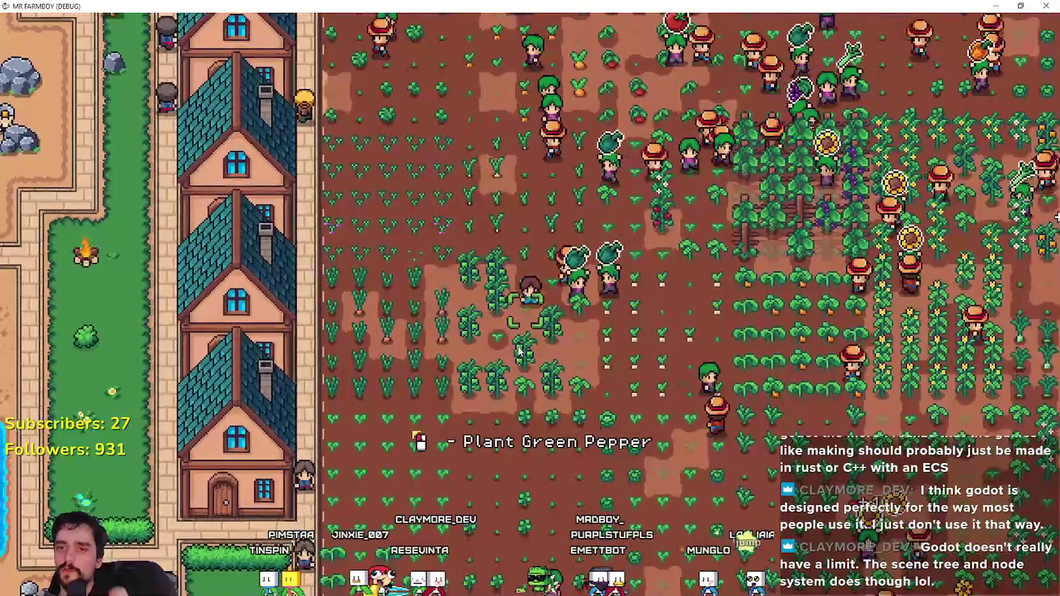
key(d)
key(d)
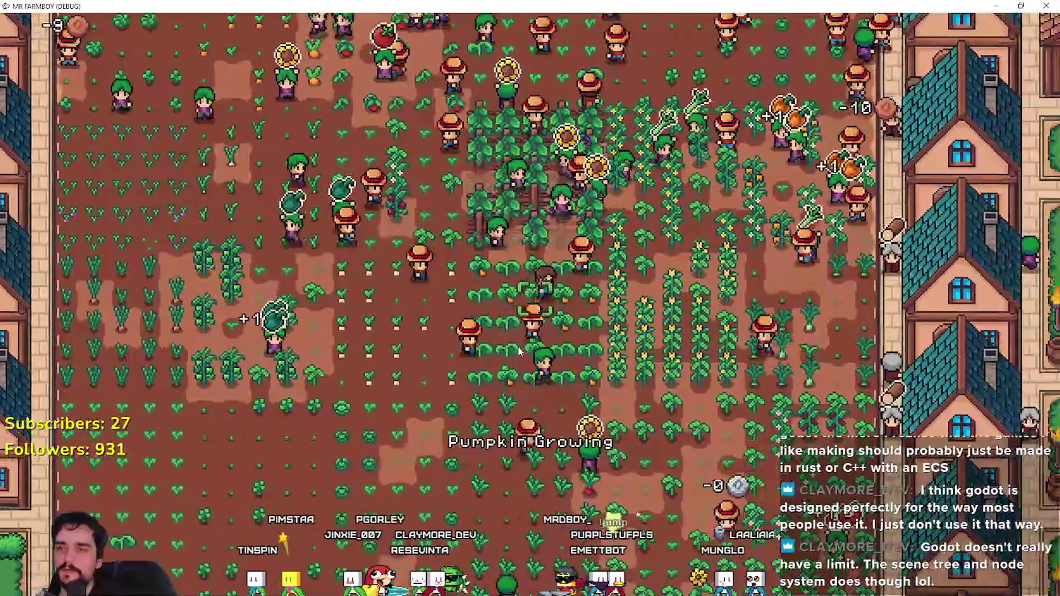
key(w)
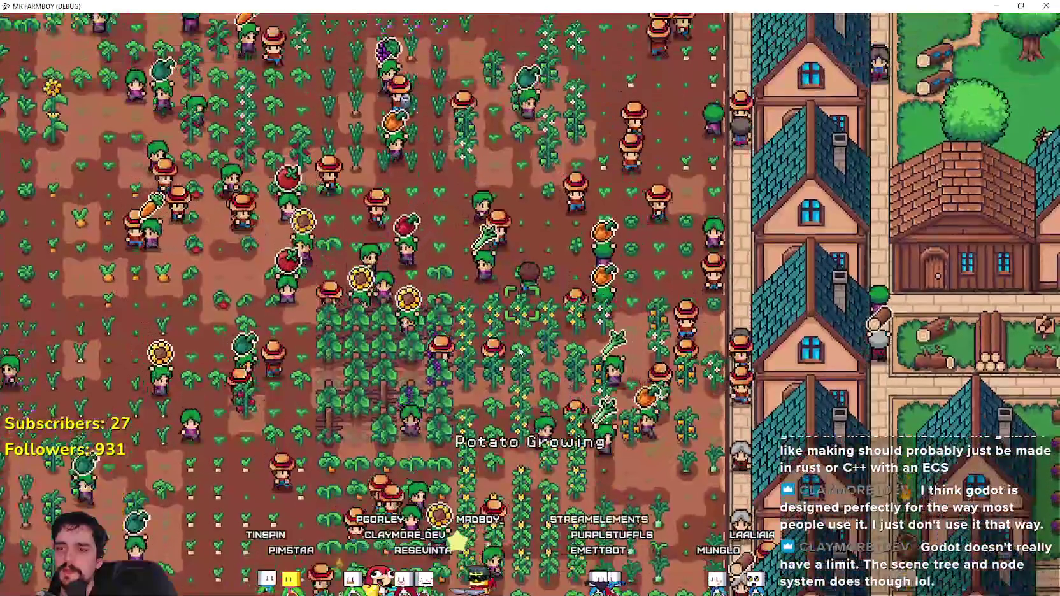
key(a)
key(d)
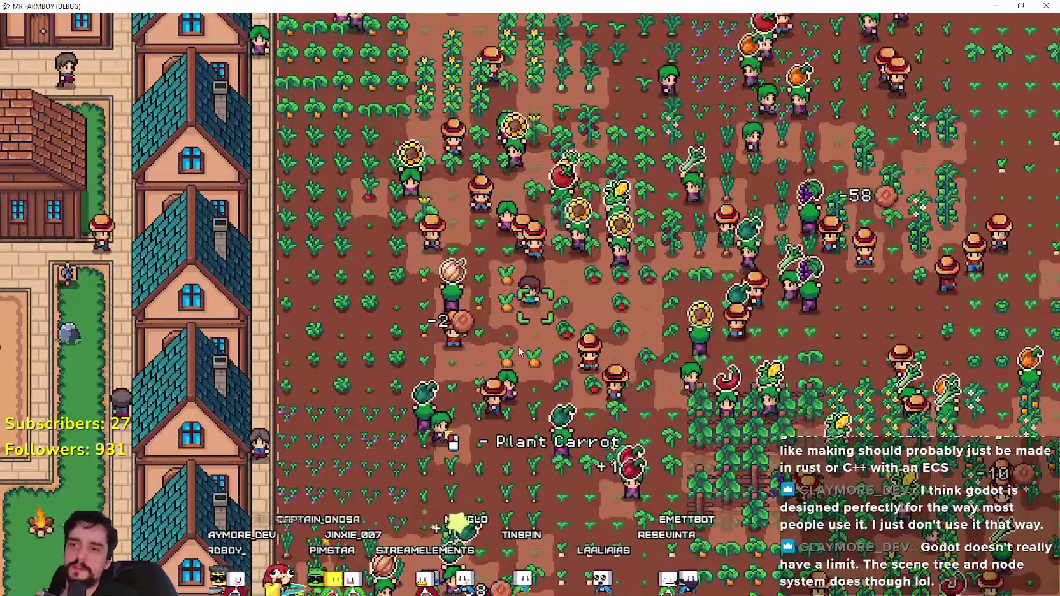
click(518, 345)
click(517, 346)
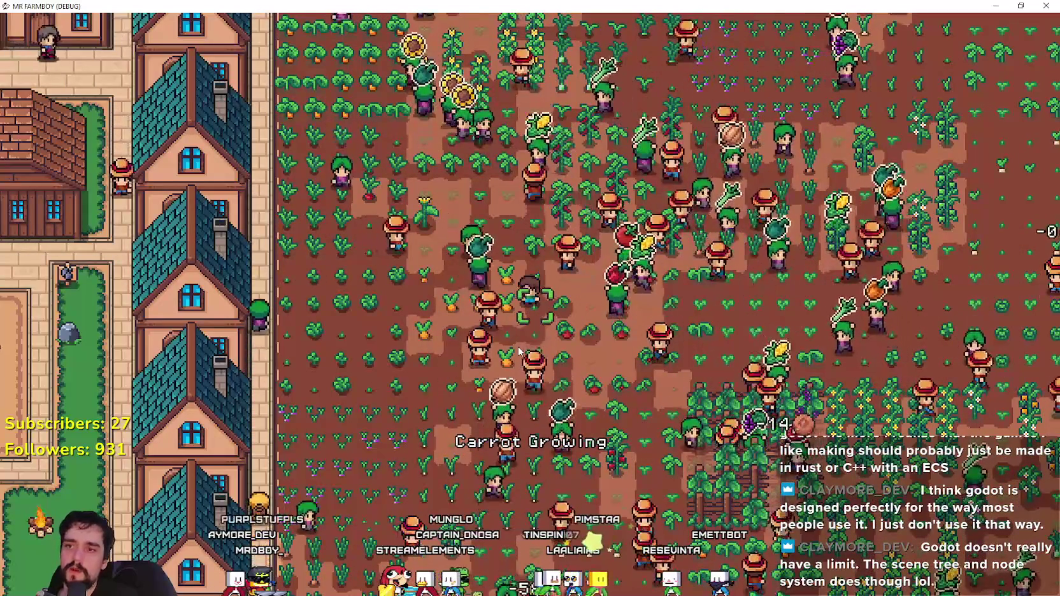
Walk the farmer up toward the town, then left and down toward the market
key(d)
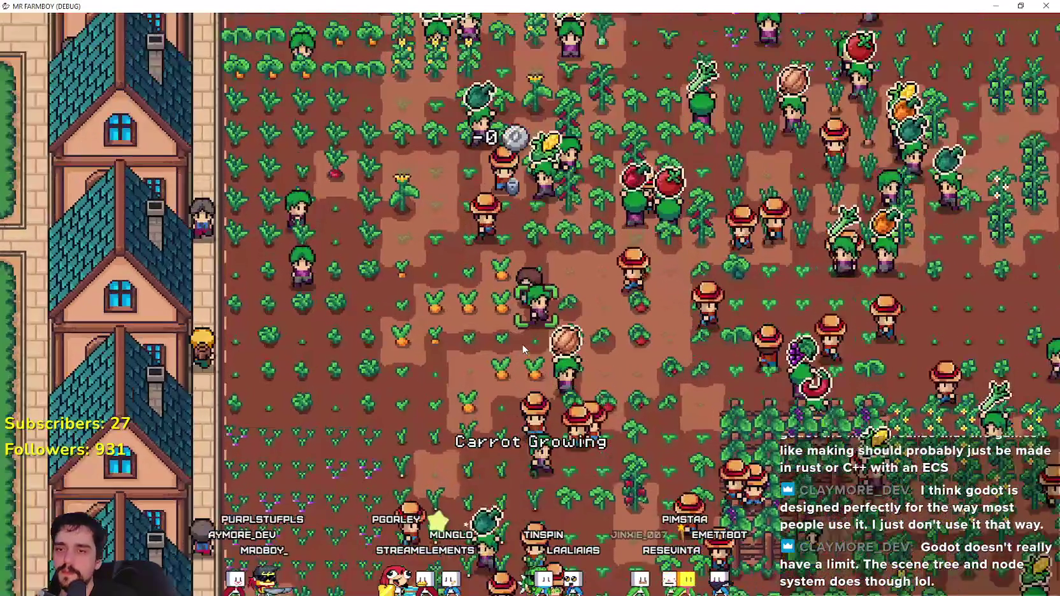
key(w)
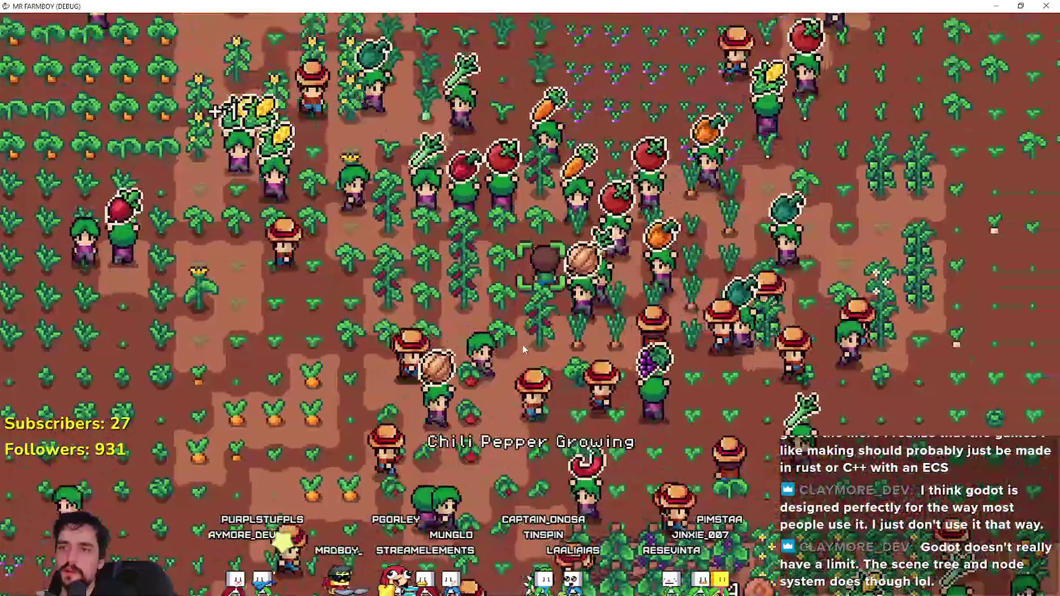
key(w)
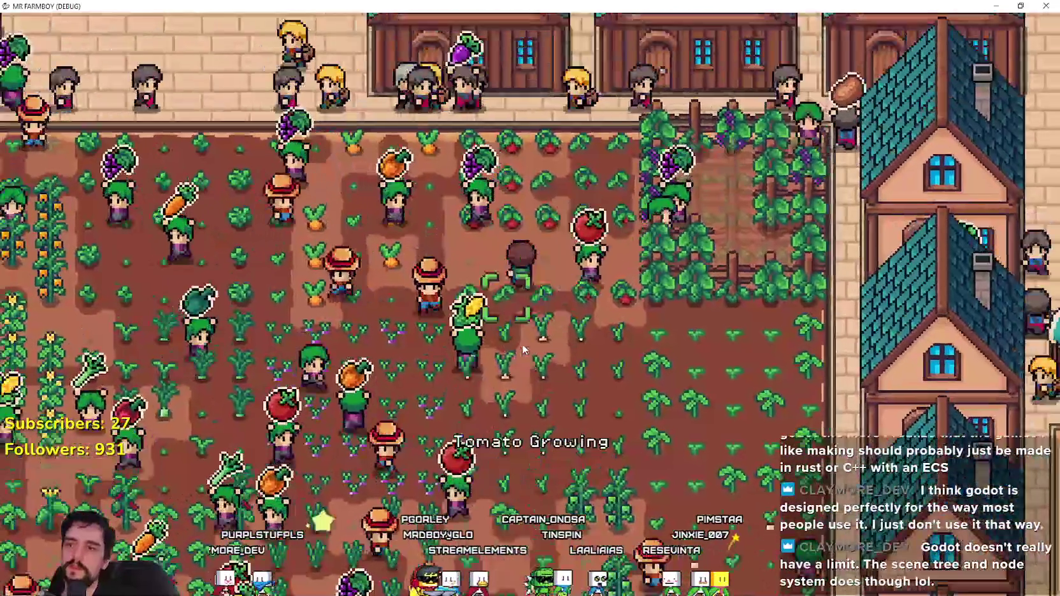
key(w)
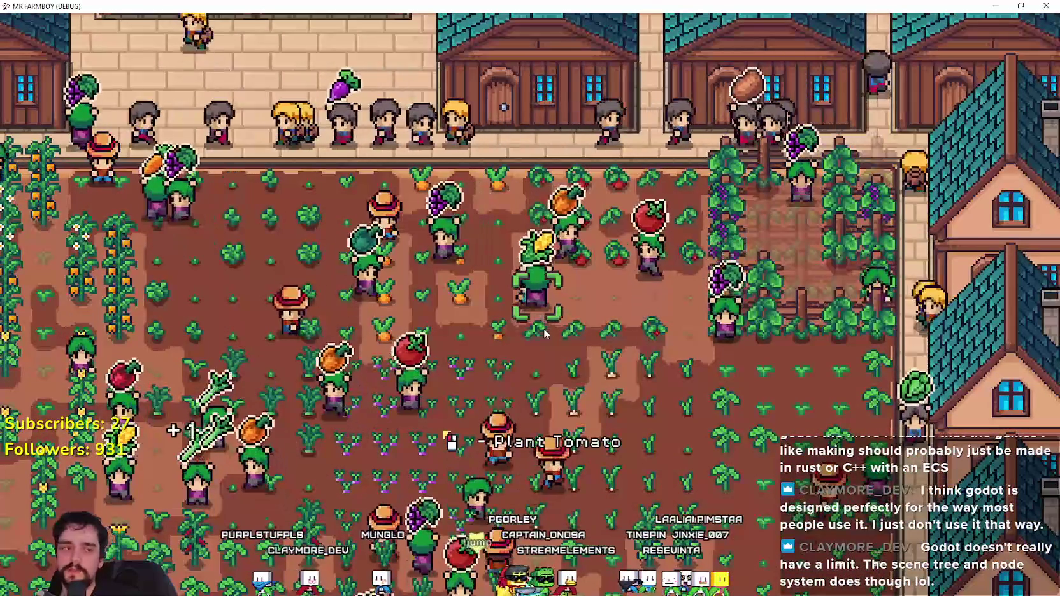
key(a)
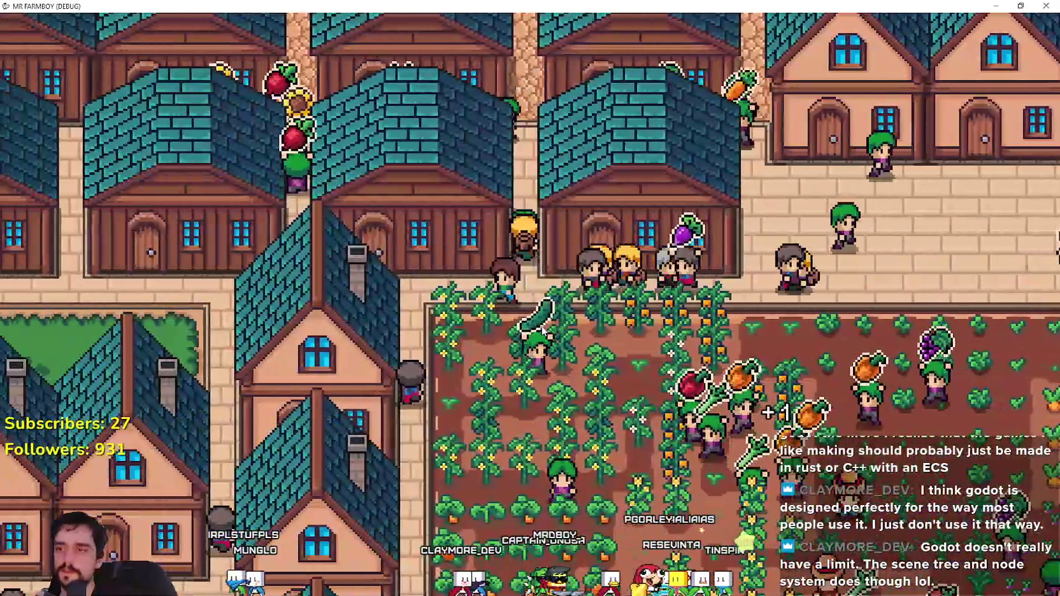
key(a)
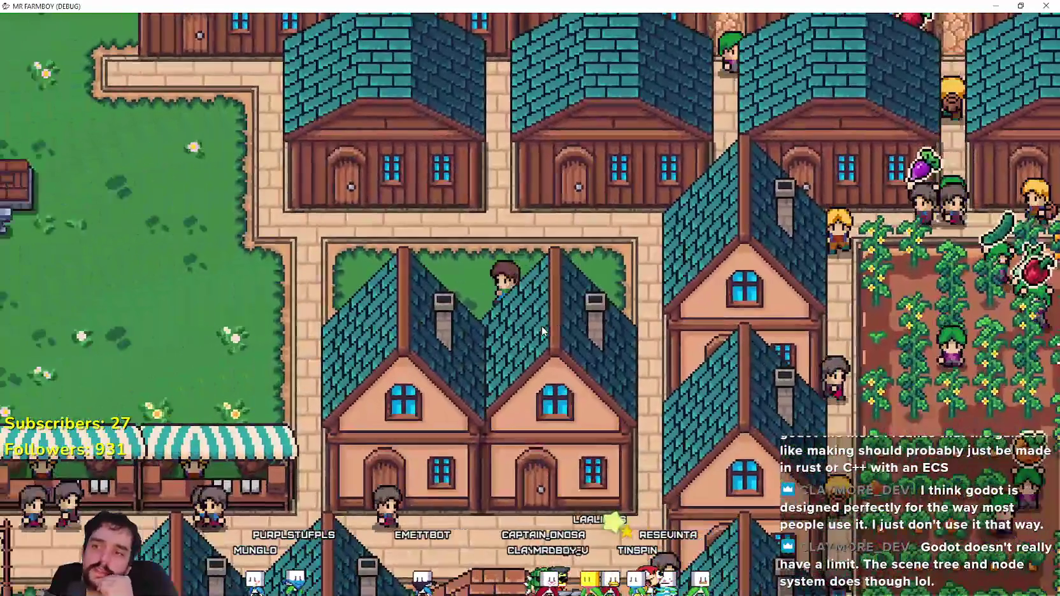
key(a)
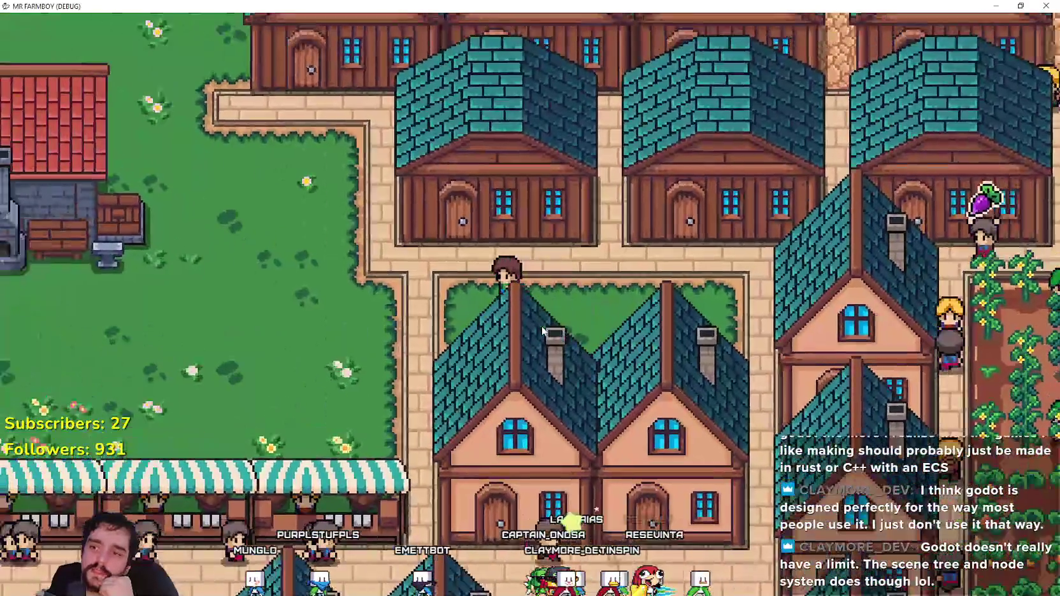
key(s)
Walk back through the crop field past the vineyard to the town plaza and market stalls
key(d)
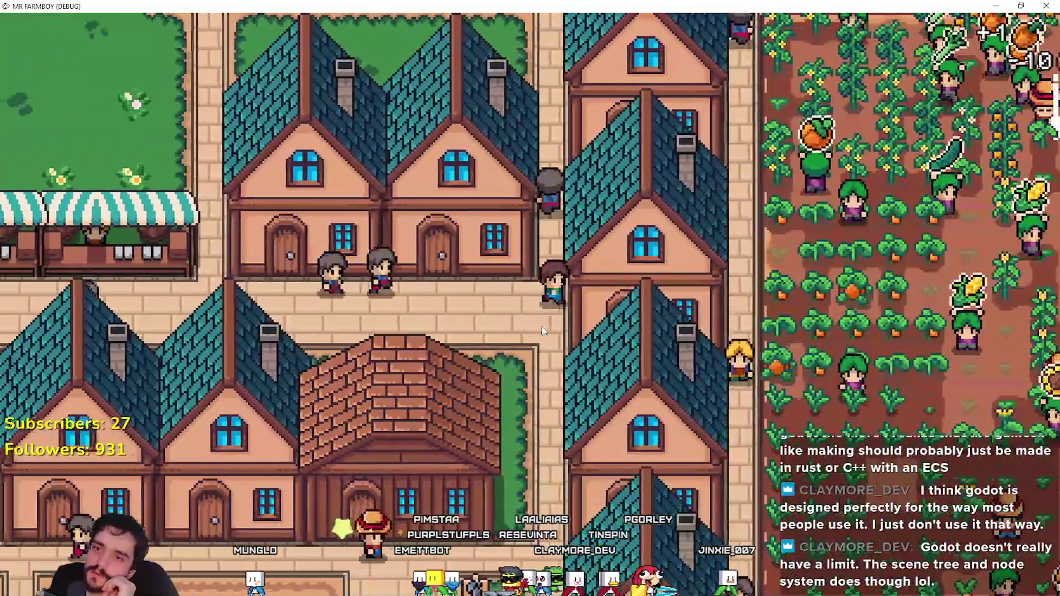
key(w)
key(d)
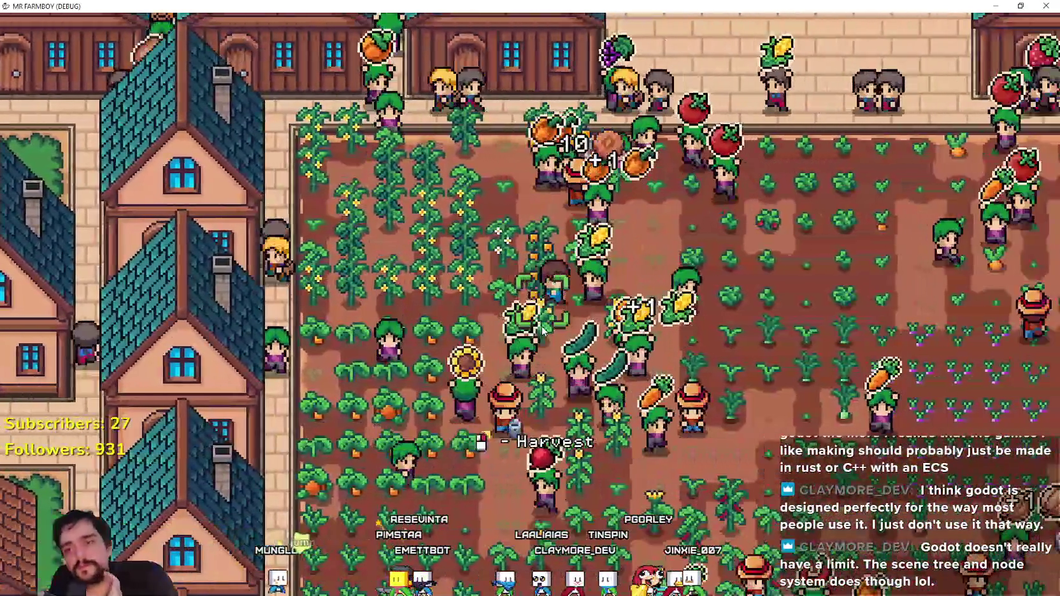
key(d)
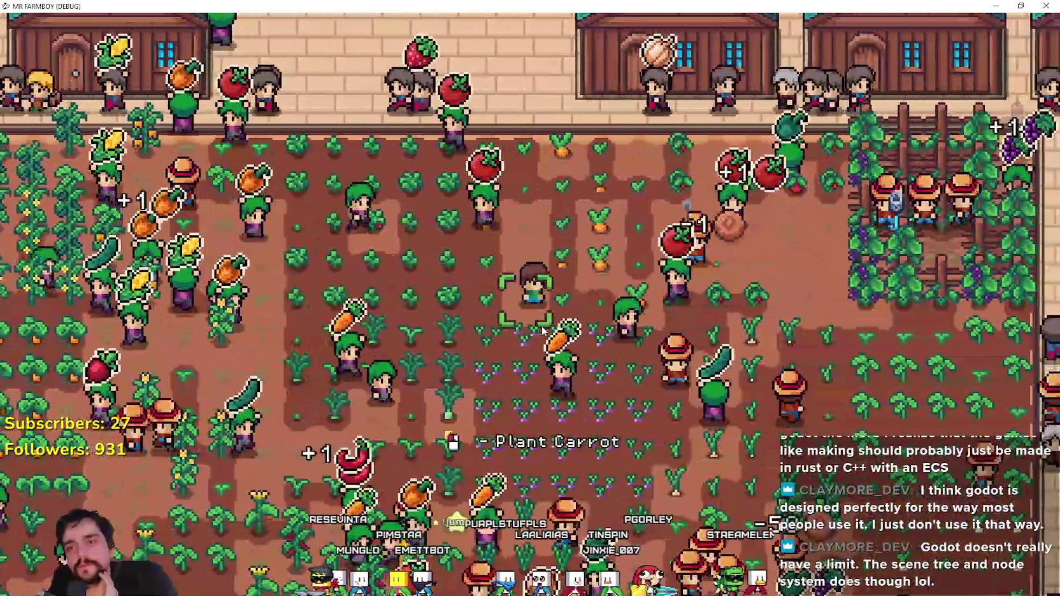
key(w)
key(a)
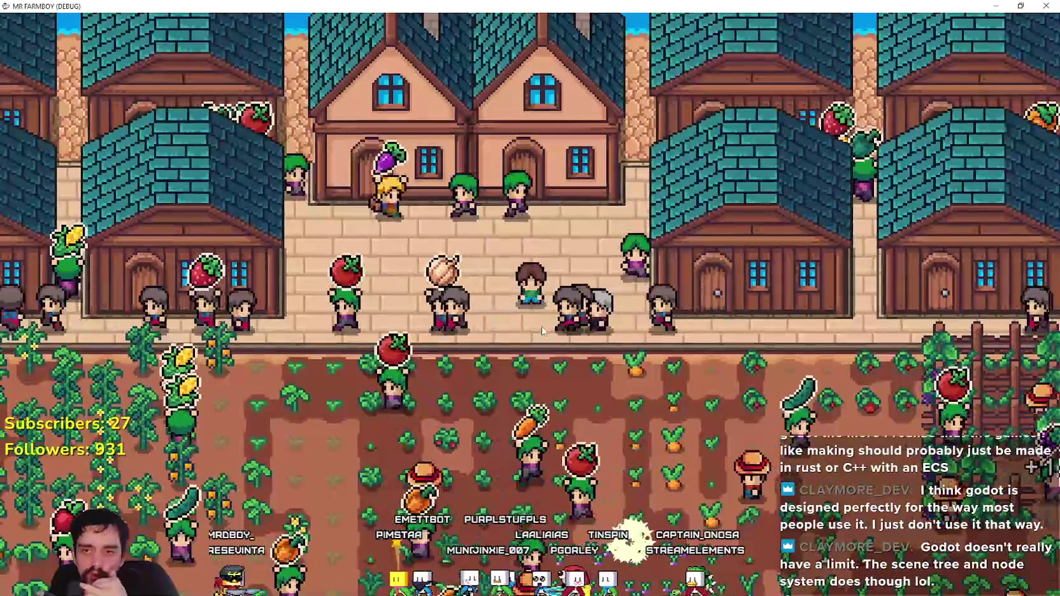
key(a)
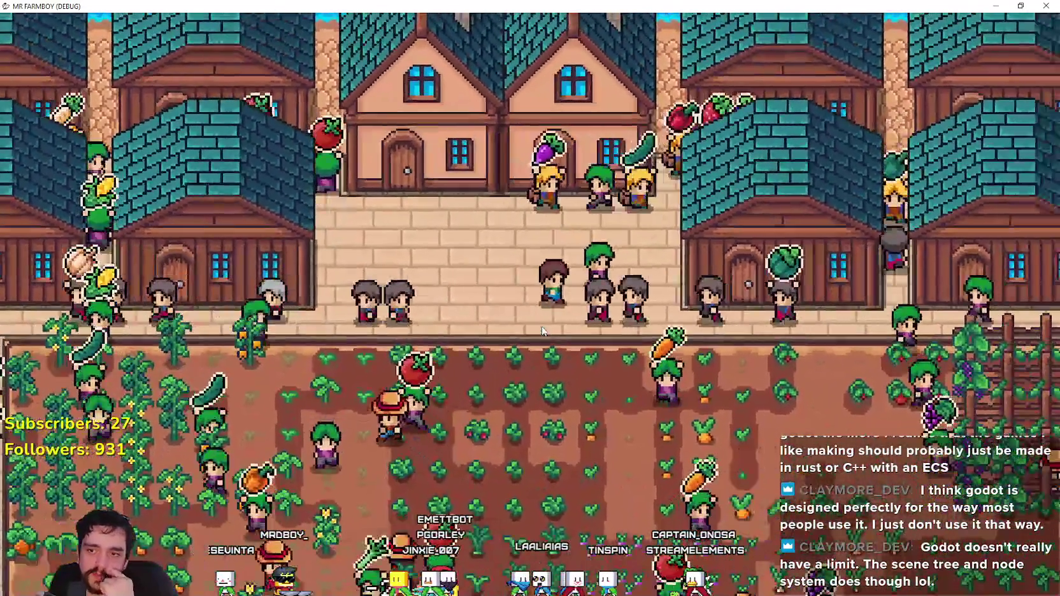
key(d)
key(s)
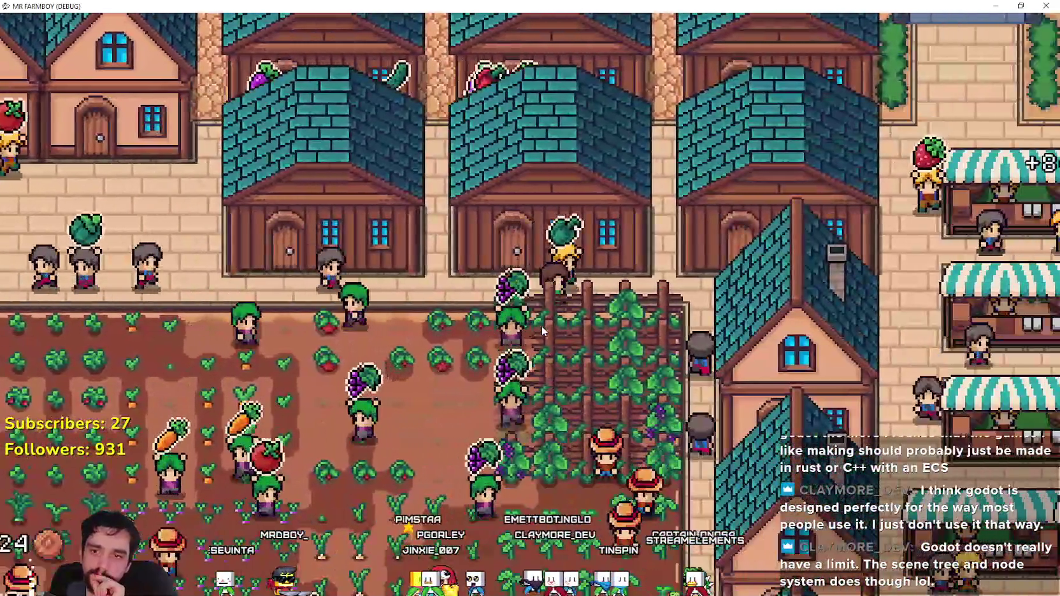
key(d)
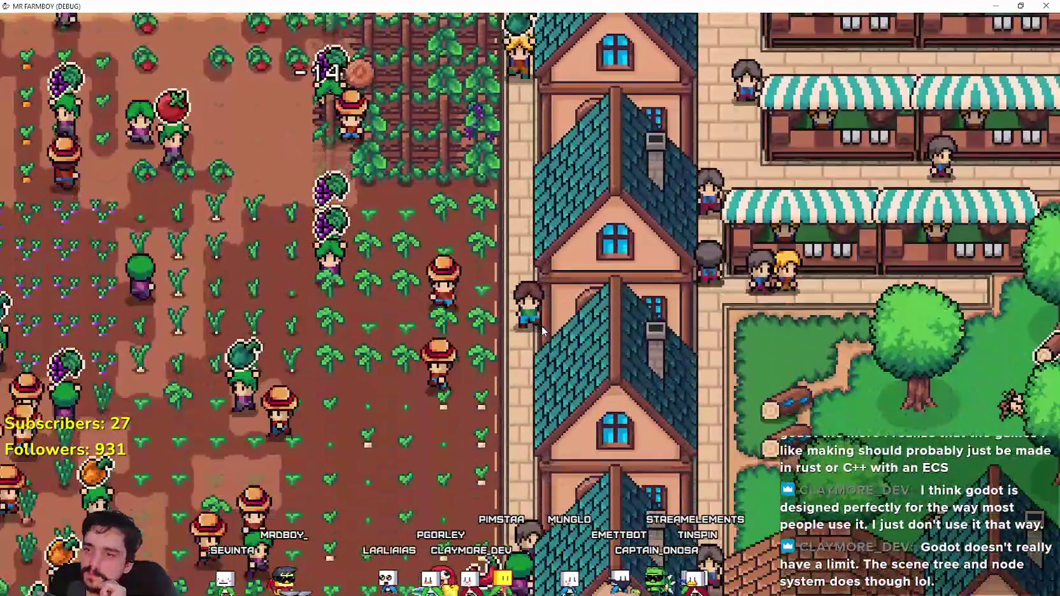
Walk south and west, then restore the game to a window and check its FPS reading
key(s)
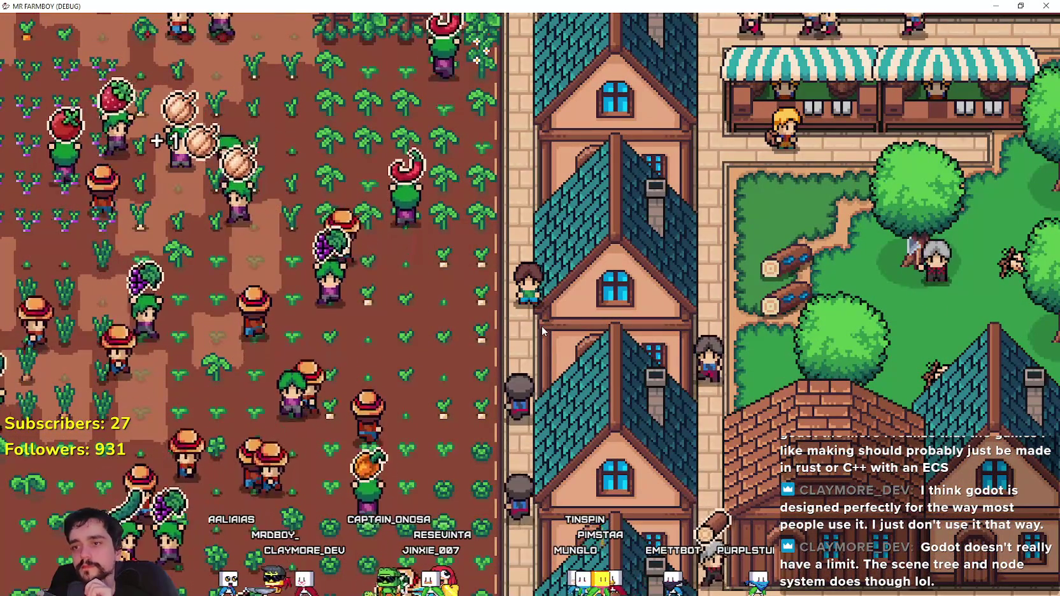
key(a)
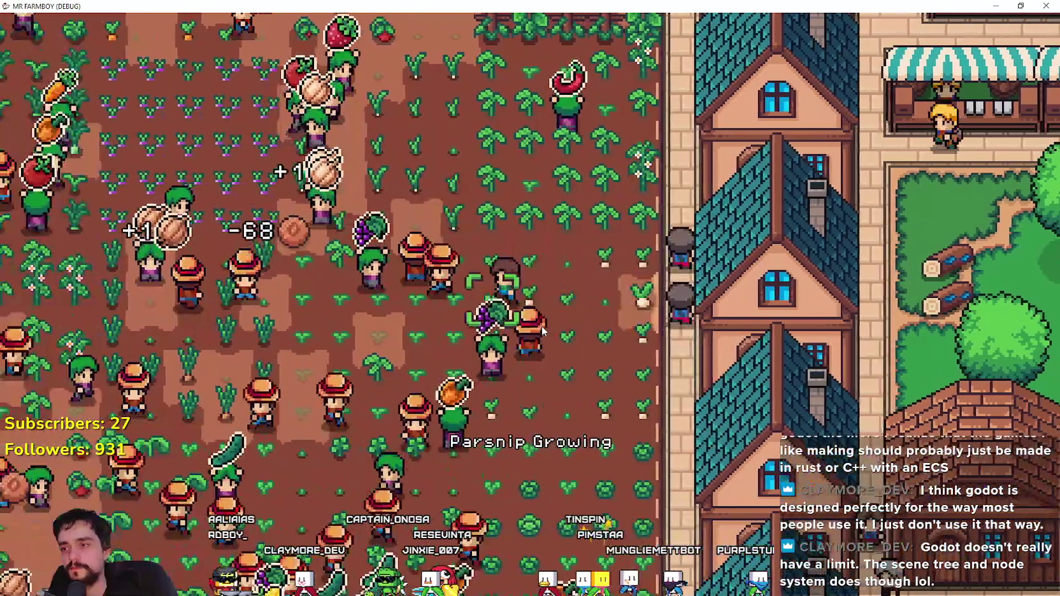
key(a)
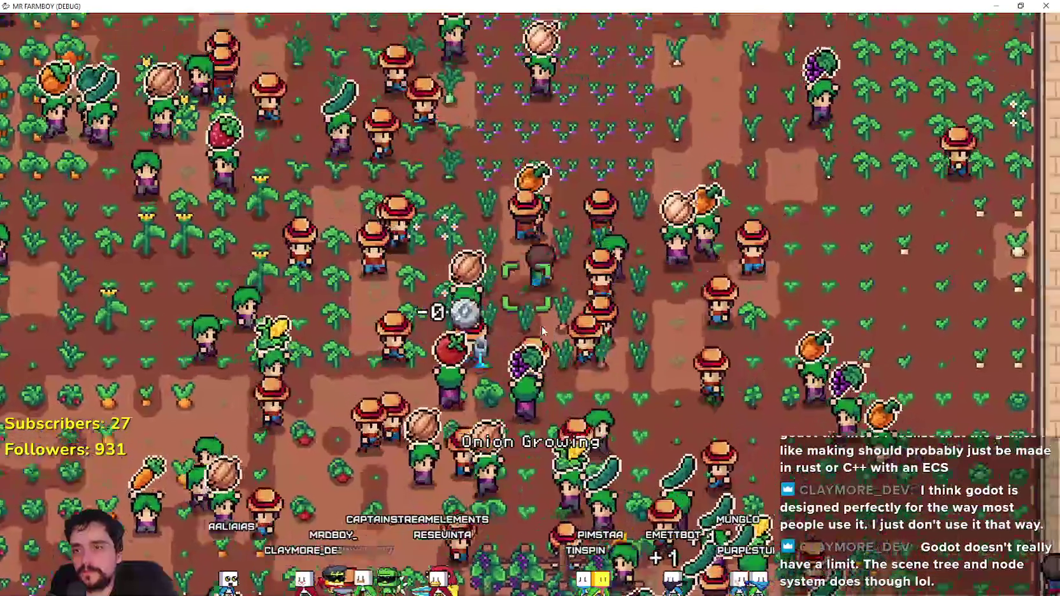
key(d)
key(w)
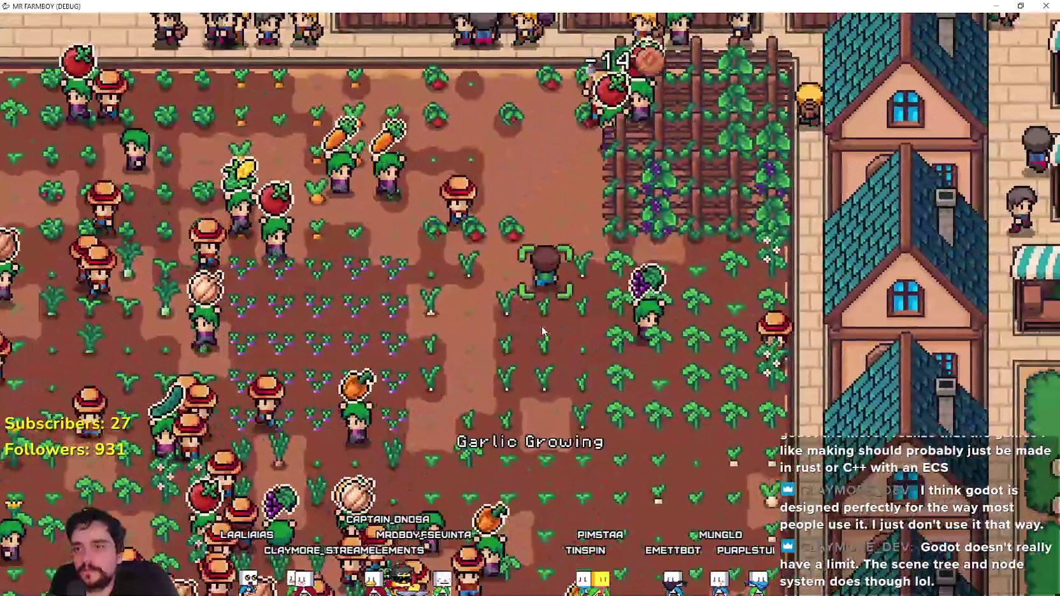
key(w)
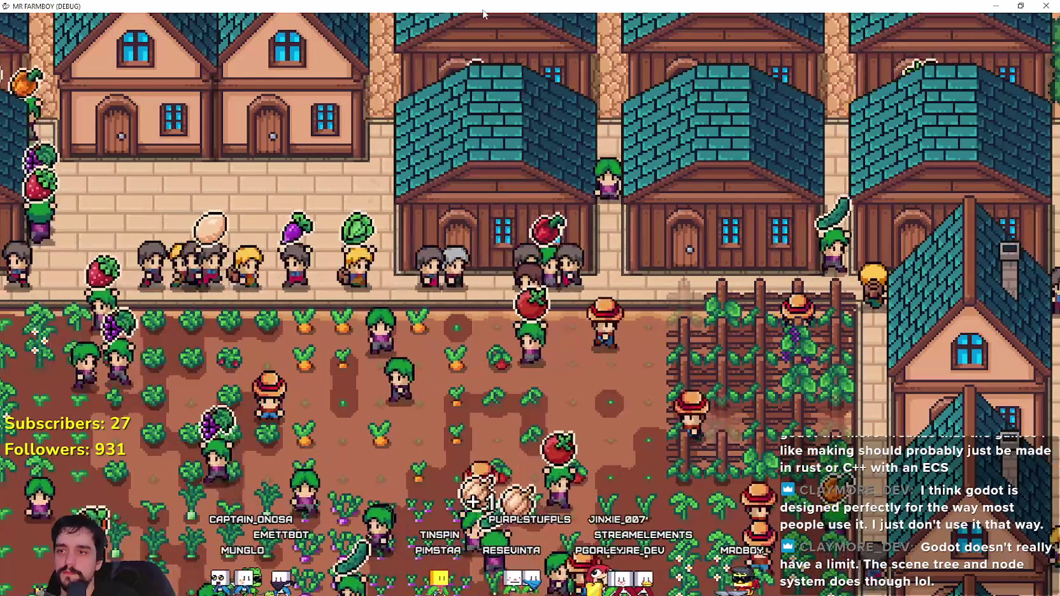
key(super+Down)
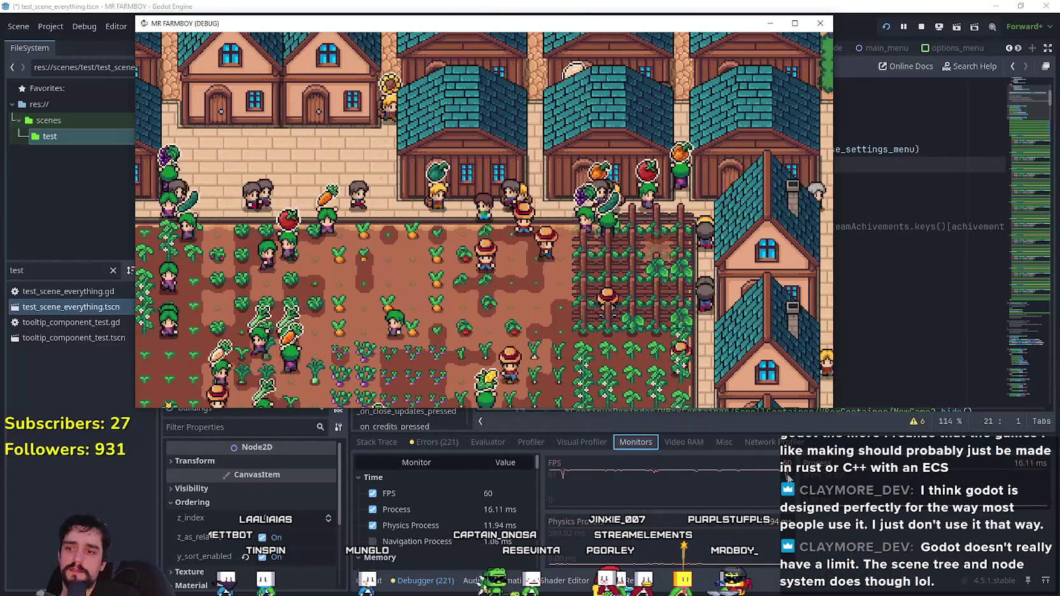
click(494, 493)
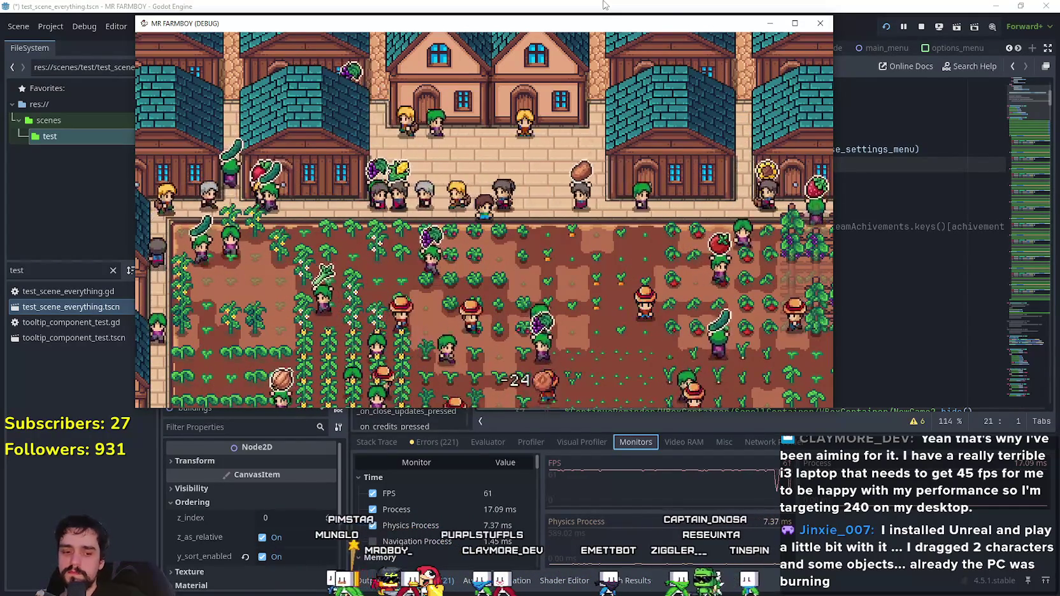
click(822, 24)
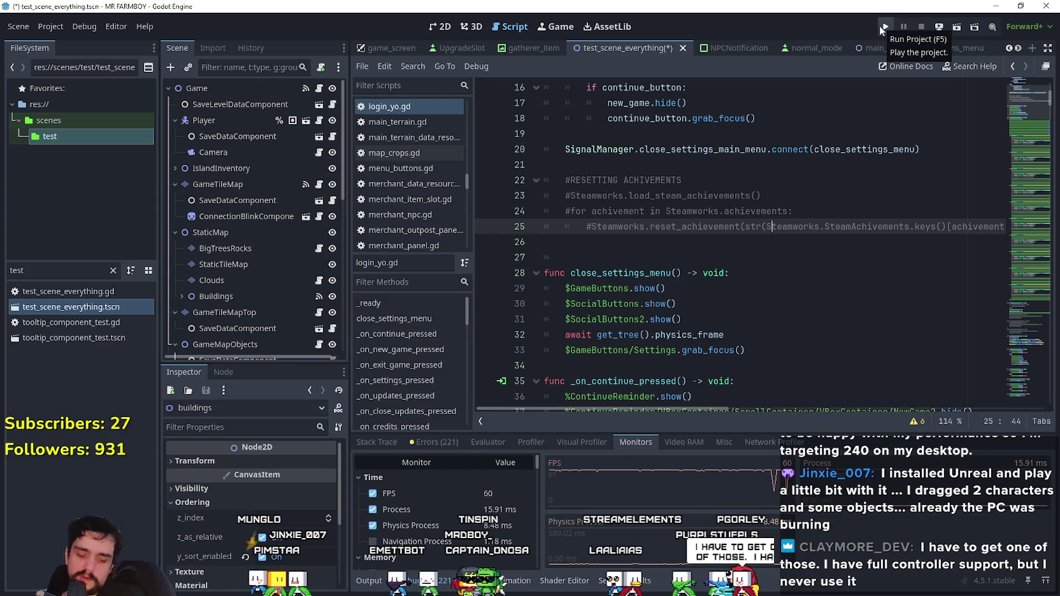
Relaunch the project from the editor and maximize the new game window
click(881, 25)
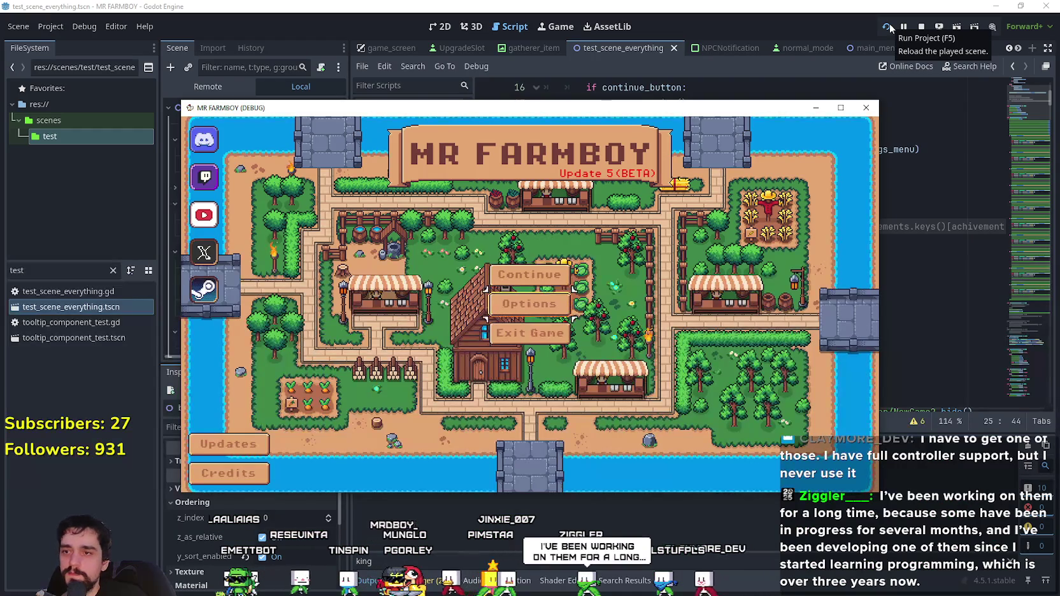
click(840, 108)
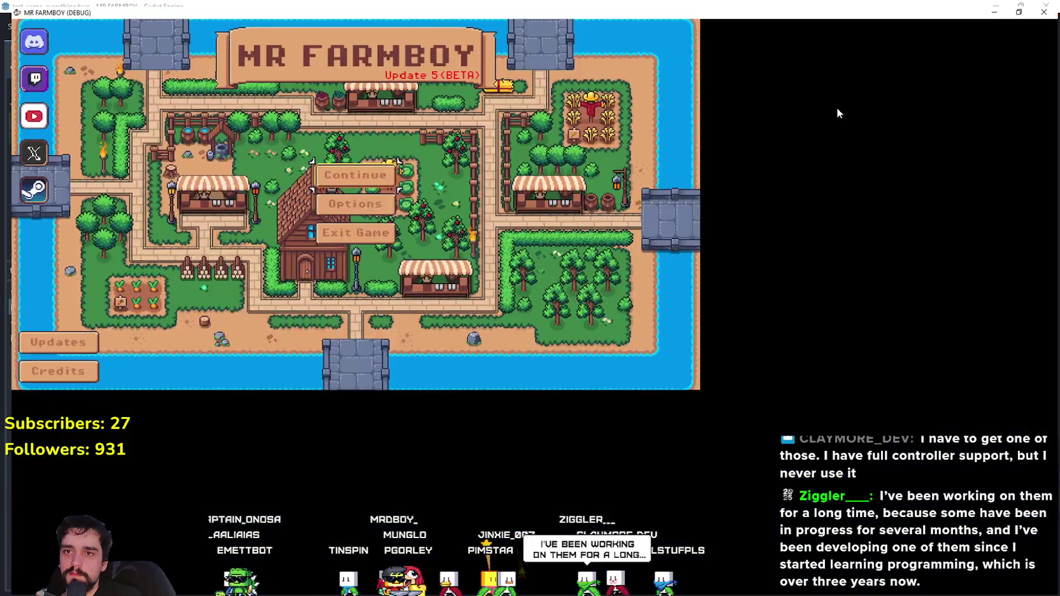
Load Save 1 from the save selection and walk up to the middle market stall
key(Return)
key(Down)
key(Down)
key(Up)
key(Up)
key(Return)
key(Return)
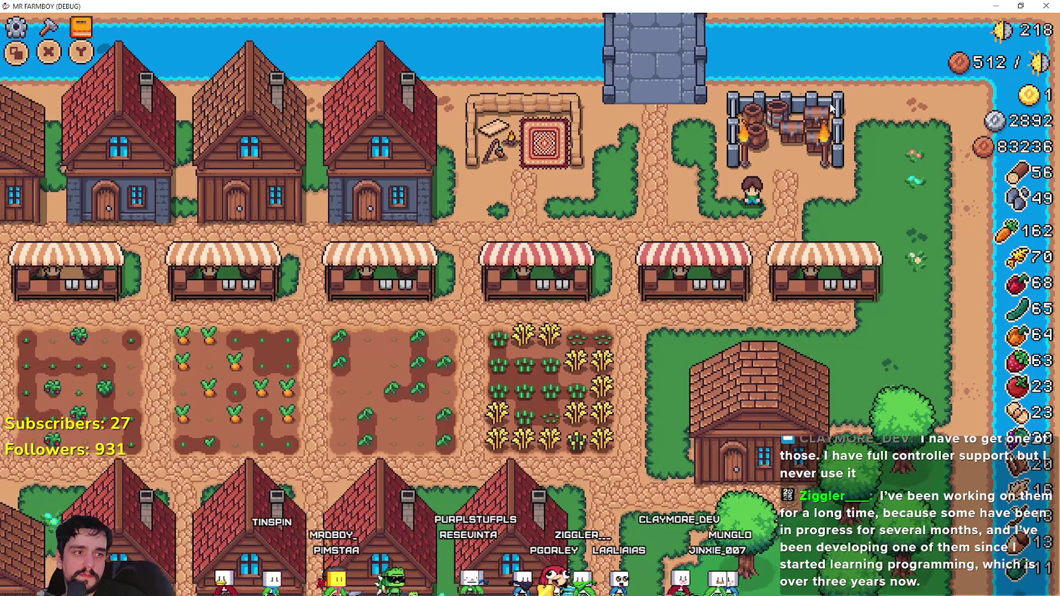
key(s)
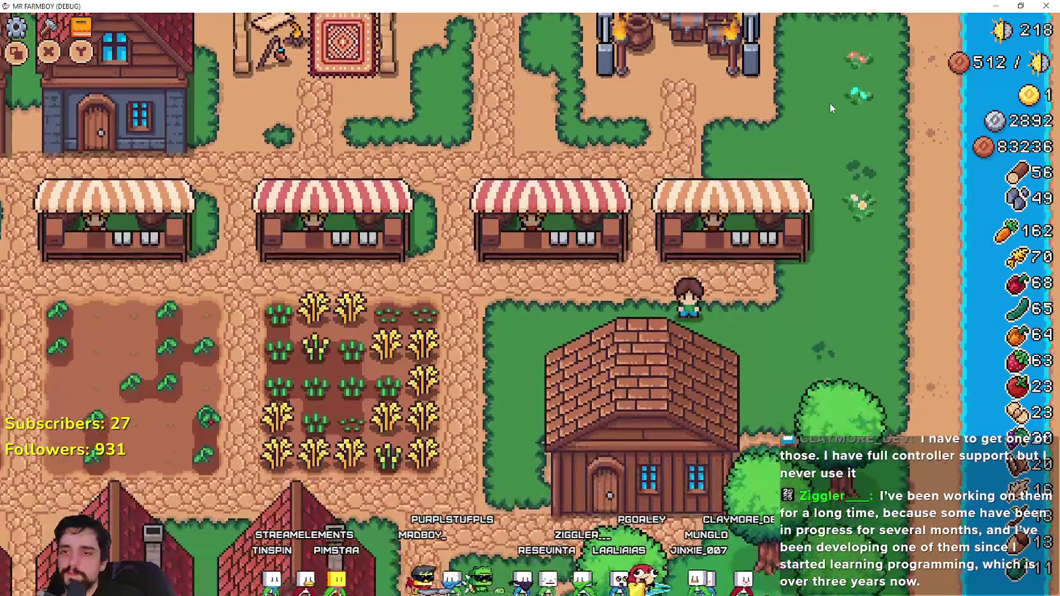
key(a)
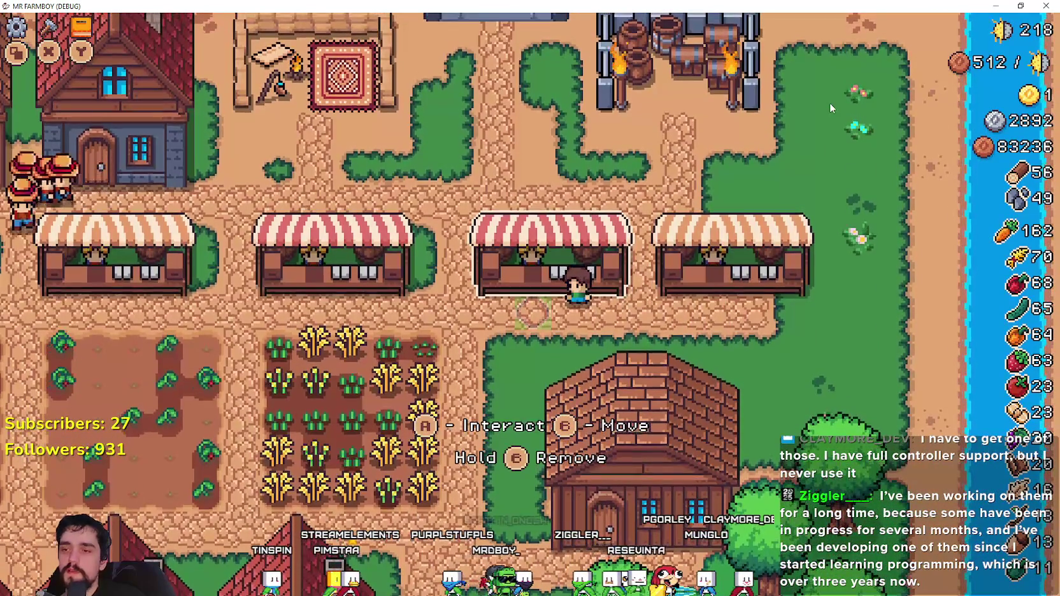
Harvest the ripe wheat in the field and walk back to a market stall
key(a)
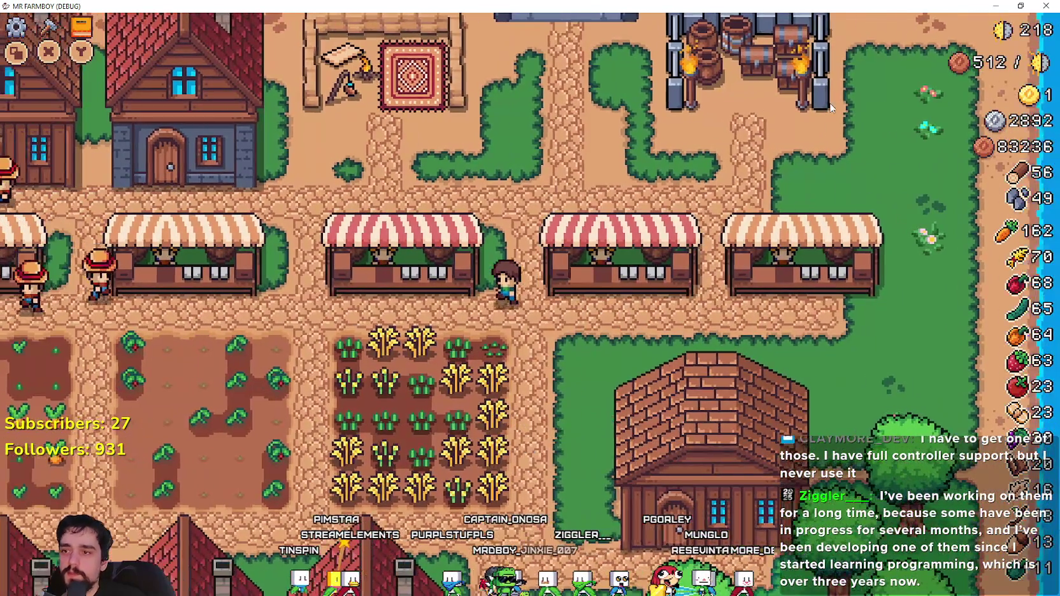
key(s)
key(a)
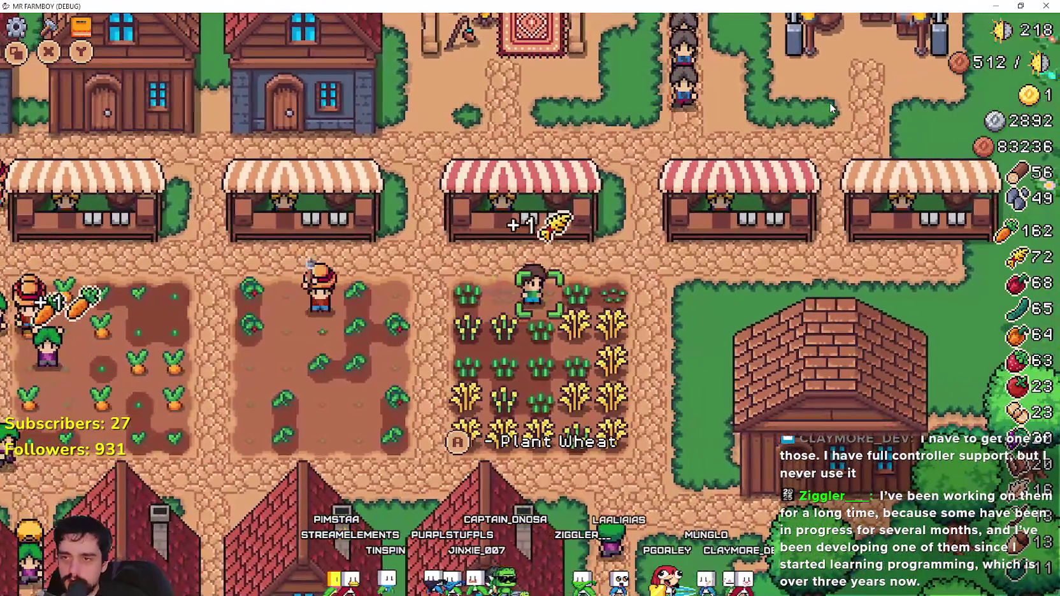
key(d)
key(s)
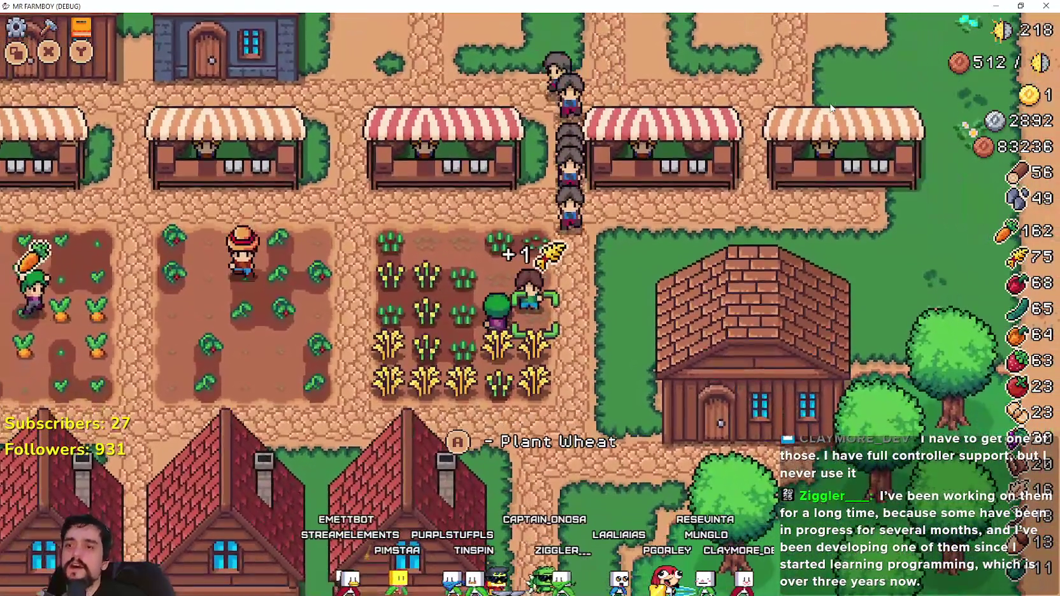
key(s)
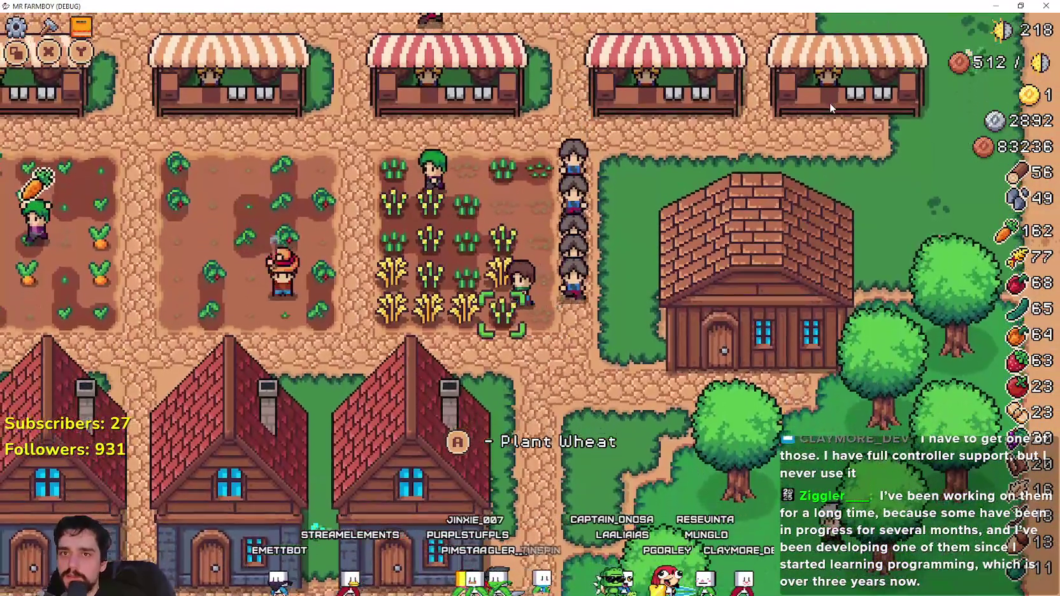
key(a)
key(s)
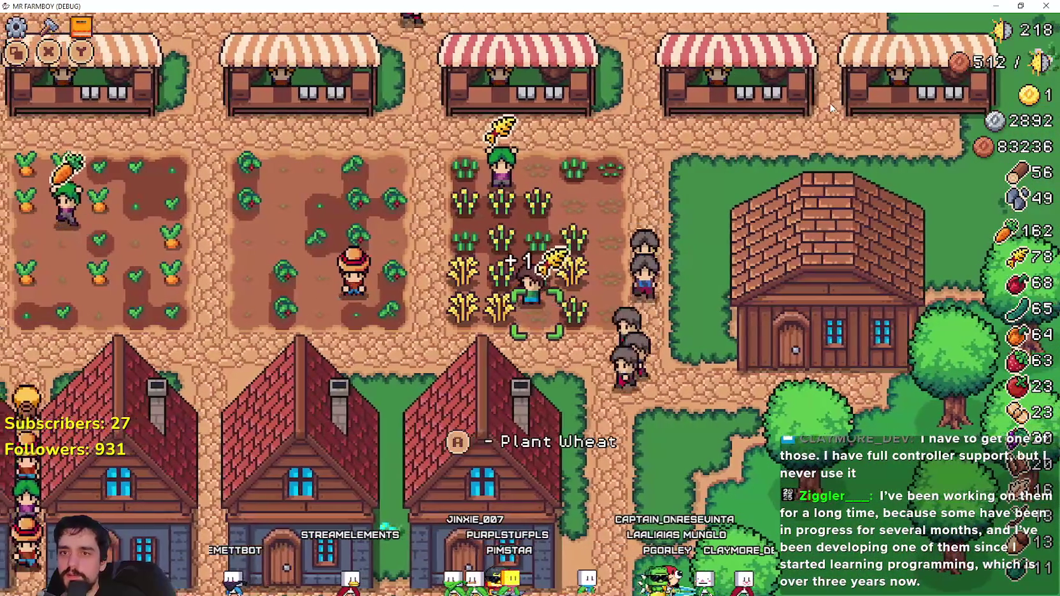
key(a)
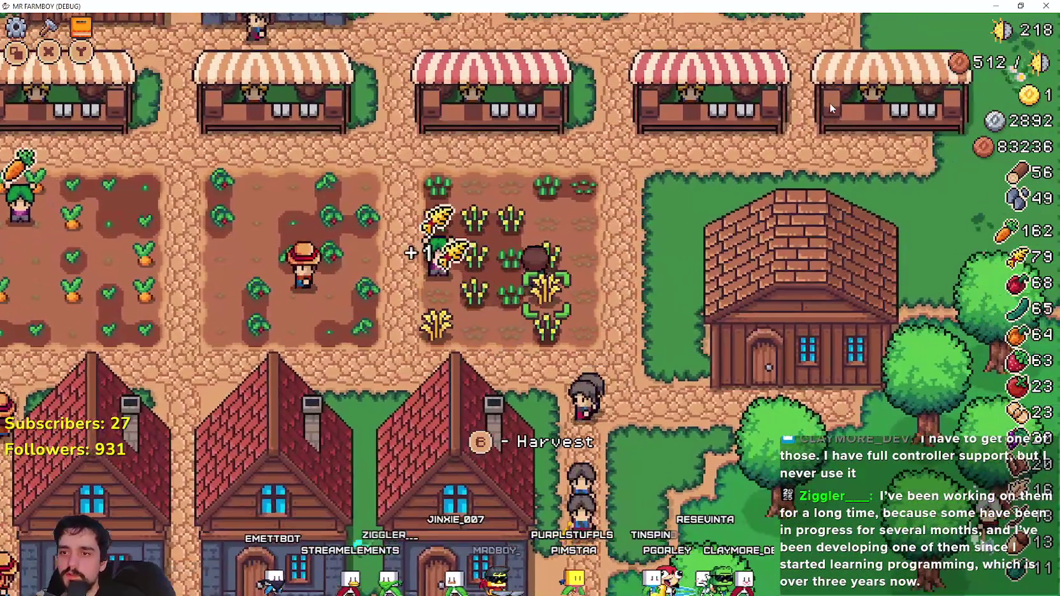
key(s)
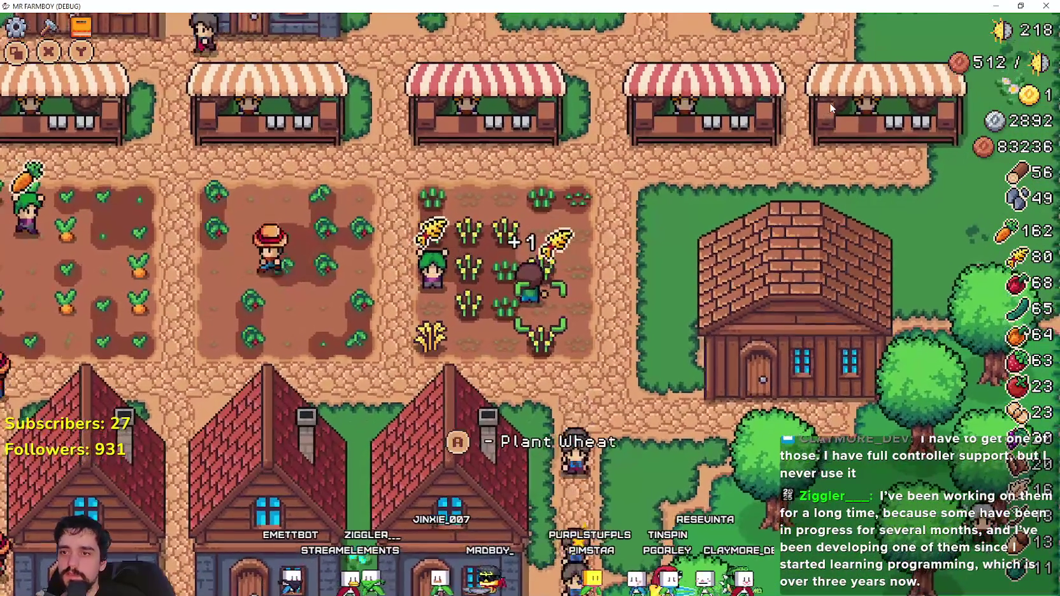
key(a)
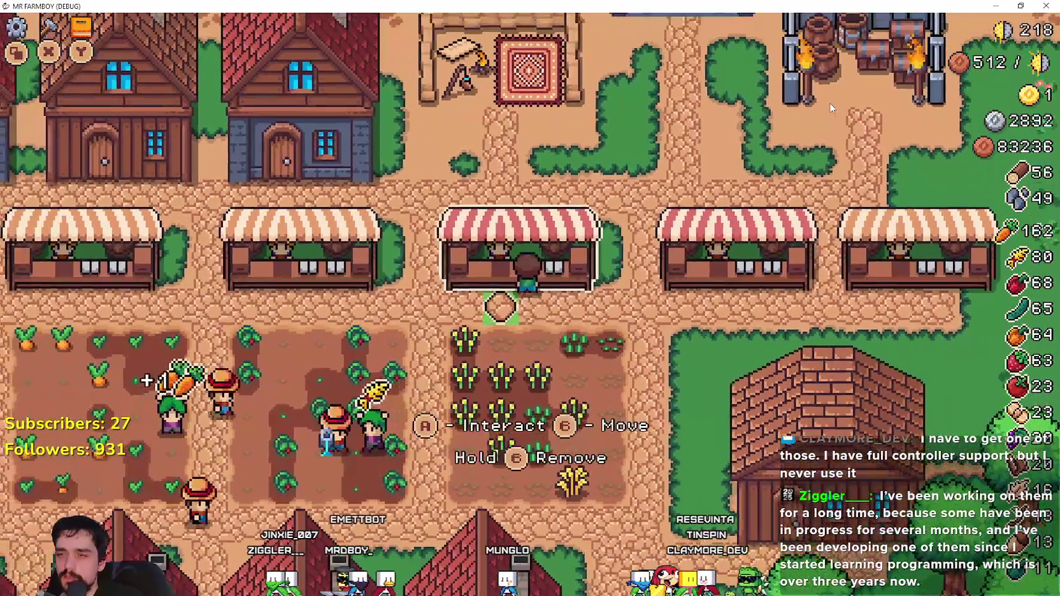
Browse the inventories of the first two market stalls
key(e)
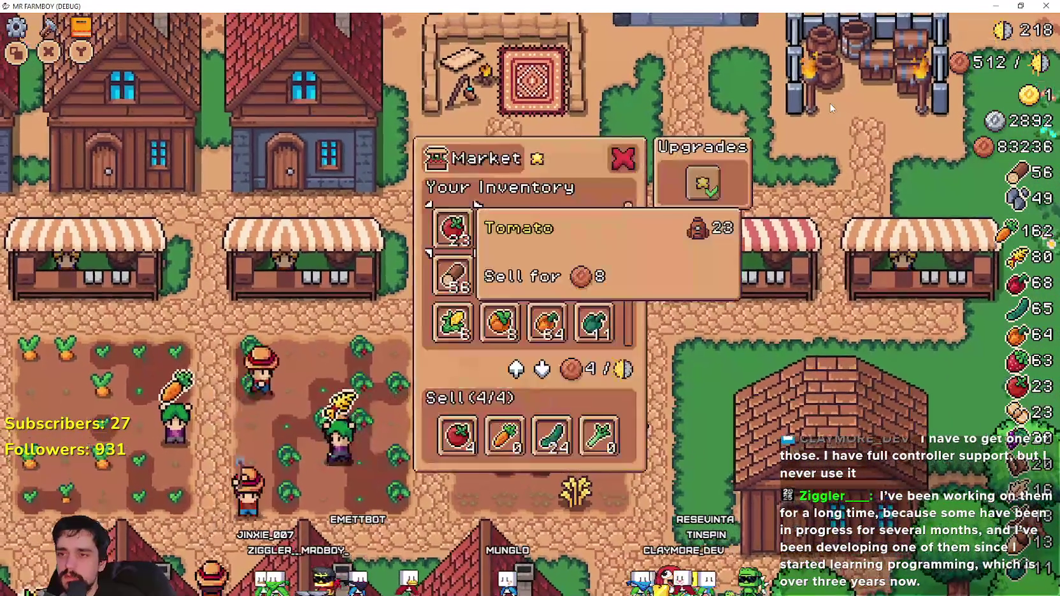
key(d)
key(Escape)
key(d)
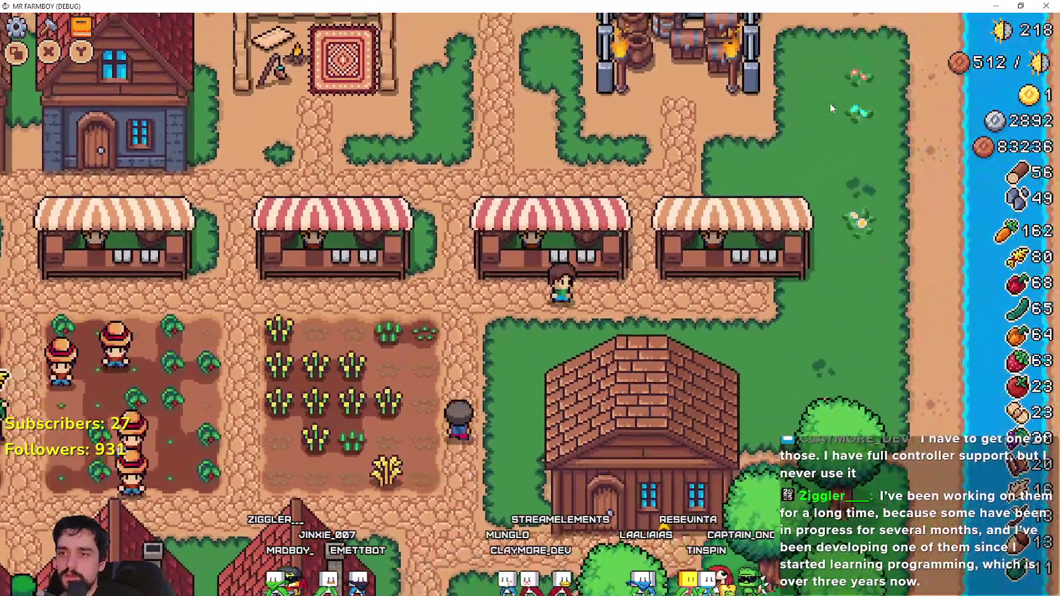
key(w)
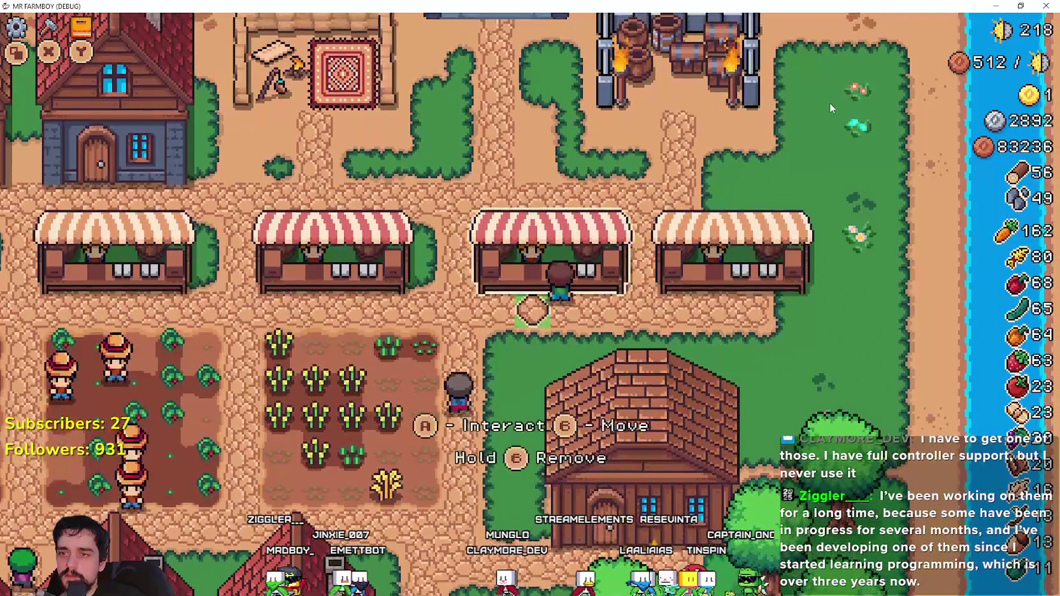
key(e)
key(d)
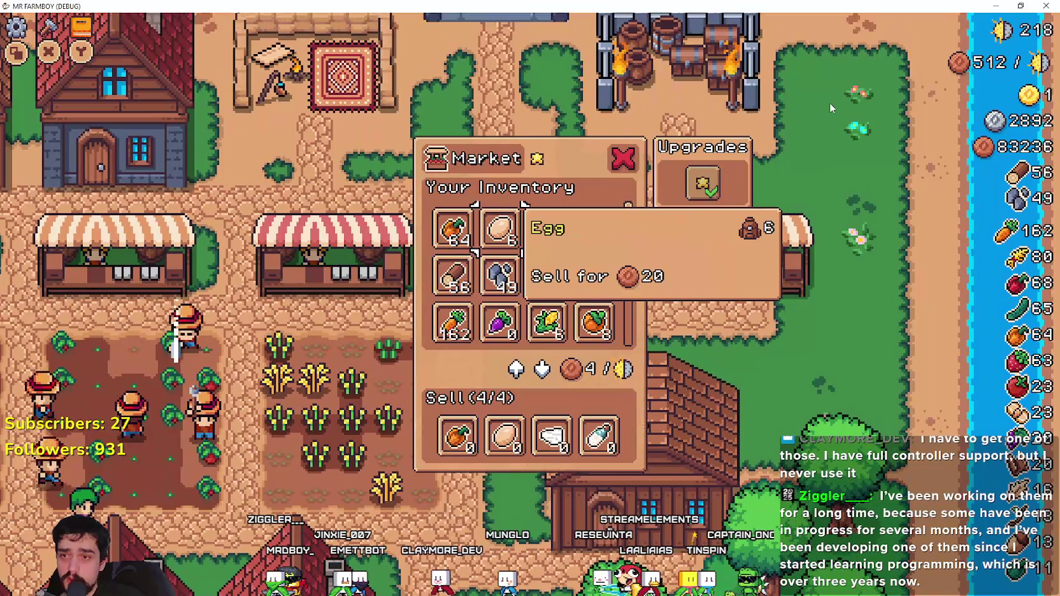
key(d)
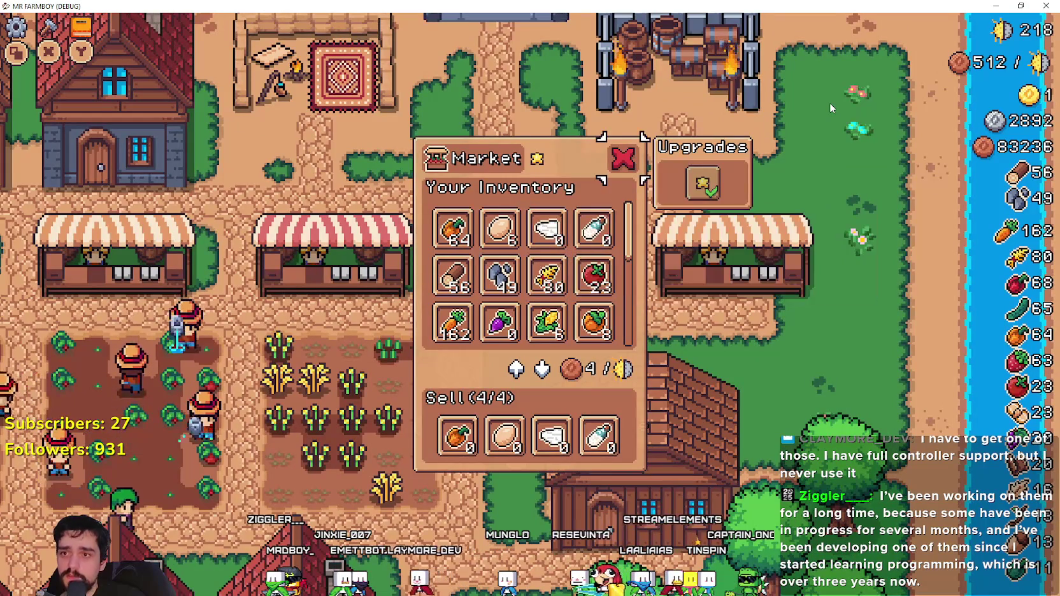
key(Escape)
key(s)
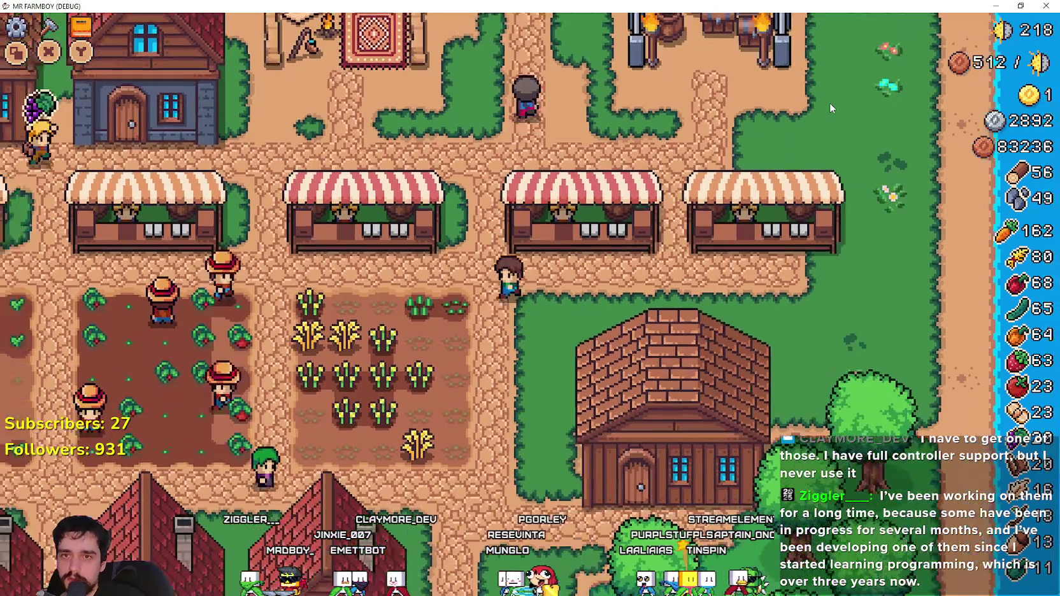
Browse a third stall's market, including its items for sale and upgrades info
key(w)
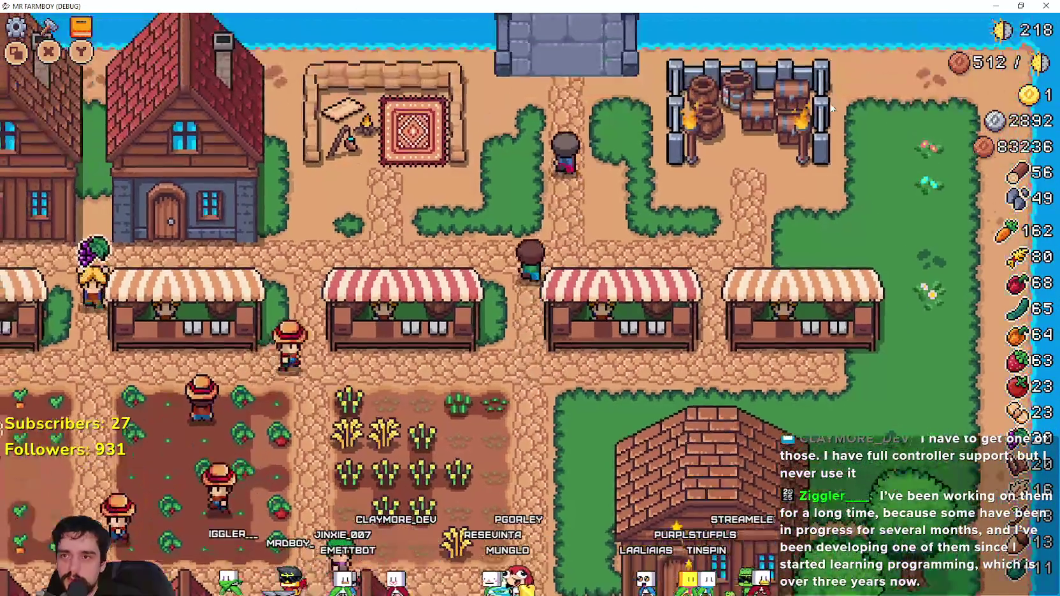
key(s)
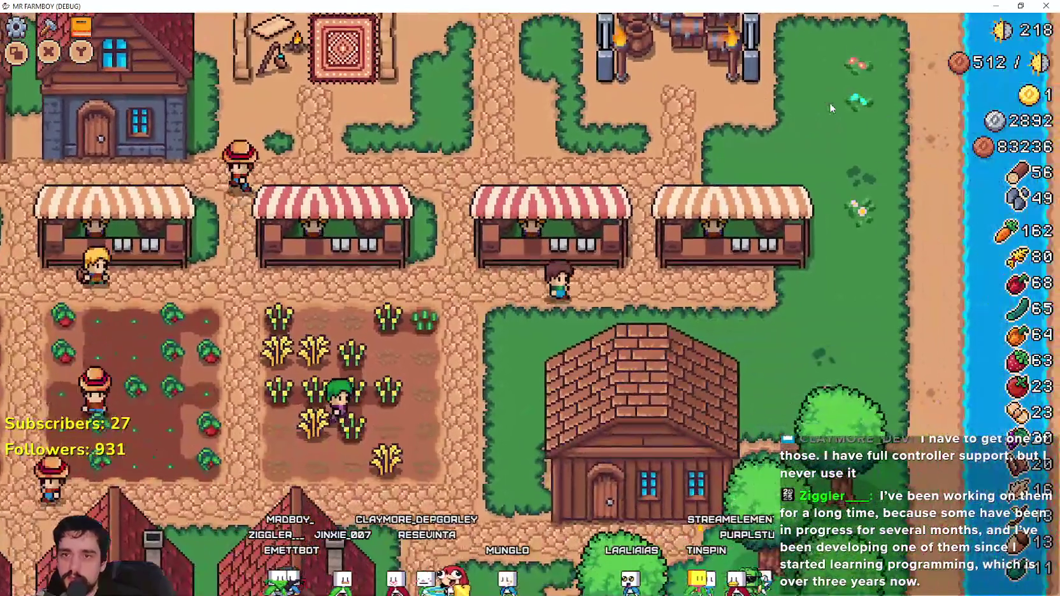
key(w)
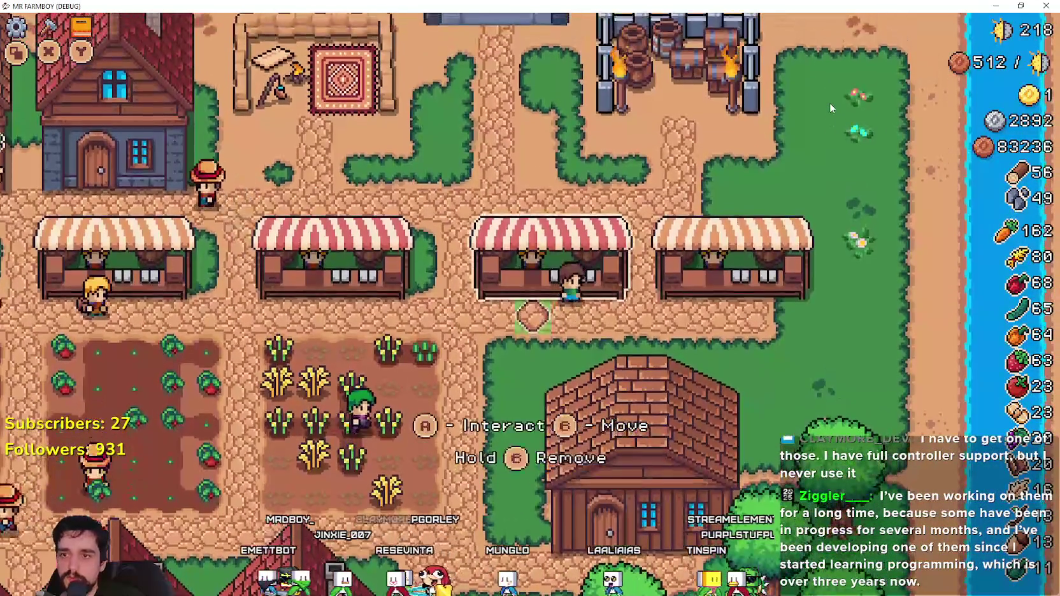
key(e)
key(s)
key(d)
key(s)
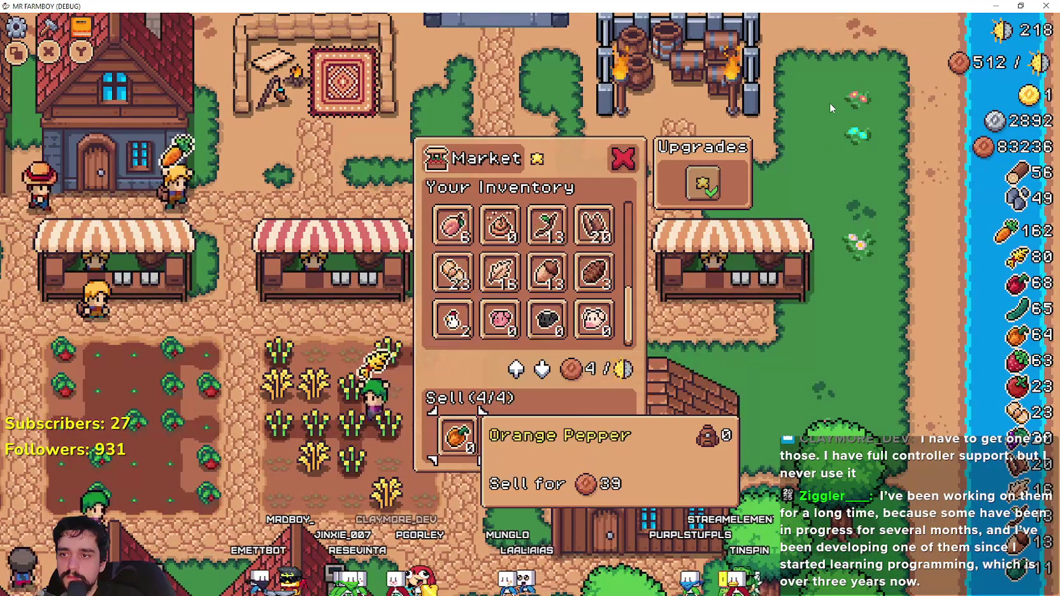
key(w)
key(w)
key(w)
key(w)
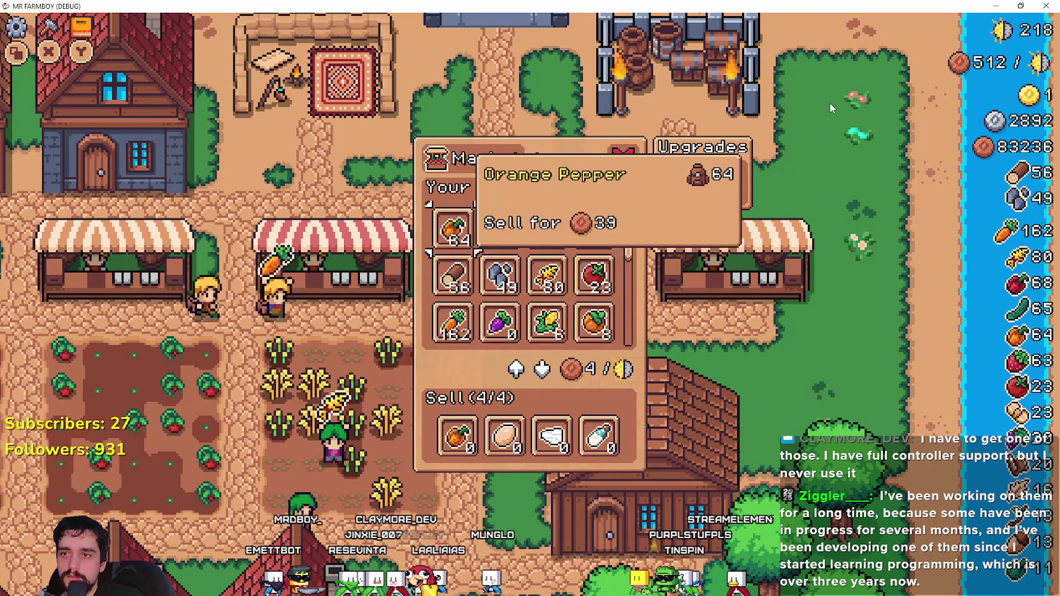
key(e)
key(Escape)
Walk left past several stalls and browse one more stall's market
key(a)
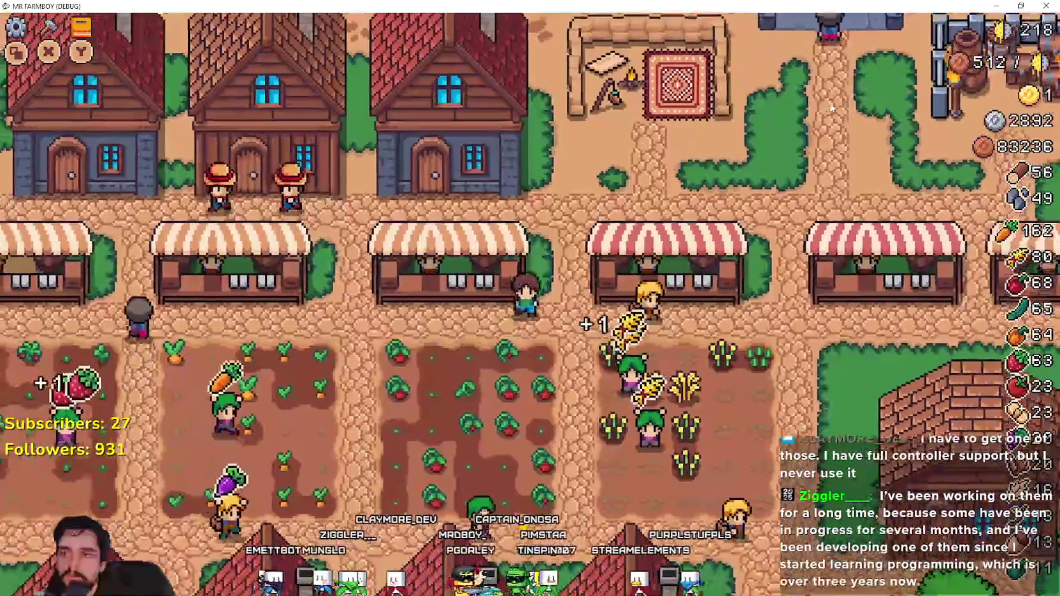
key(e)
key(d)
key(Escape)
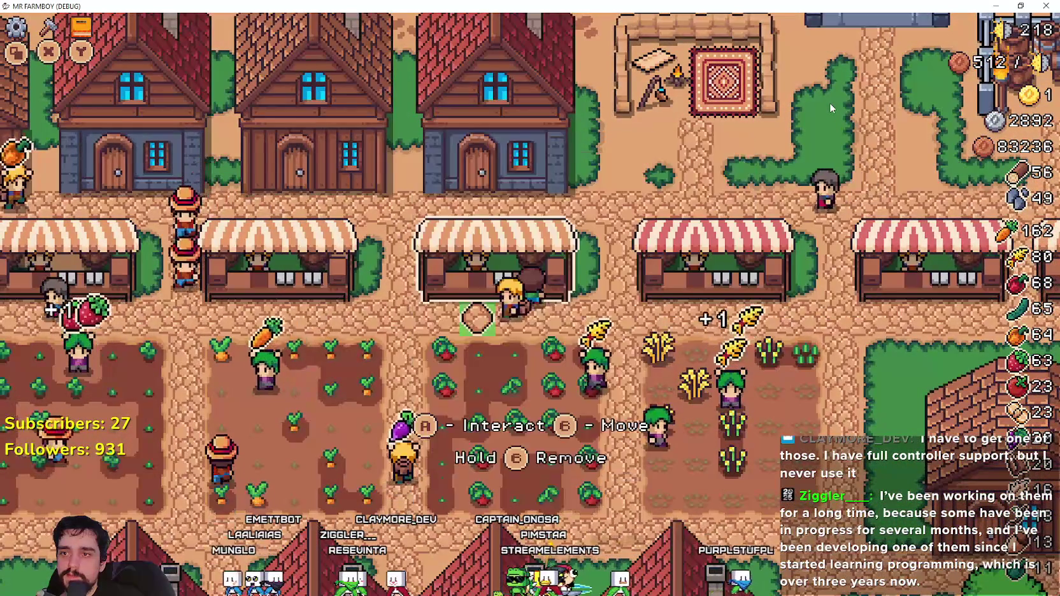
Check the house's bed capacity upgrade in its hireable workers panel
key(a)
key(w)
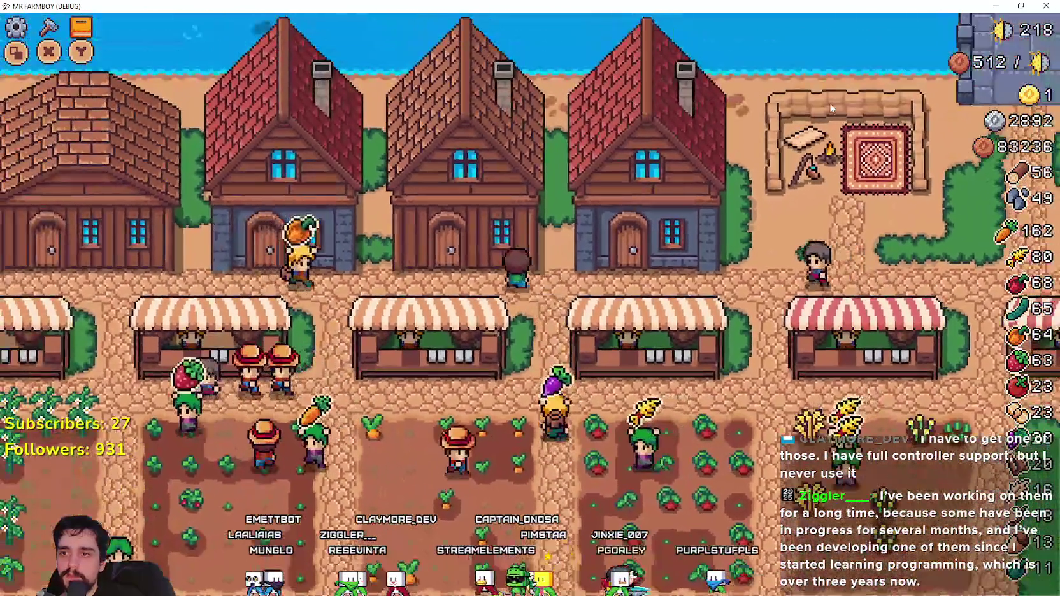
key(e)
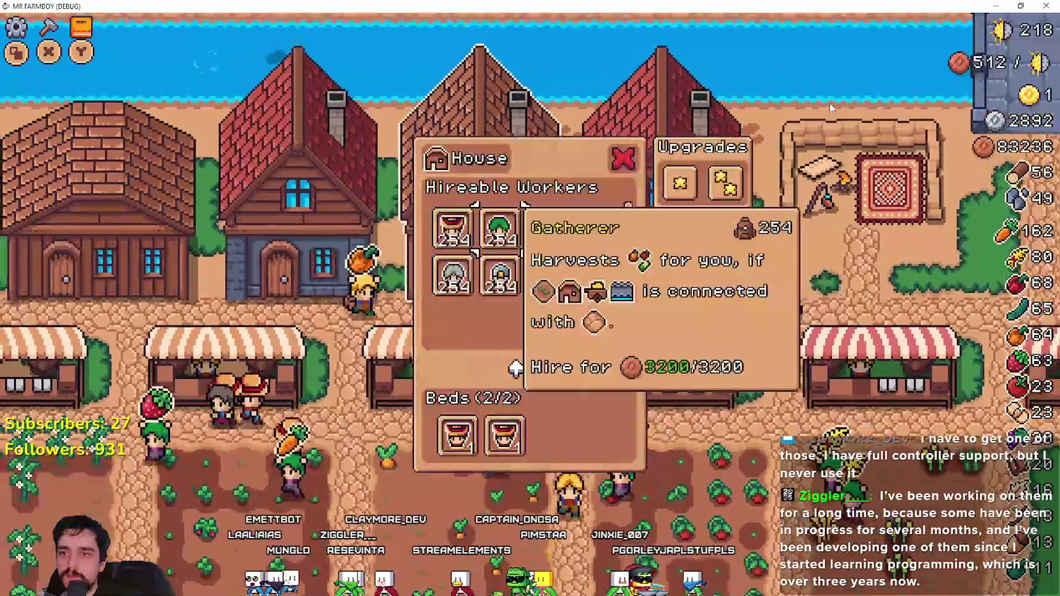
key(d)
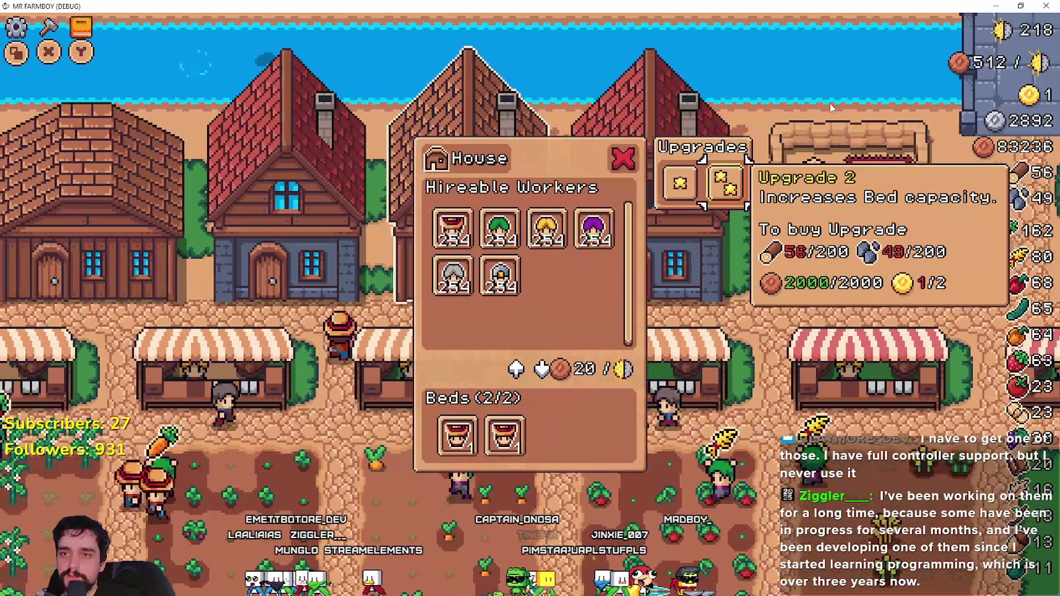
key(Escape)
key(s)
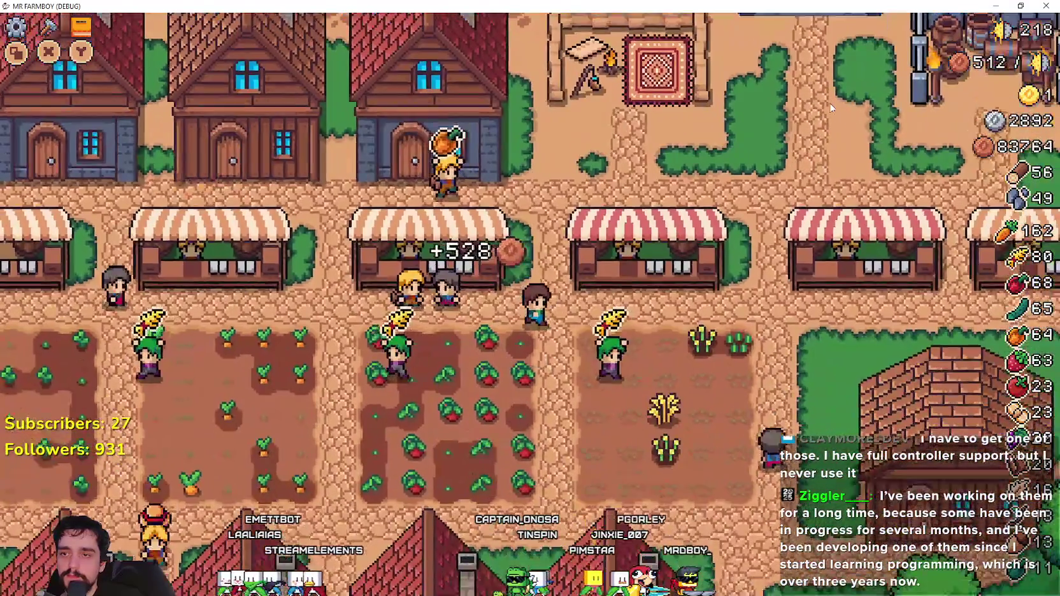
Browse the building upgrades in the Advancements tree, then close it
key(Tab)
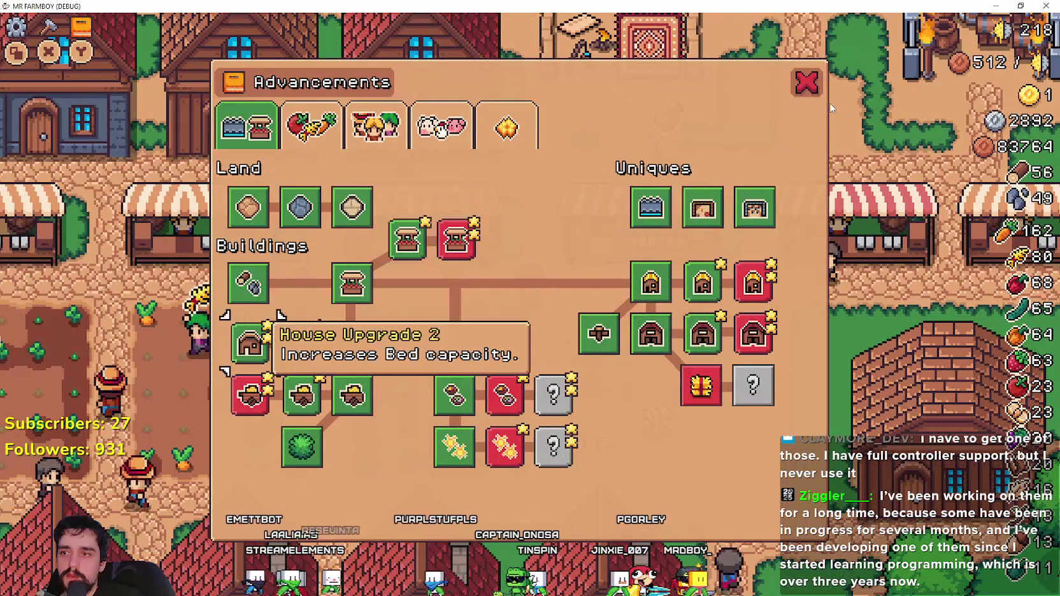
key(d)
key(d)
key(d)
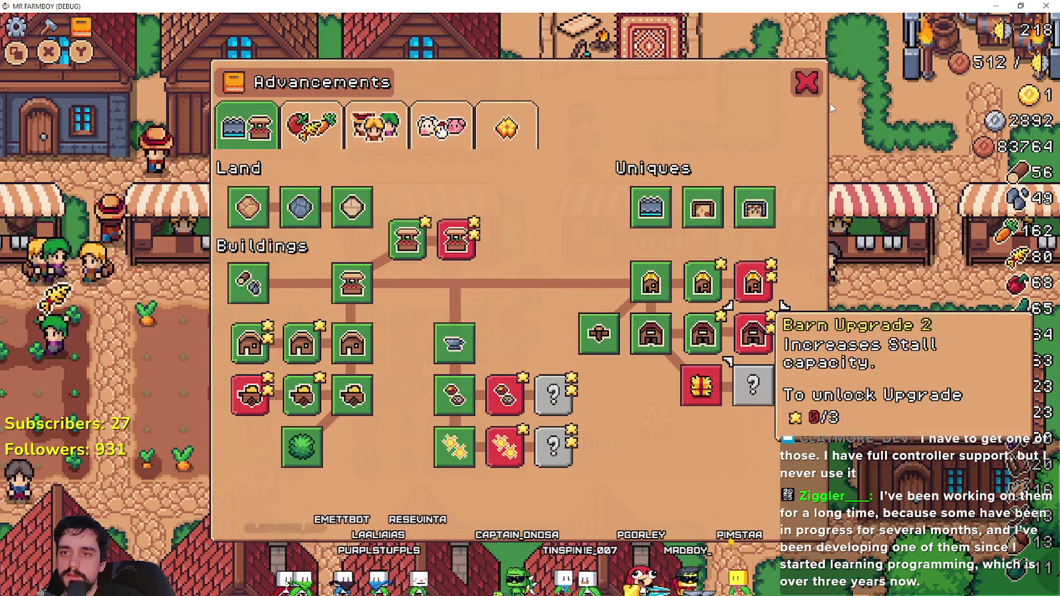
key(Escape)
Walk the farmer down over the farm fields to a ripe tomato
key(s)
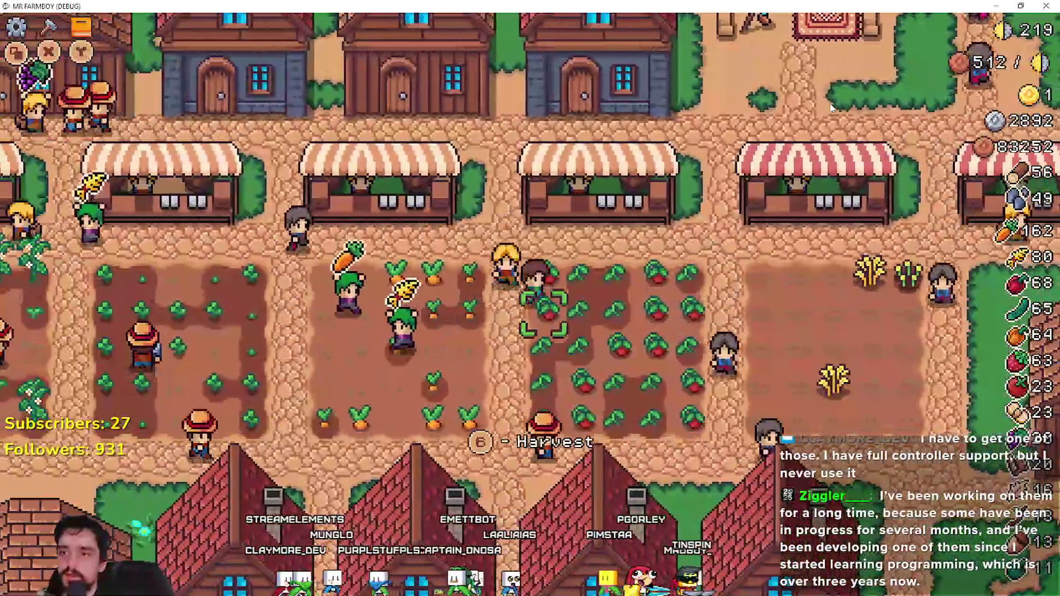
key(a)
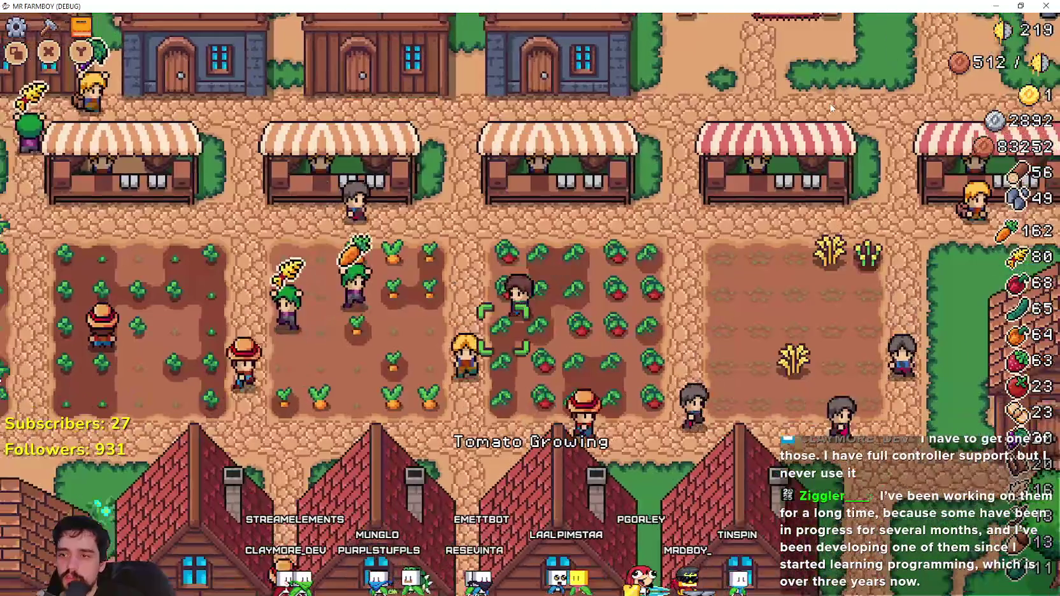
key(s)
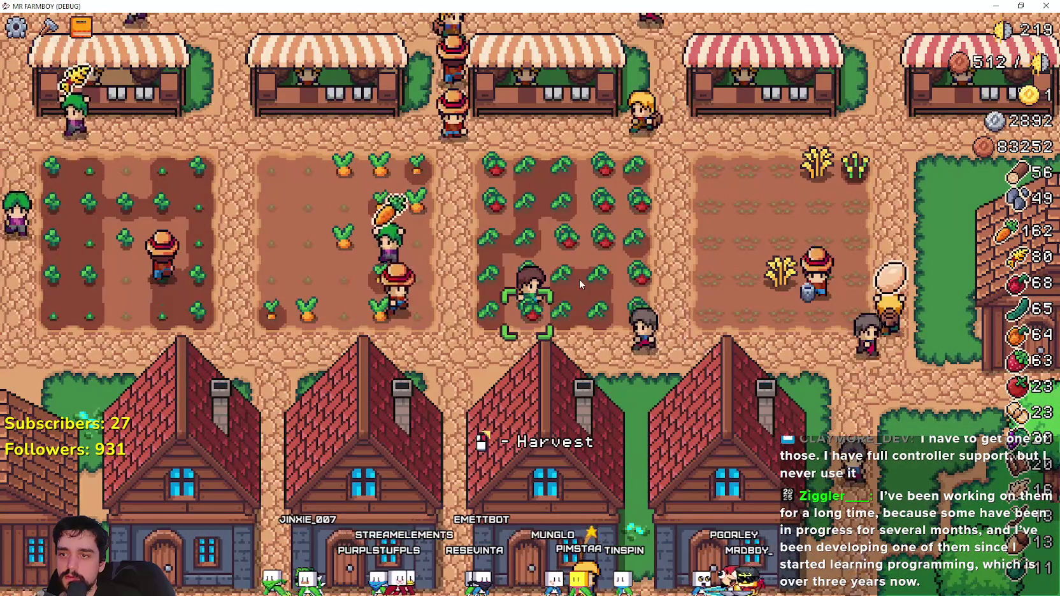
Walk down to the house, open its workers panel and step toward the Miner and upgrades
key(w)
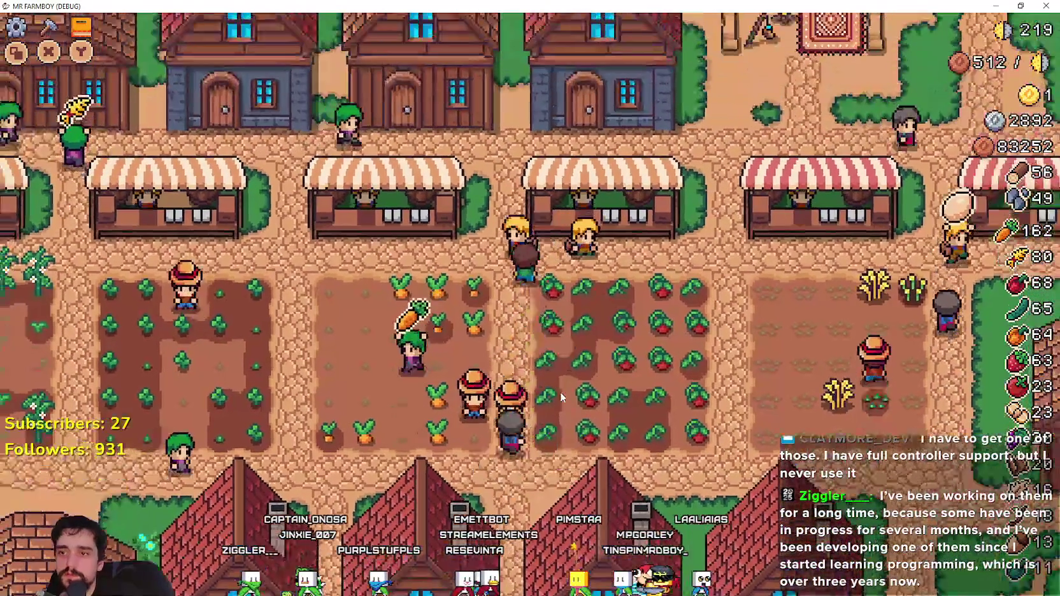
key(d)
key(s)
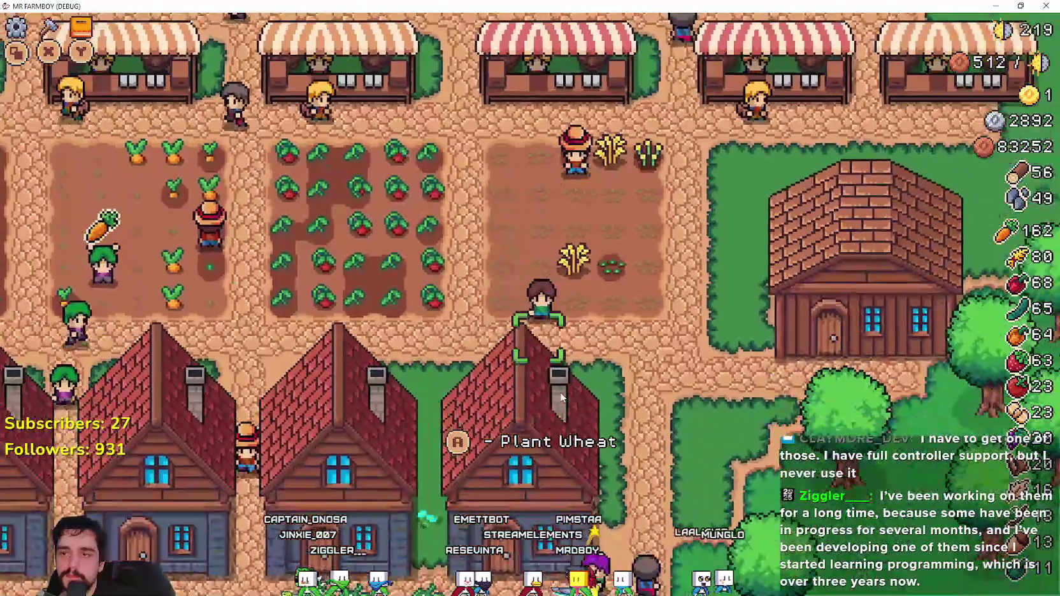
key(s)
key(e)
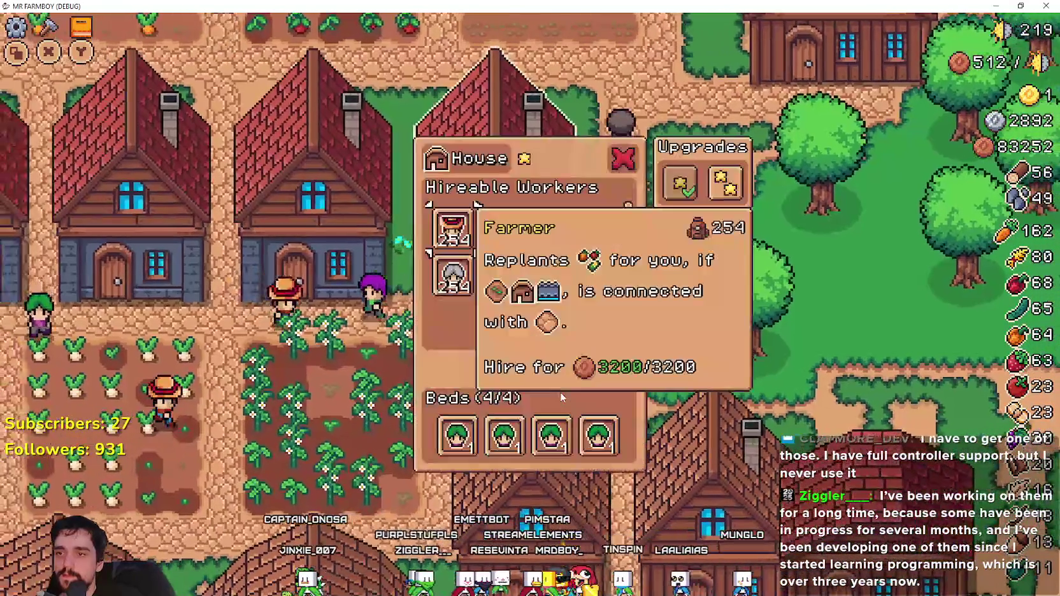
key(s)
key(Right)
key(Right)
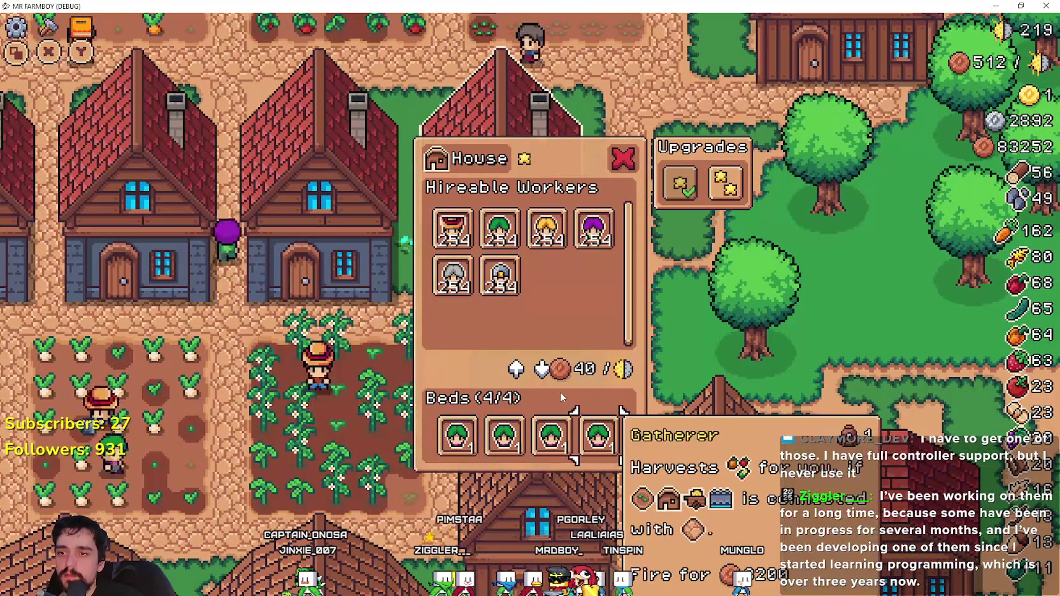
key(Right)
key(Right)
Compare the Farmer worker with the Gatherer in the bed, then close the House panel
key(Left)
key(Left)
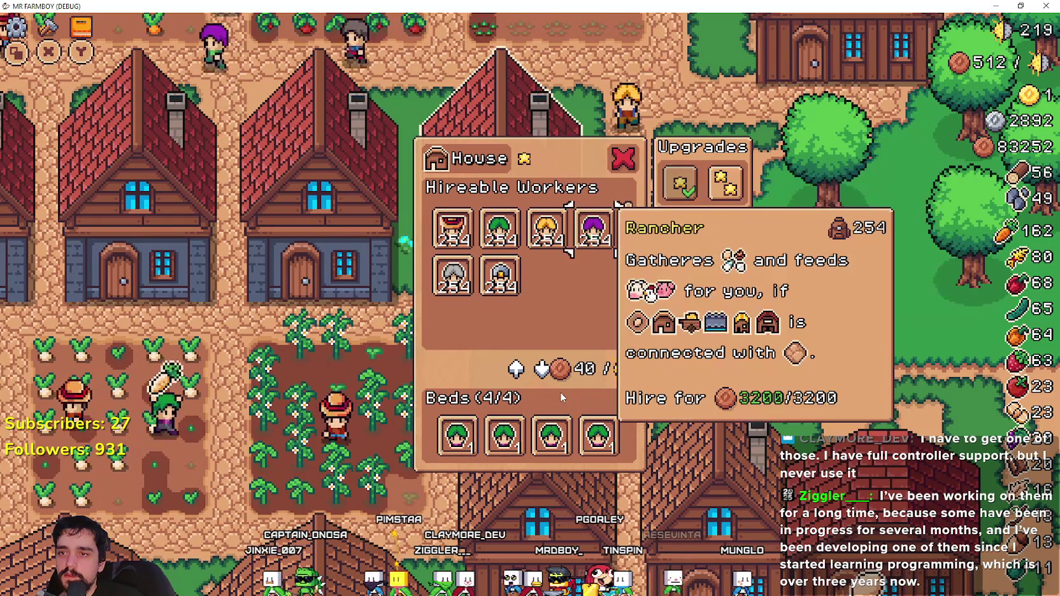
key(Left)
key(Left)
key(Left)
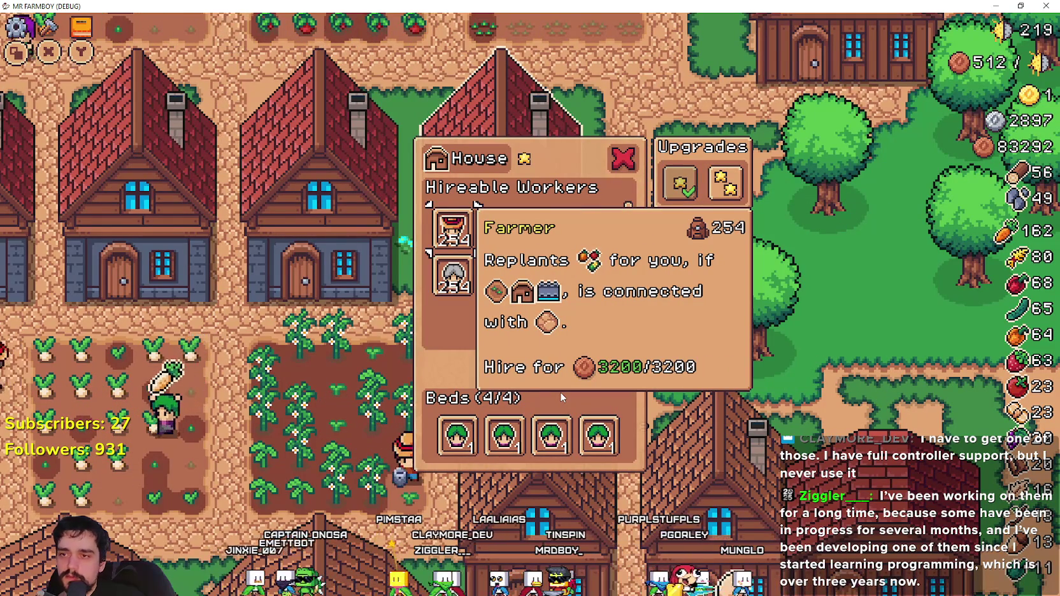
key(Down)
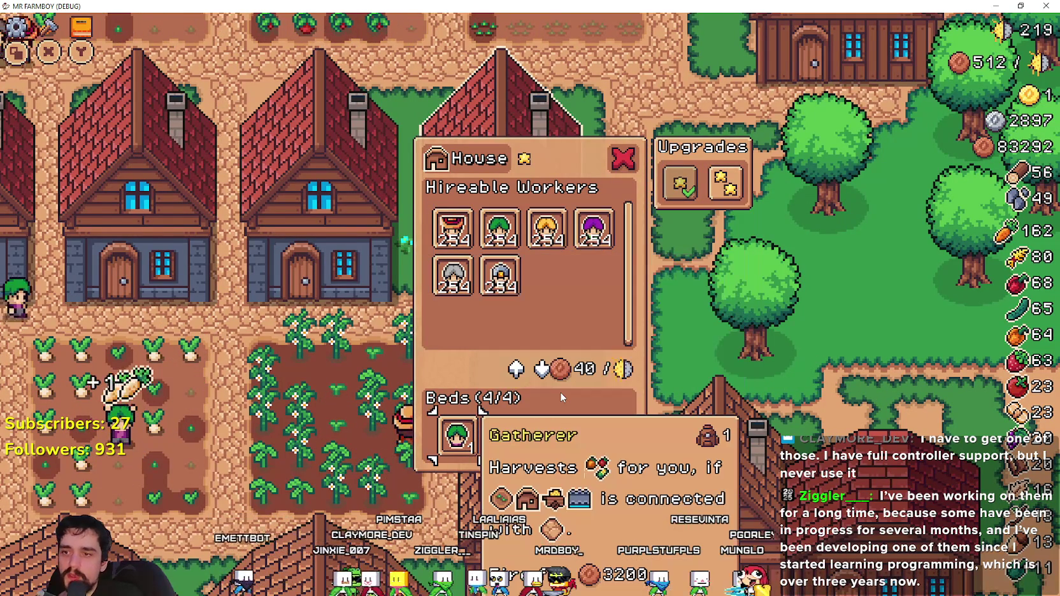
key(Up)
key(Down)
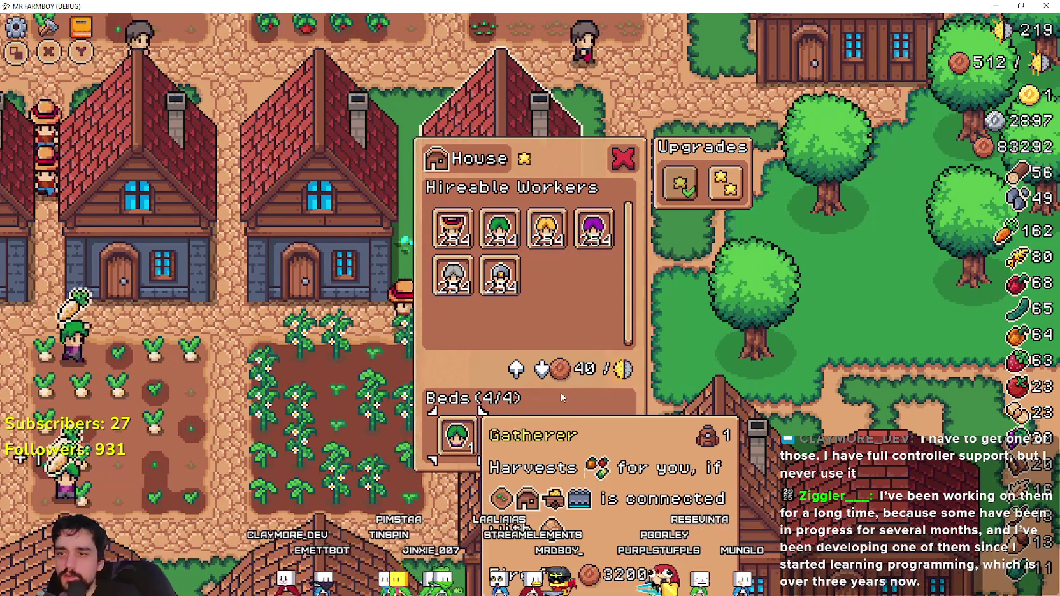
key(Up)
key(Down)
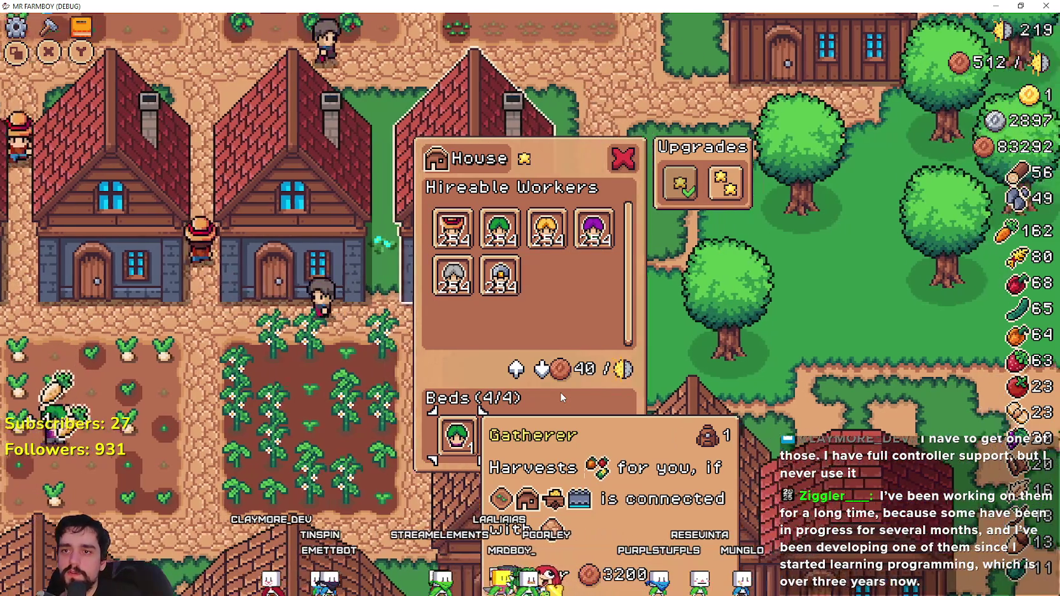
key(Escape)
key(Up)
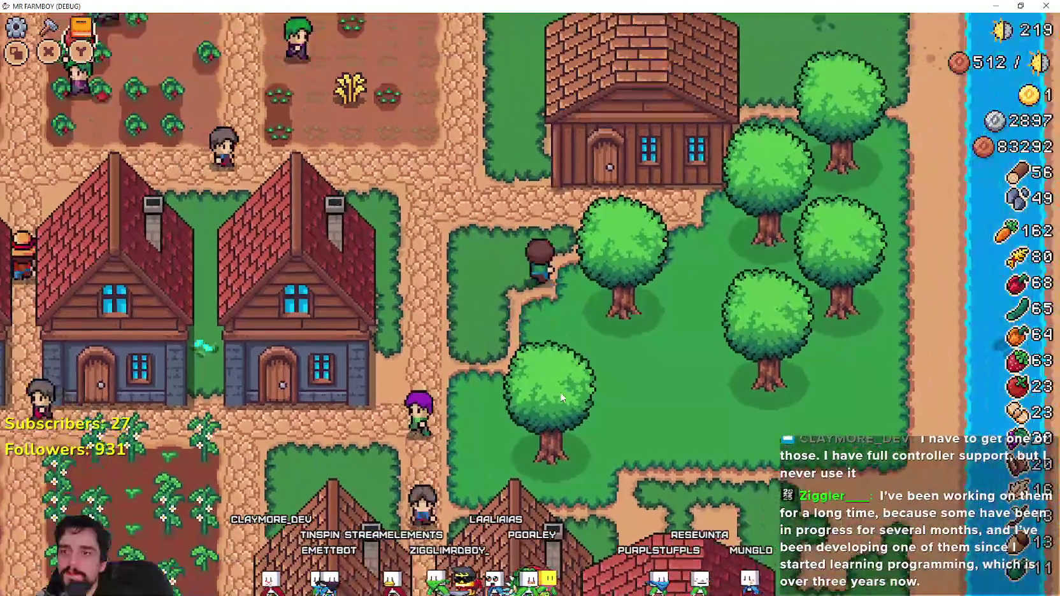
Check the warehouse stock of Carrot, Red Pepper, Orange Pepper, Wood and Wool
key(e)
key(Down)
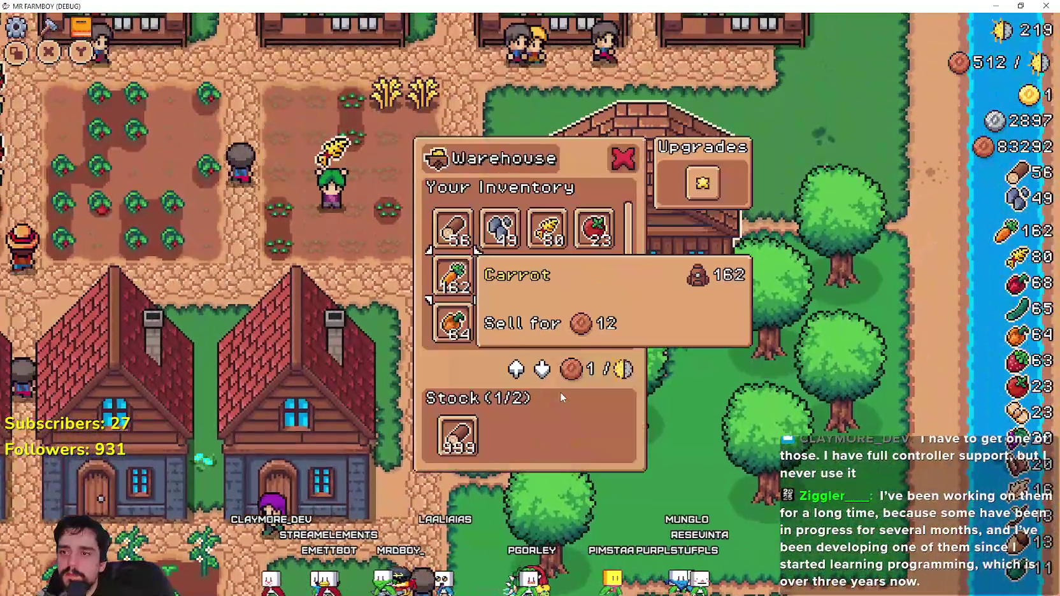
key(Right)
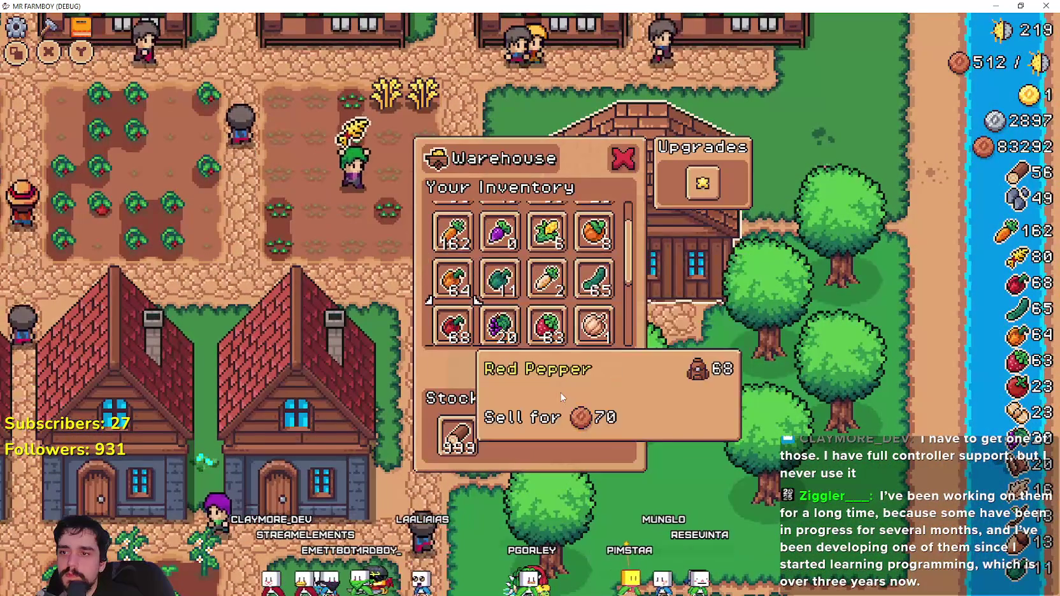
key(Left)
key(Down)
key(Down)
key(Down)
key(Down)
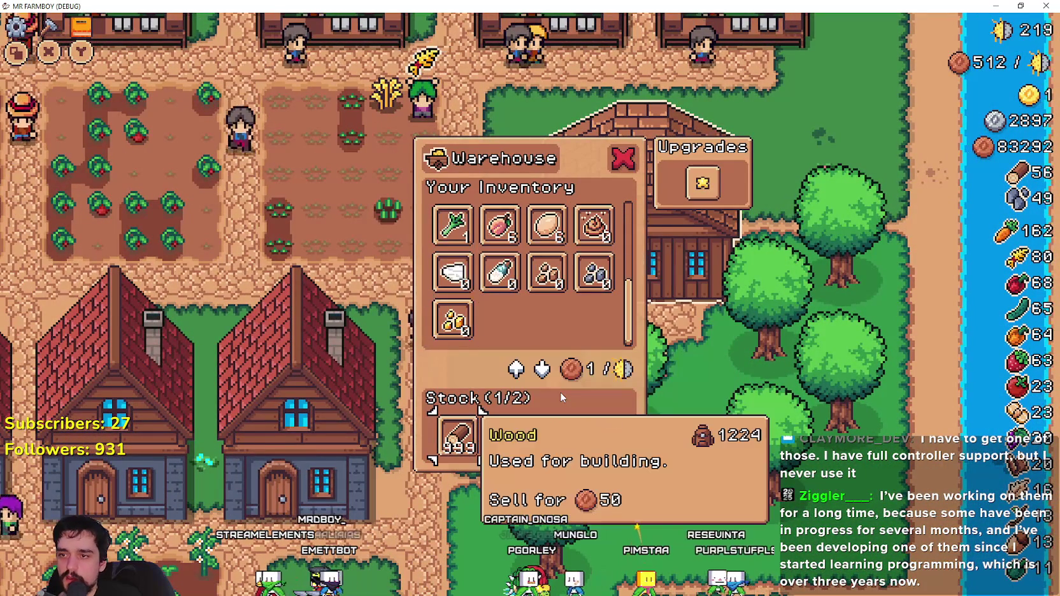
key(Up)
key(Up)
key(Up)
key(Left)
key(Up)
key(Escape)
key(Down)
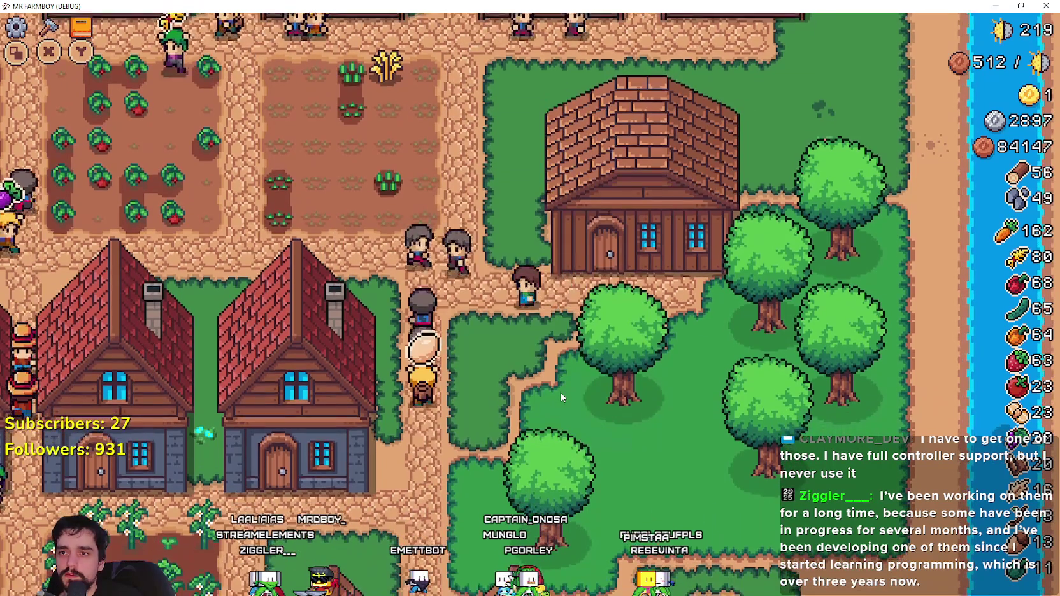
key(Up)
key(e)
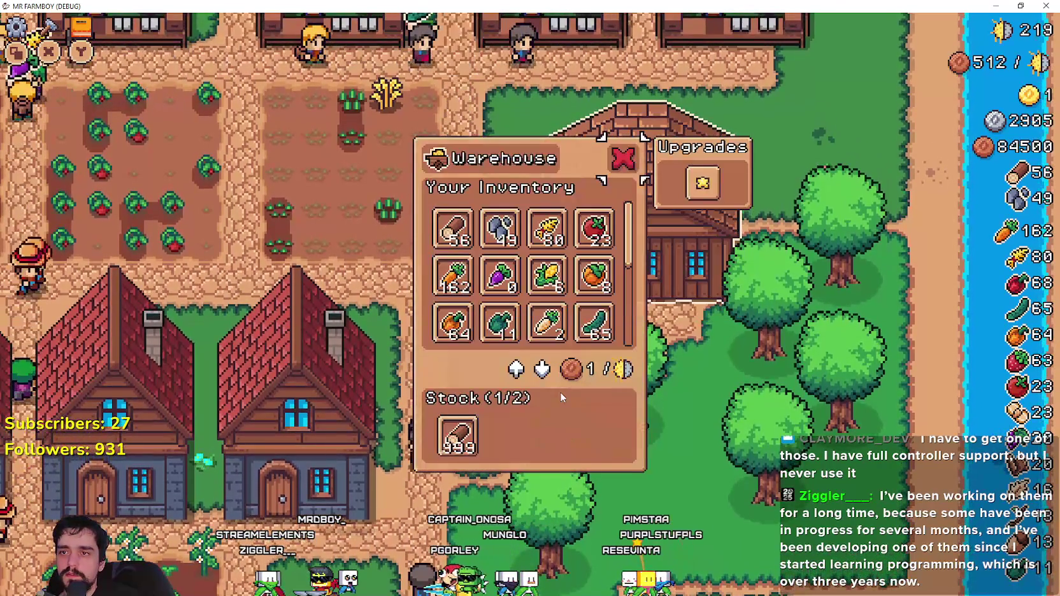
key(Escape)
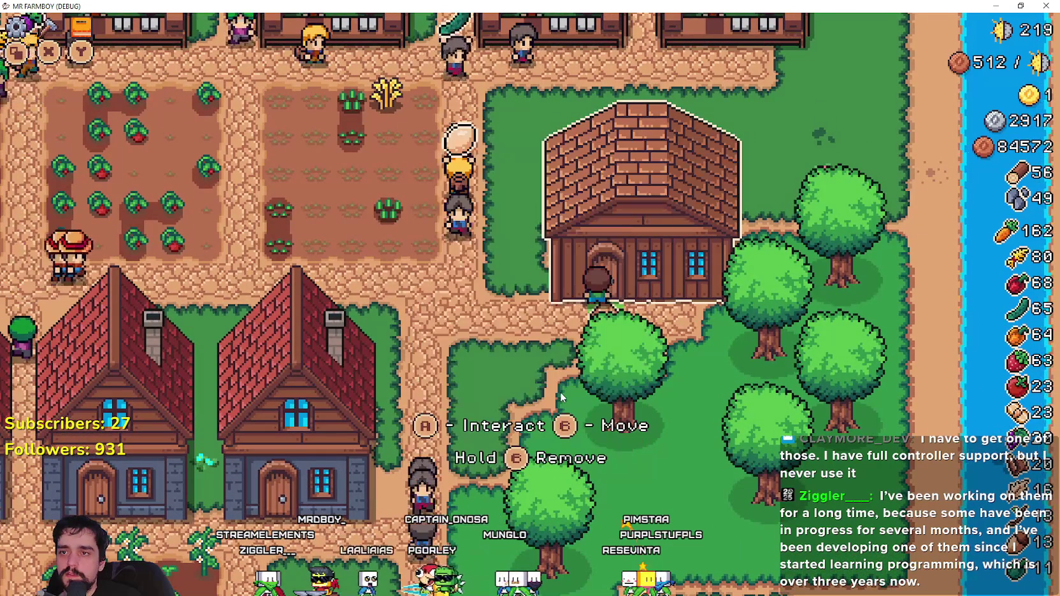
Walk past the market stalls and pepper plots back to the warehouse
key(Up)
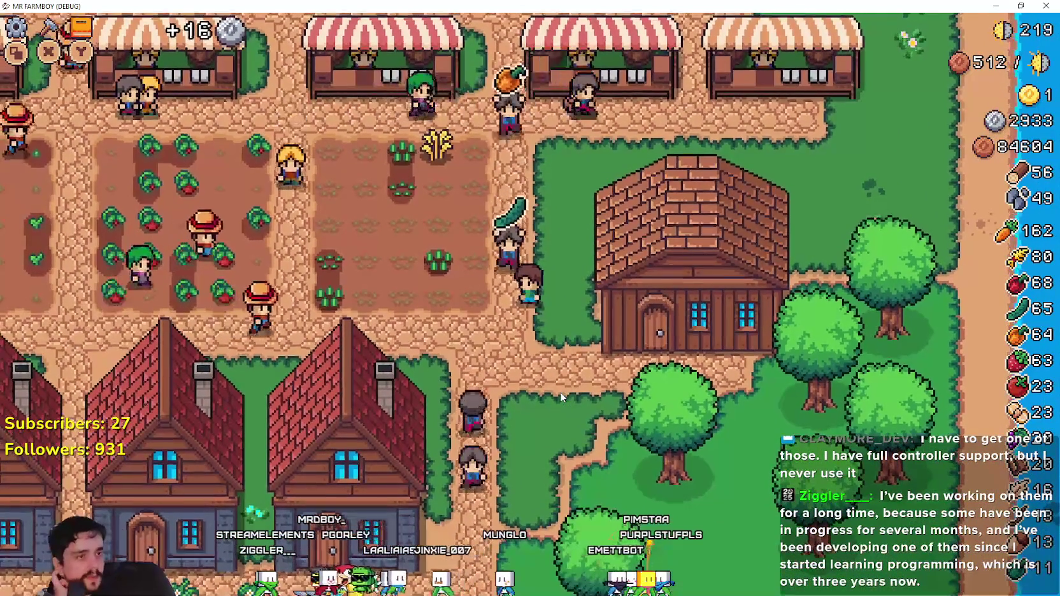
key(Left)
key(Up)
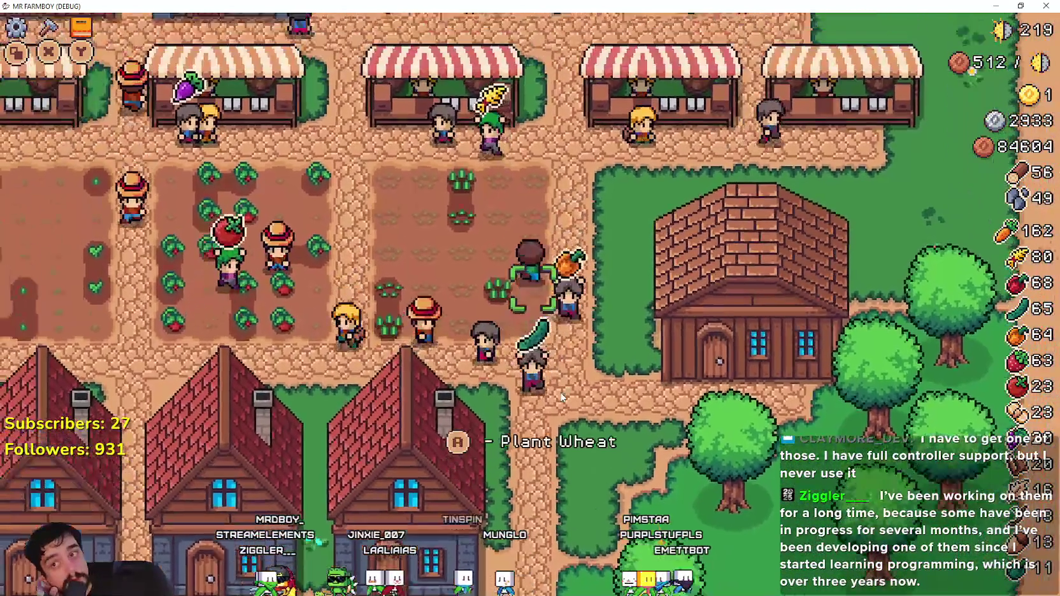
key(Up)
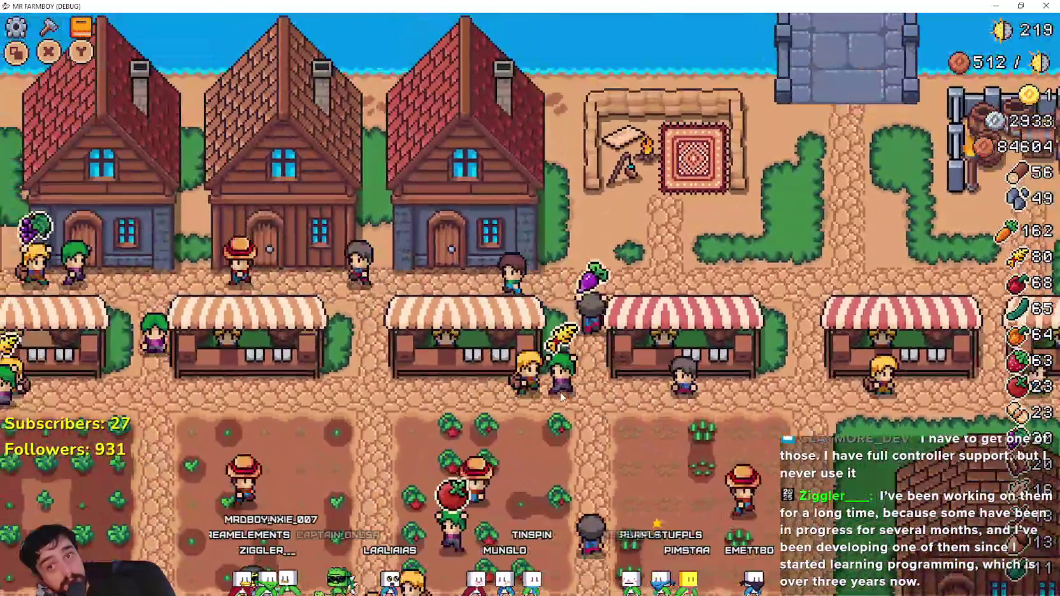
key(Left)
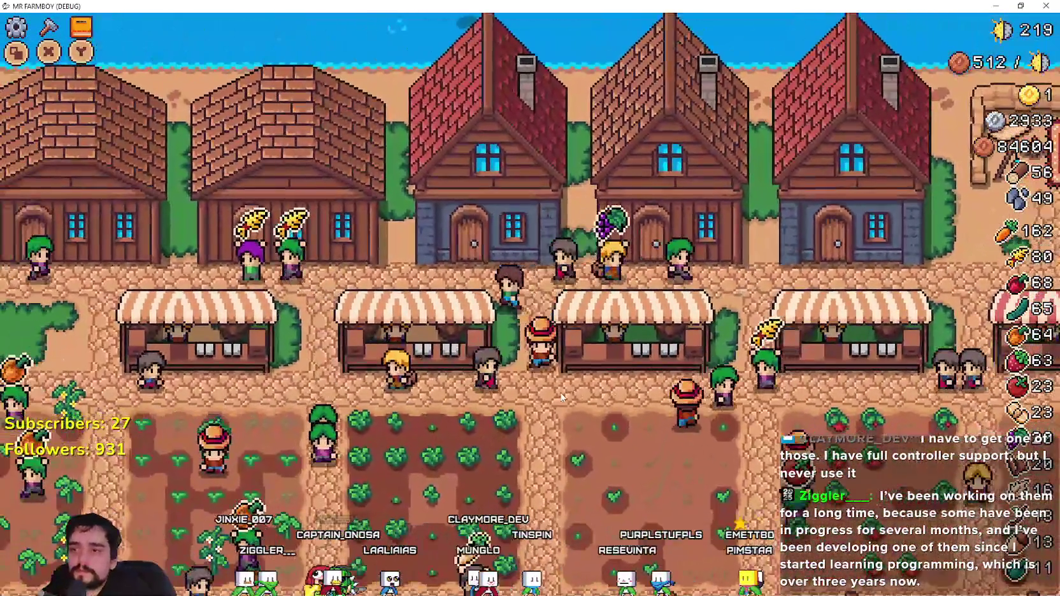
key(Down)
key(Left)
key(Down)
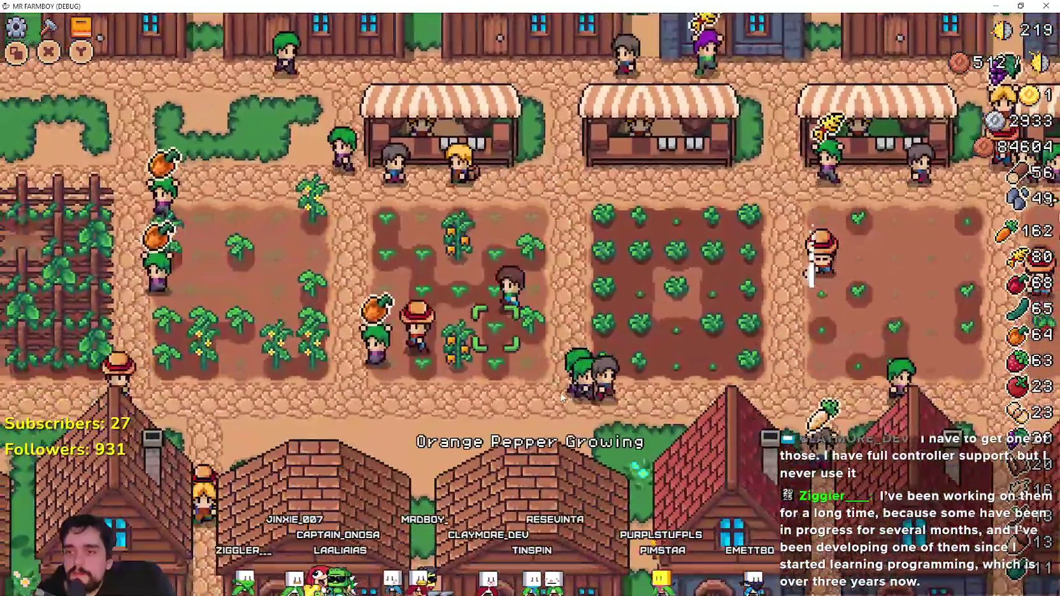
key(Right)
key(Down)
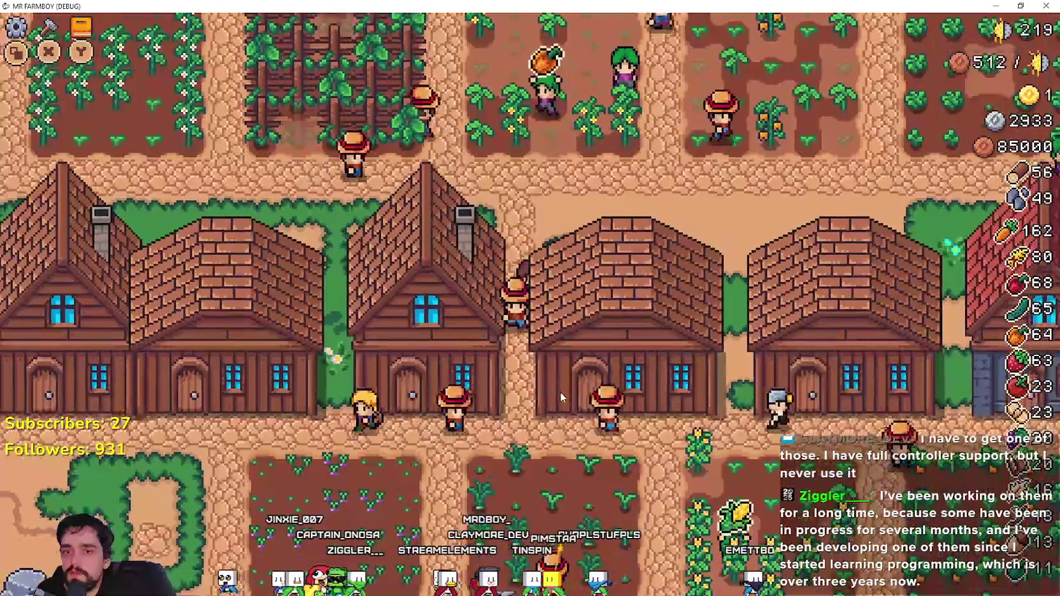
key(Right)
key(Down)
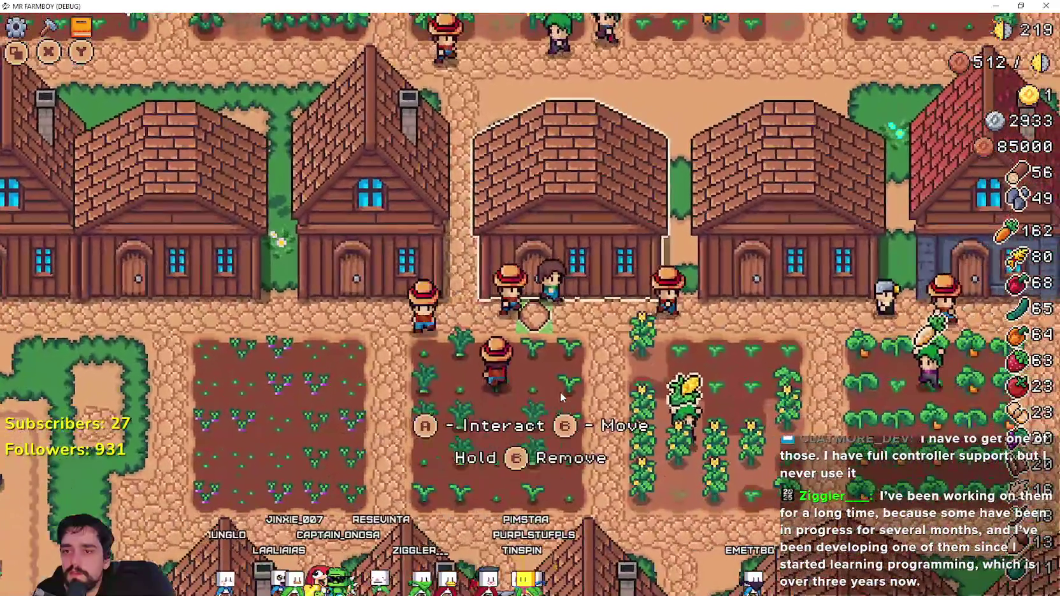
Check this warehouse's inventory, then the neighbouring house's hireable workers
key(e)
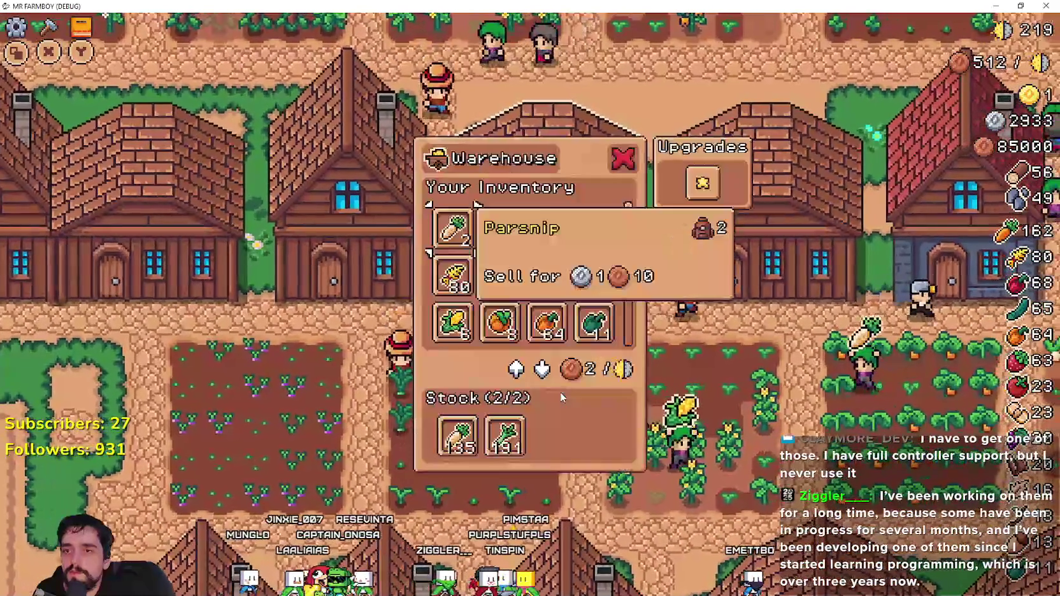
key(Escape)
key(Left)
key(Up)
key(e)
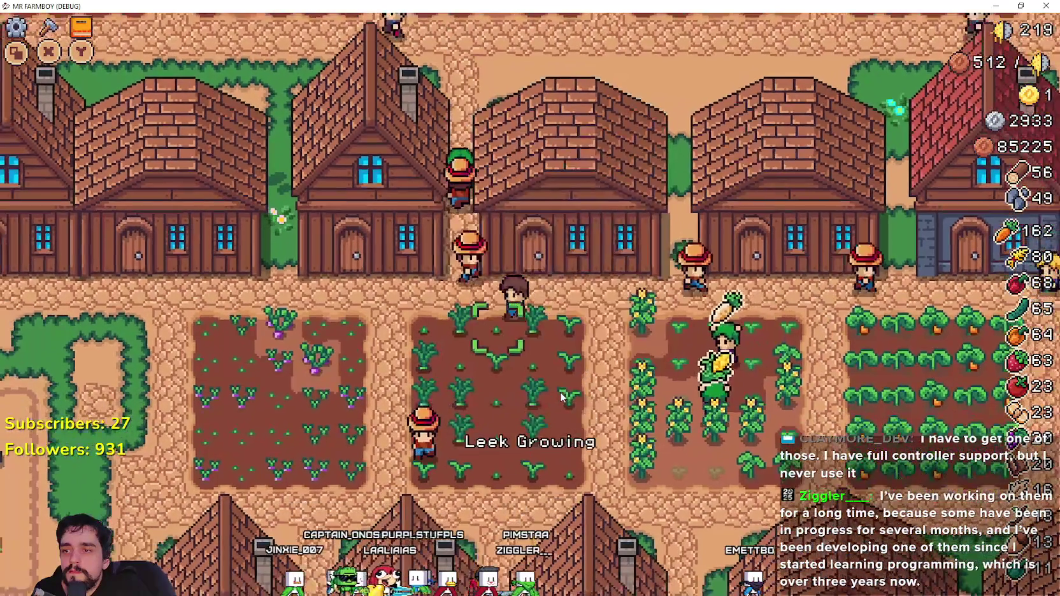
key(Right)
key(Right)
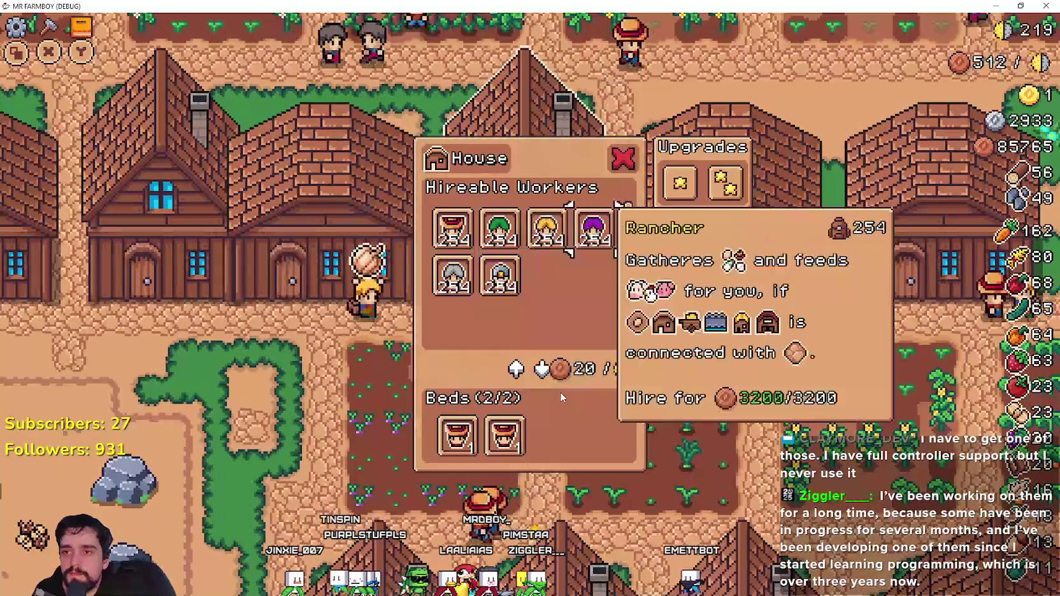
key(Escape)
Check the next warehouse, then the house on the left and its Rancher worker
key(e)
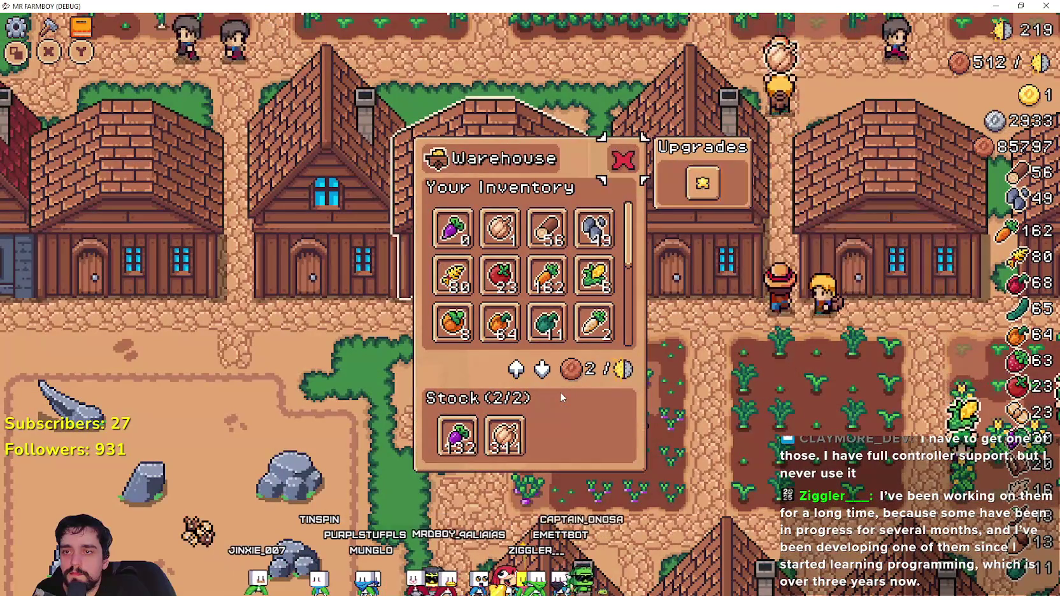
key(Escape)
key(Left)
key(e)
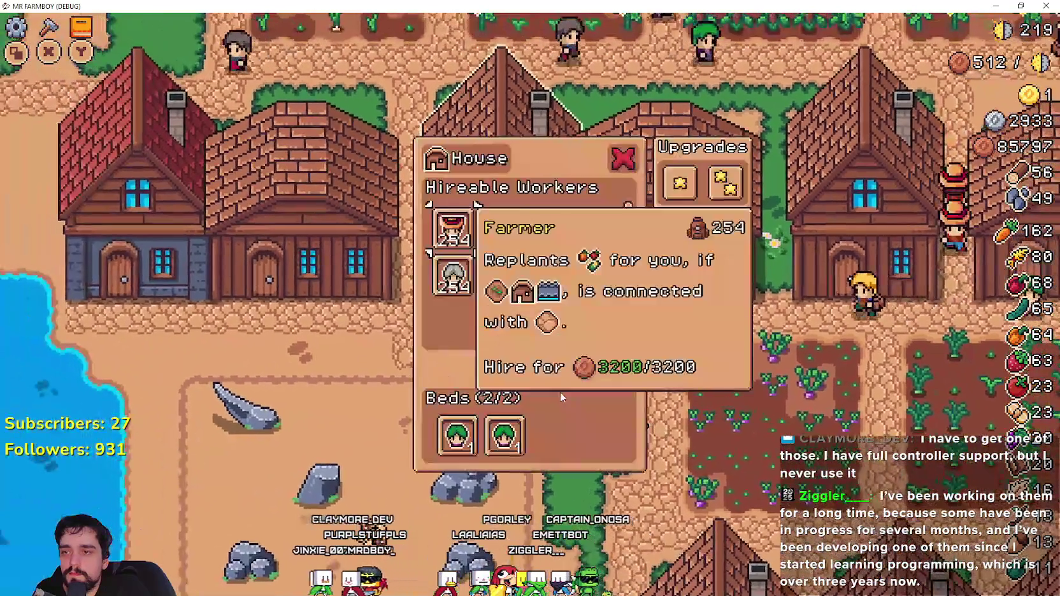
key(Right)
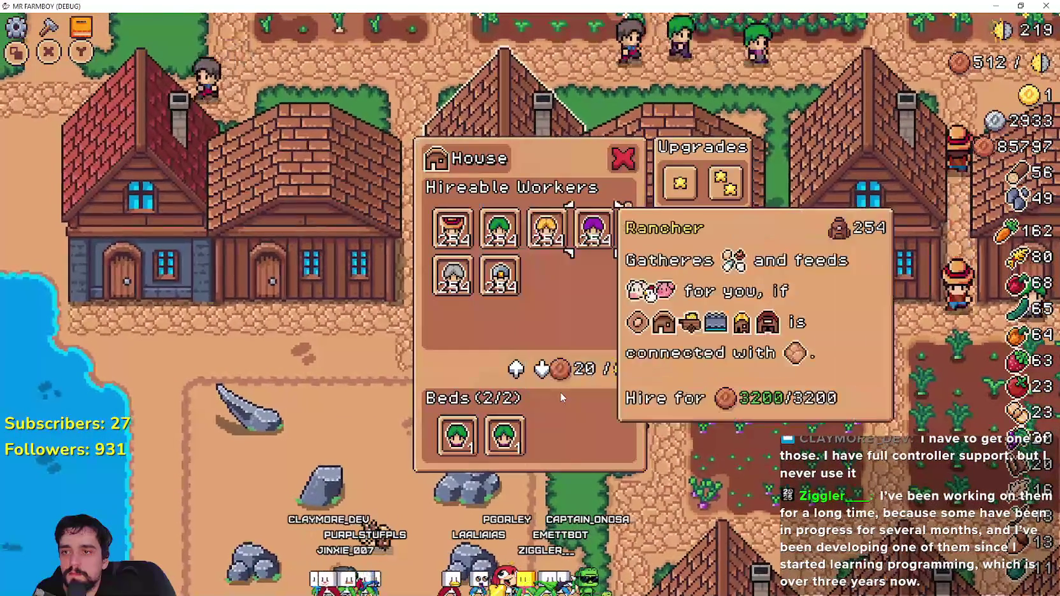
key(Escape)
Check one more warehouse and house, then walk down into the rocky quarry
key(Left)
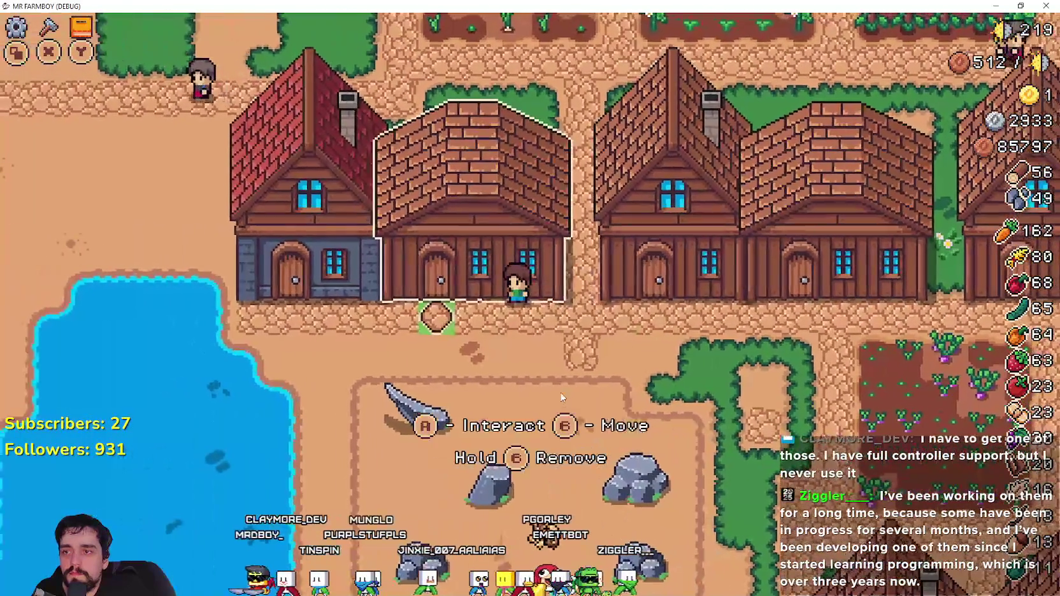
key(e)
key(Escape)
key(Left)
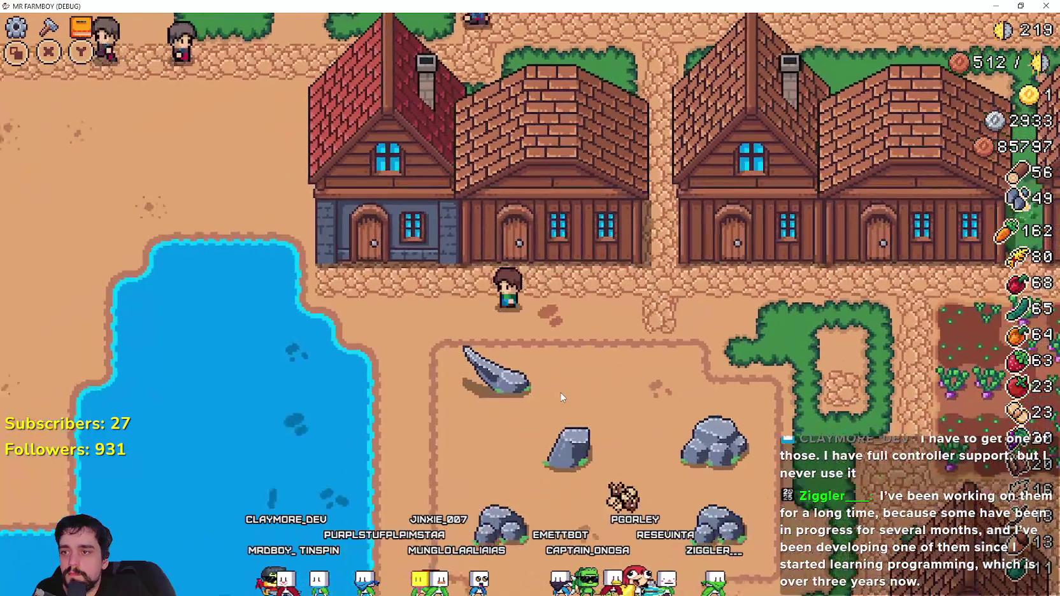
key(e)
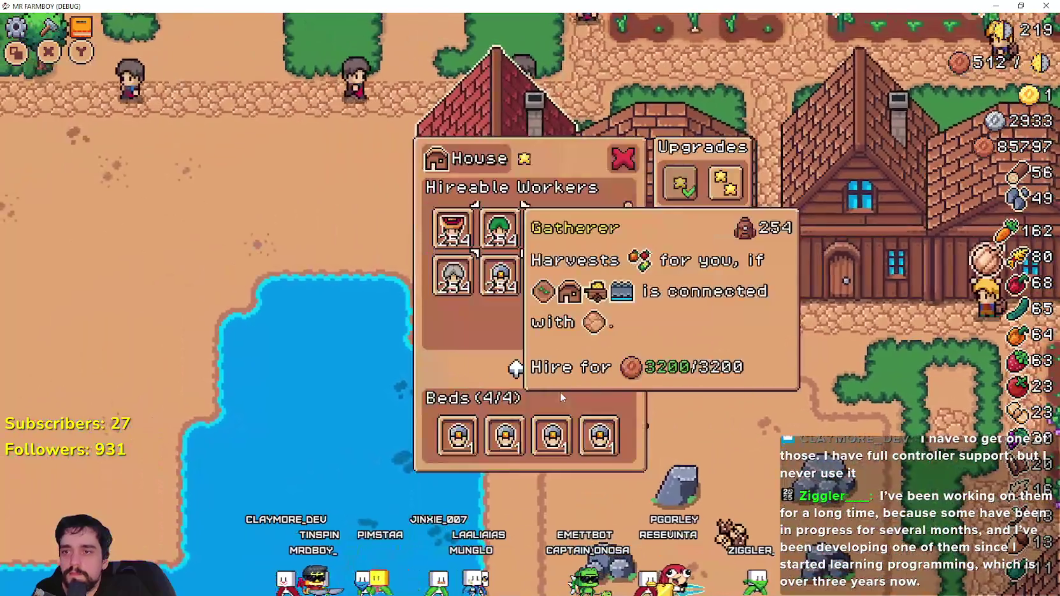
key(Right)
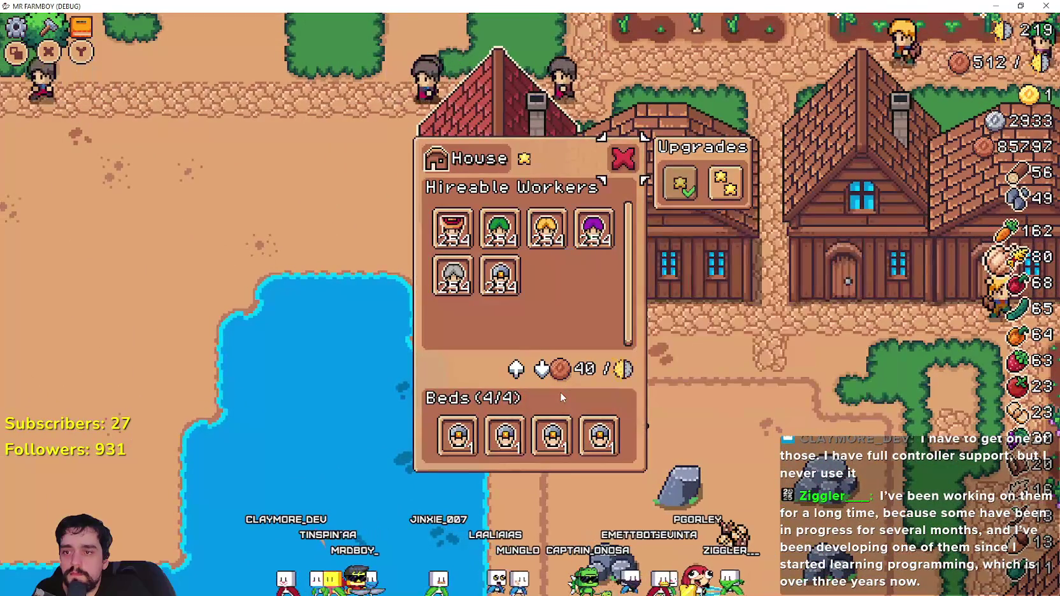
key(Escape)
key(Down)
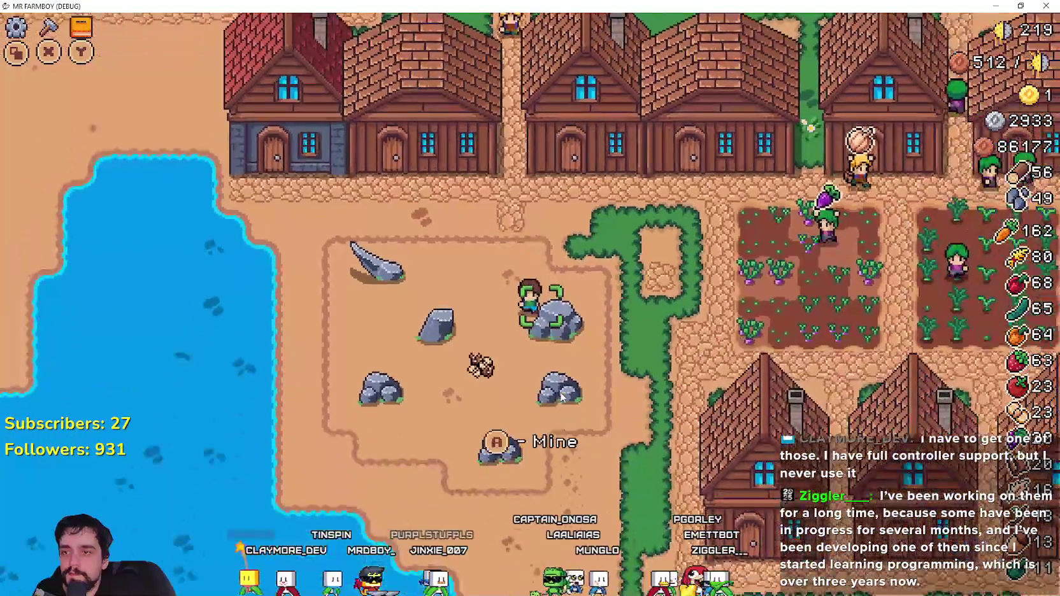
Walk out of the quarry and close the Blacksmith panel
key(Right)
key(Down)
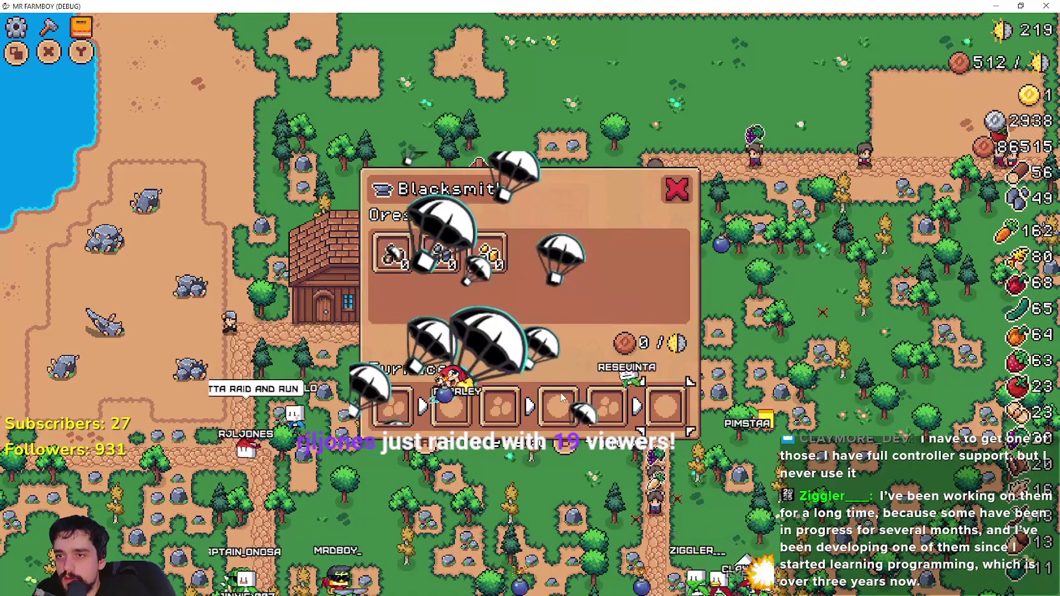
key(Escape)
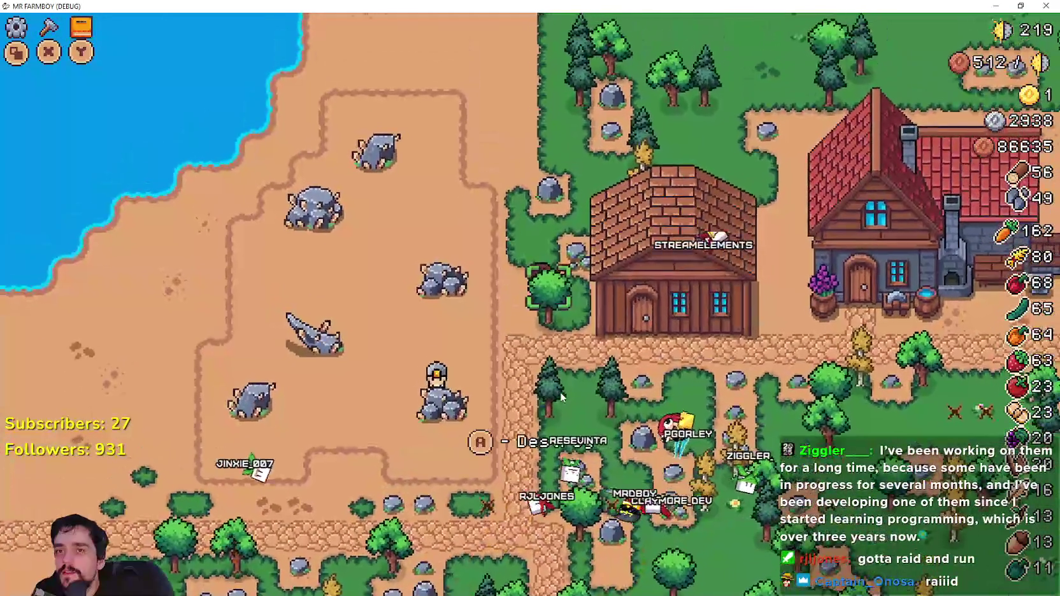
Mine stone while walking down-left past the rocks, then close the extra action options
key(s)
key(d)
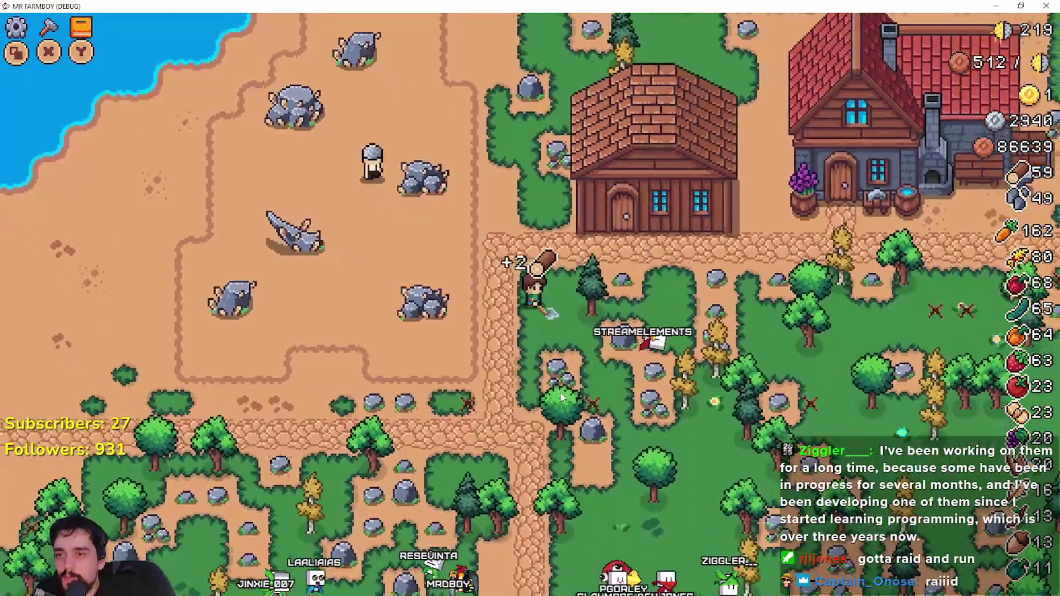
key(d)
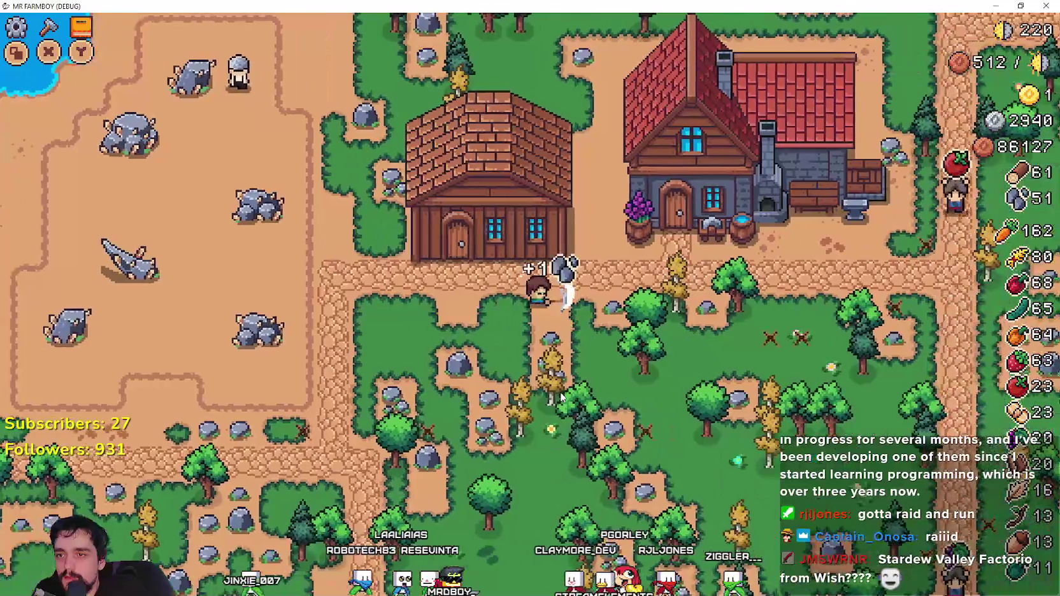
key(s)
key(a)
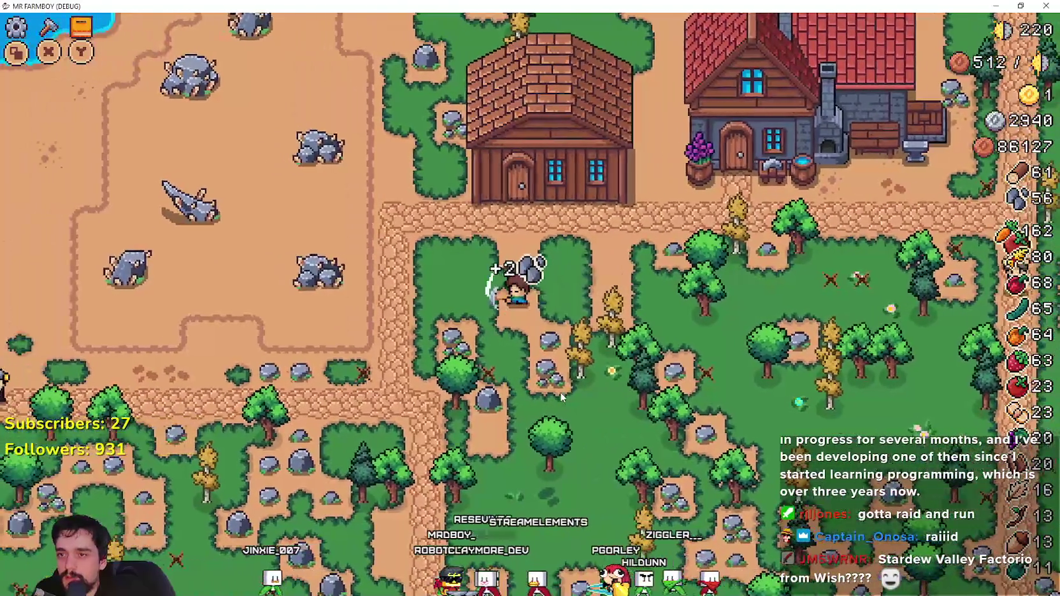
key(s)
key(a)
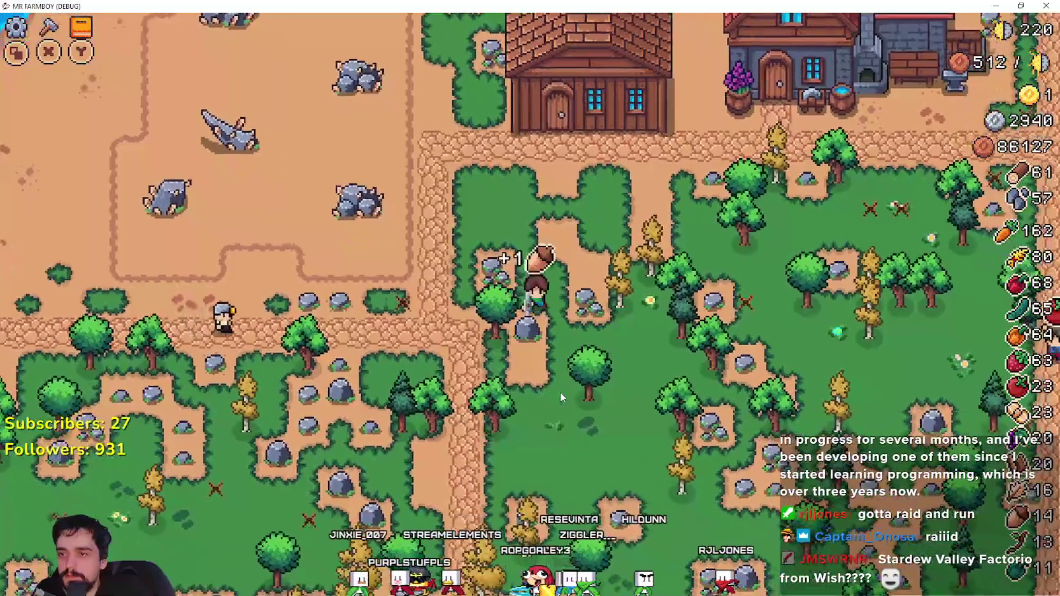
key(Escape)
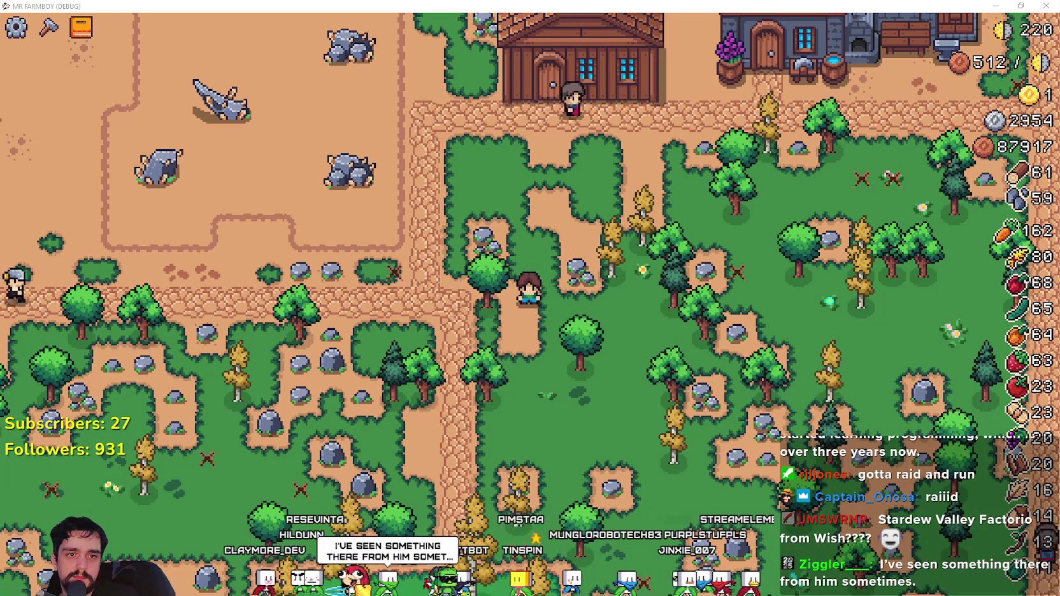
Switch to the browser playing the Twitch video 'art and things'
key(alt+Tab)
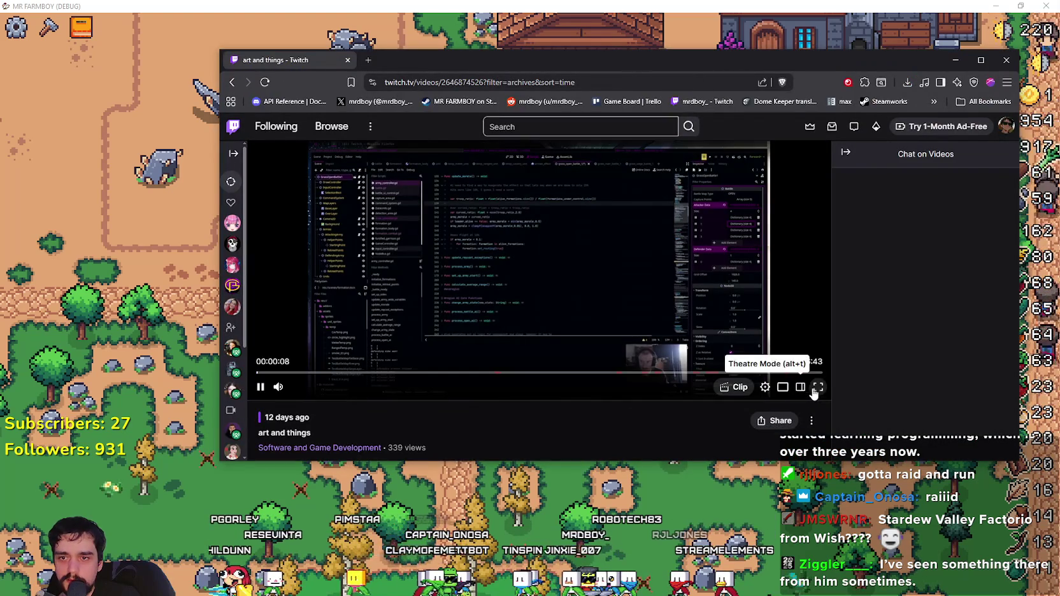
click(817, 386)
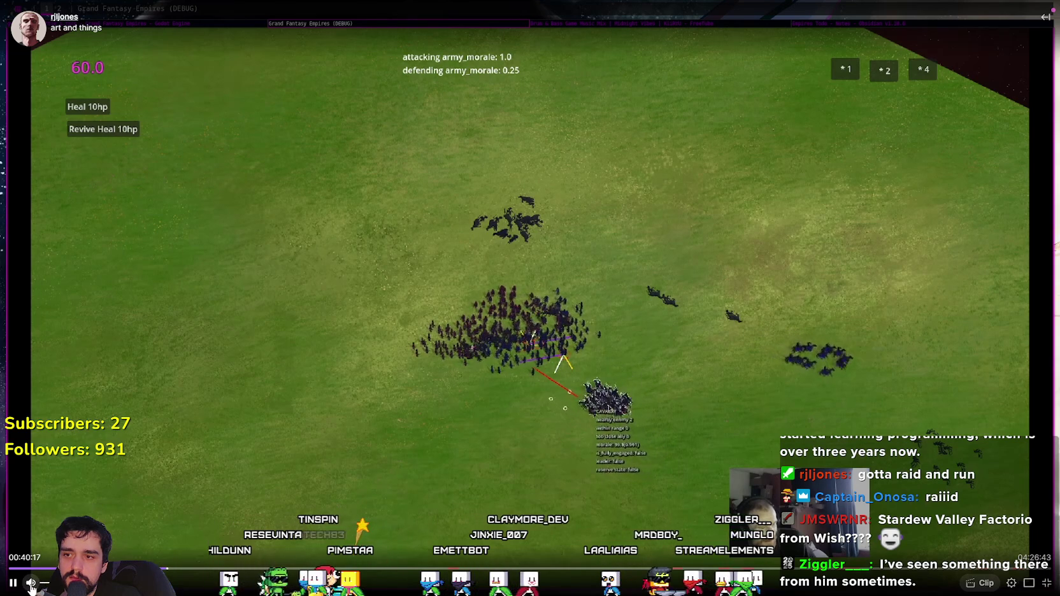
click(31, 584)
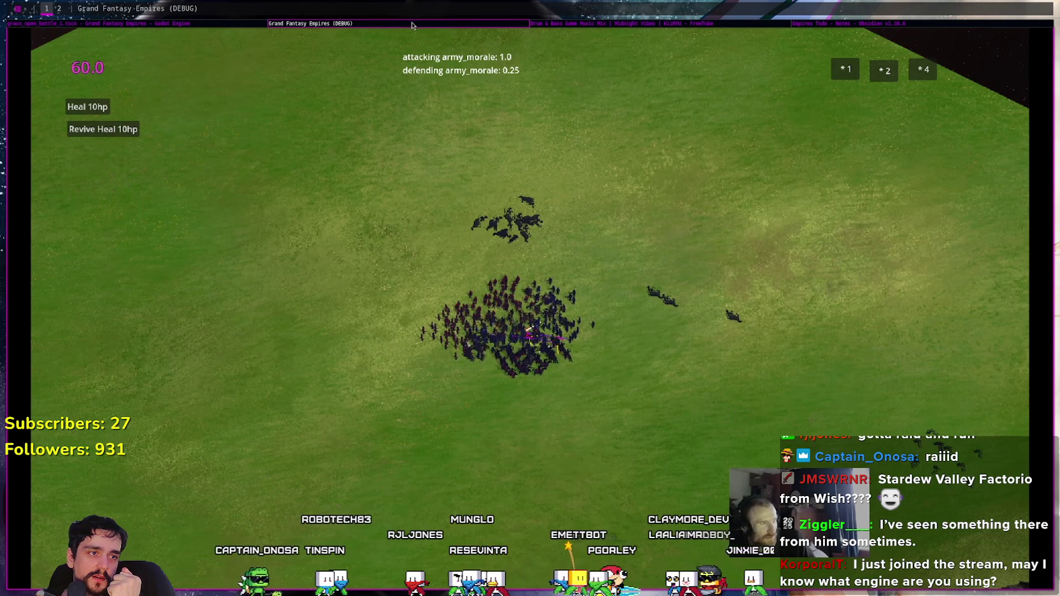
key(Escape)
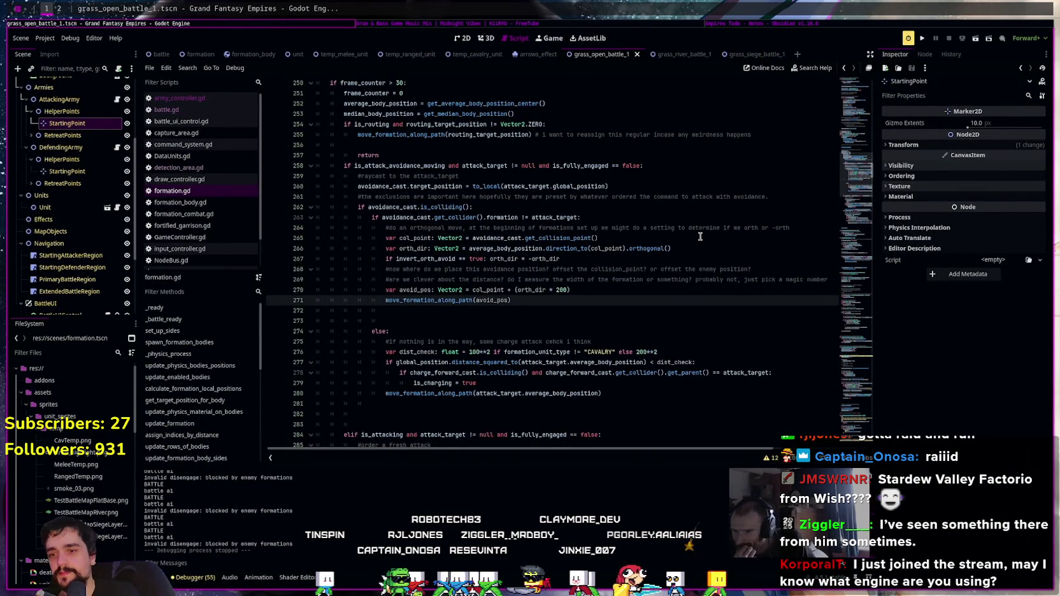
mouse_move(183, 520)
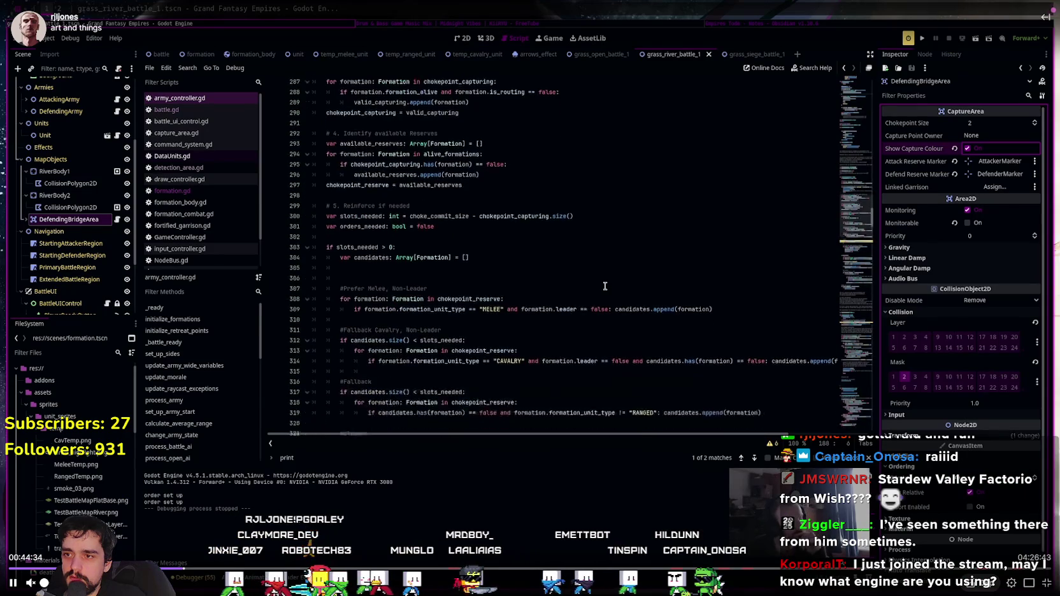
key(Right)
key(Right)
key(Right)
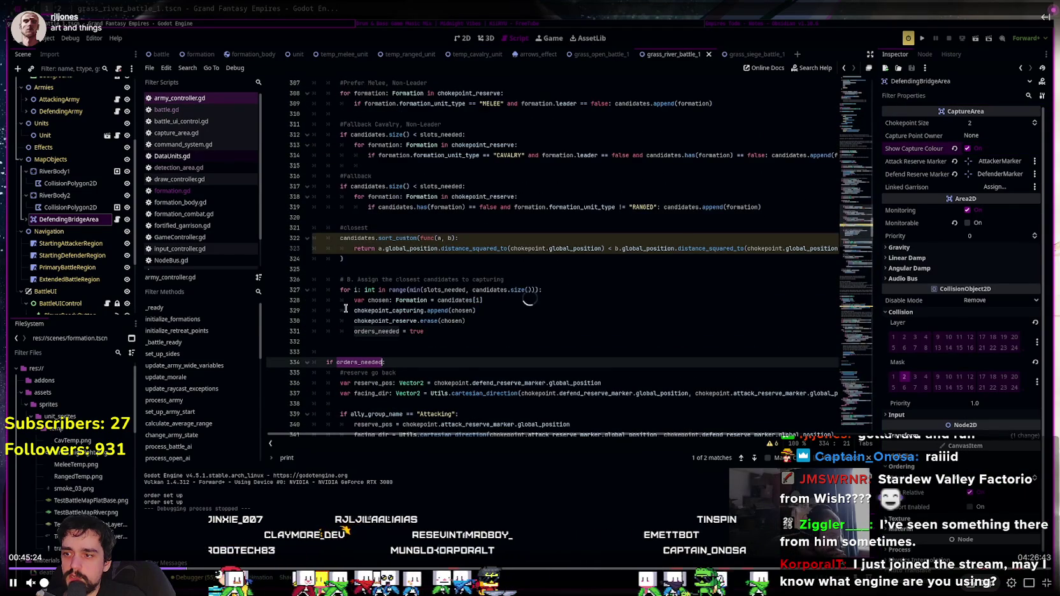
key(Right)
key(Right)
key(Right)
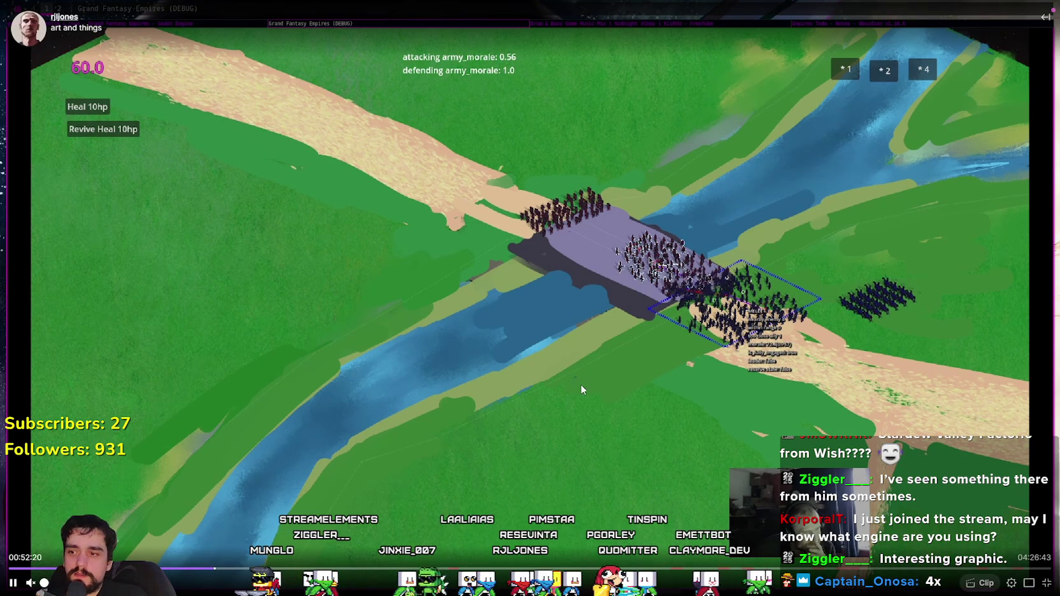
click(1048, 587)
click(261, 386)
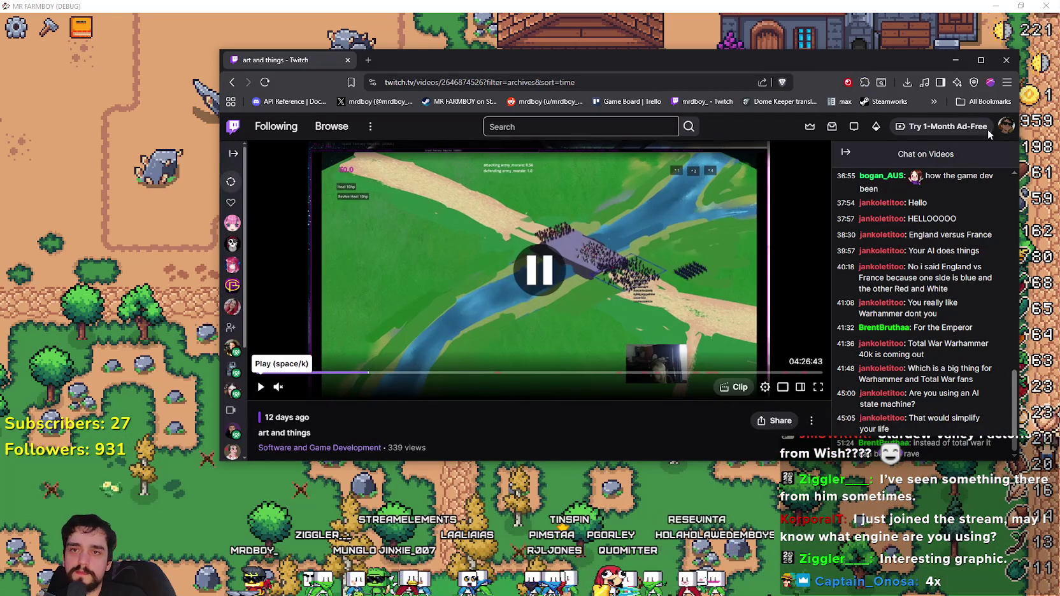
click(1007, 60)
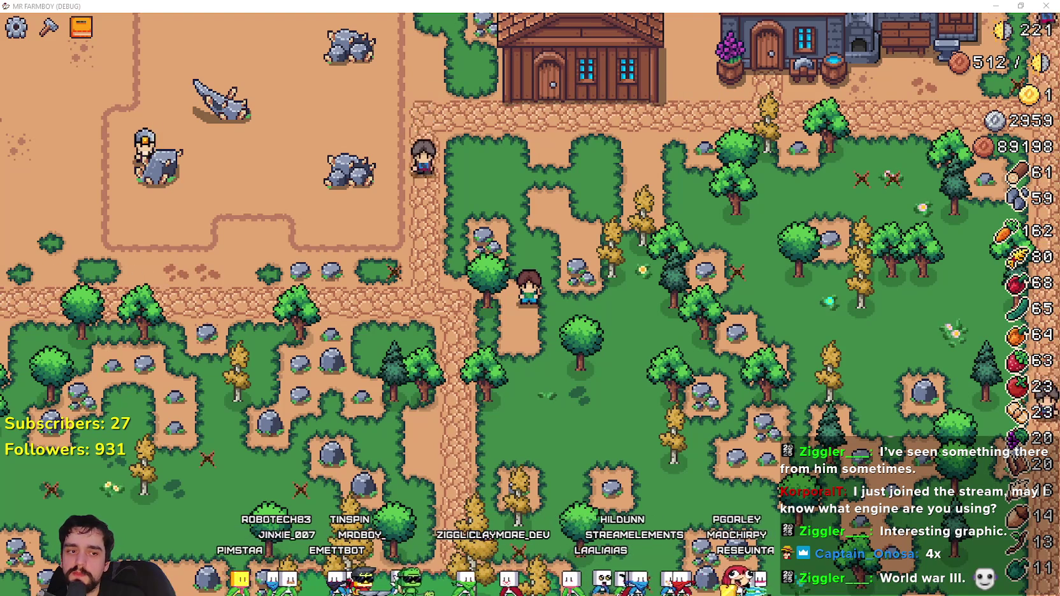
Stop and rerun Mr Farmboy from the editor, then start a new browser tab
key(F8)
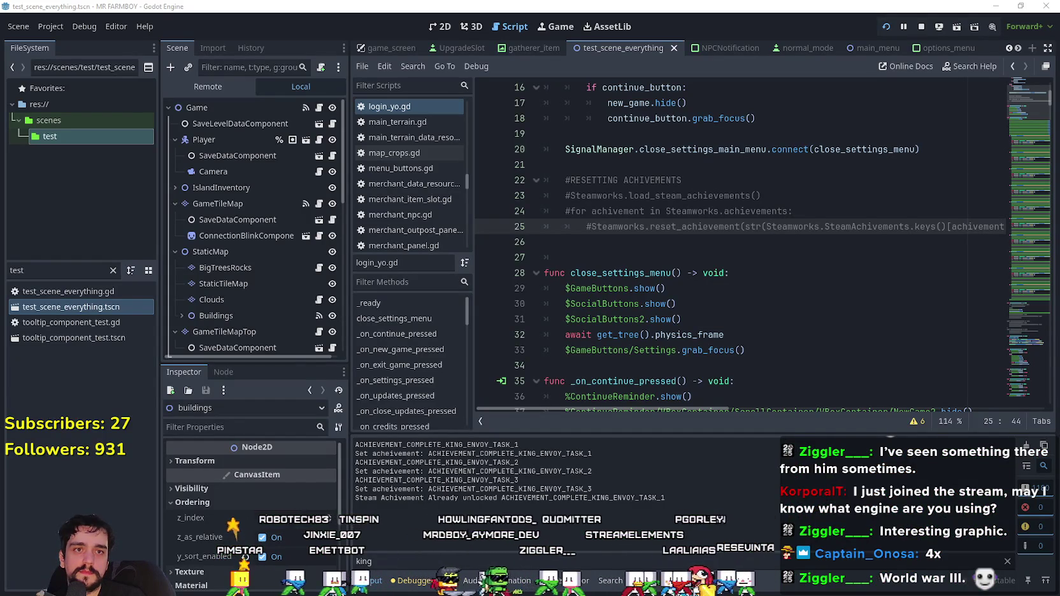
click(618, 258)
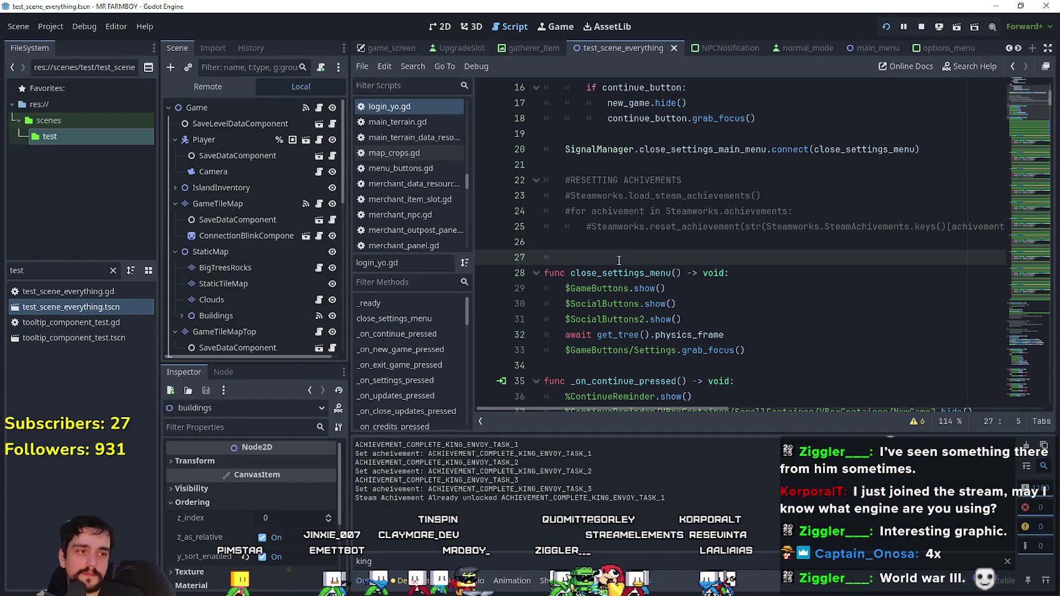
key(F5)
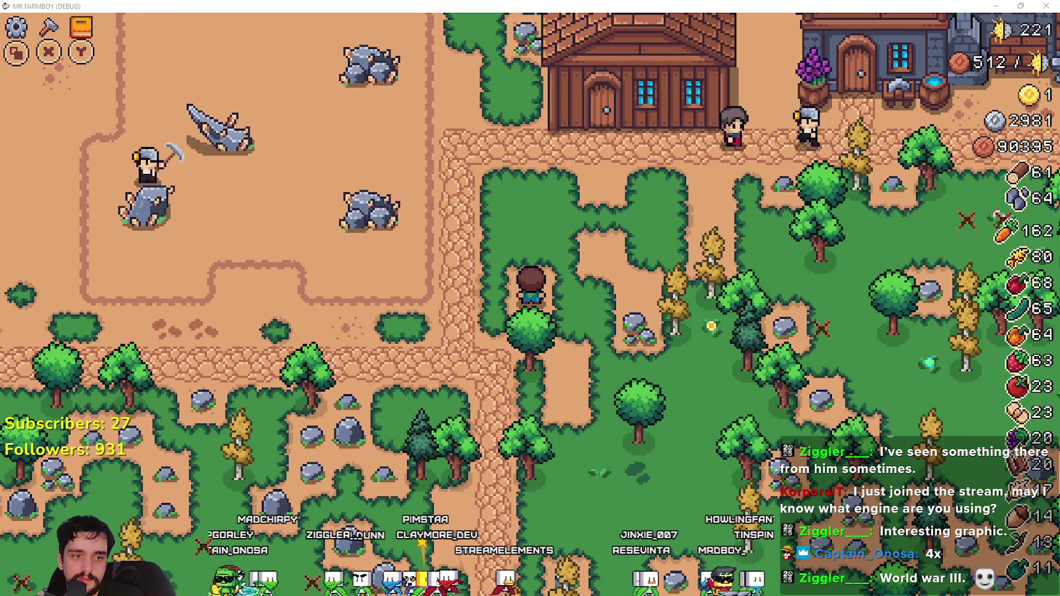
key(alt+Tab)
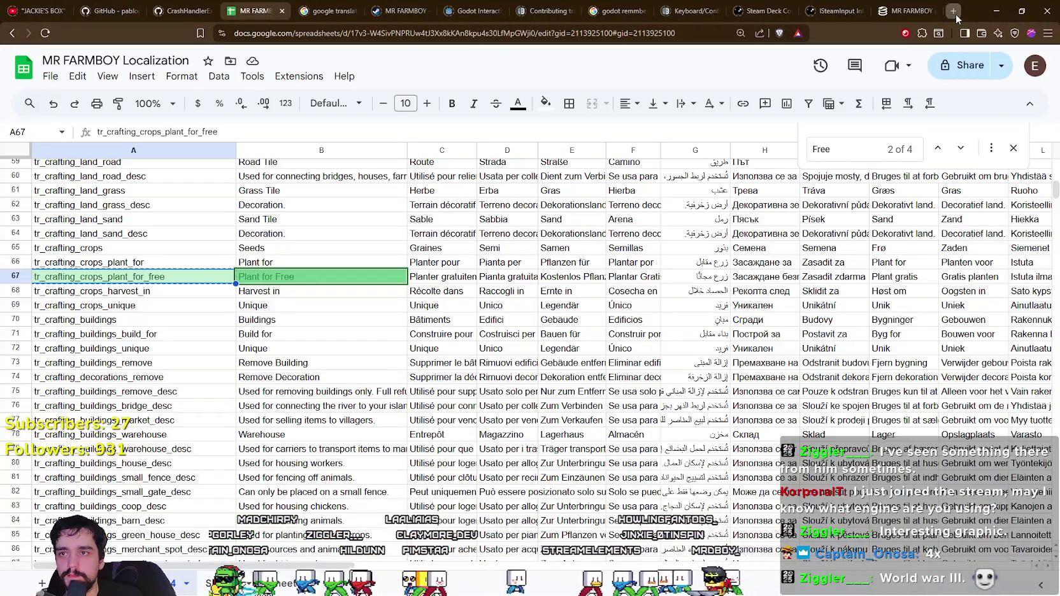
click(955, 14)
Go to the Godot download archive and glance at the 4.6-beta1 changelog
text(godotengine.org/download/archive/)
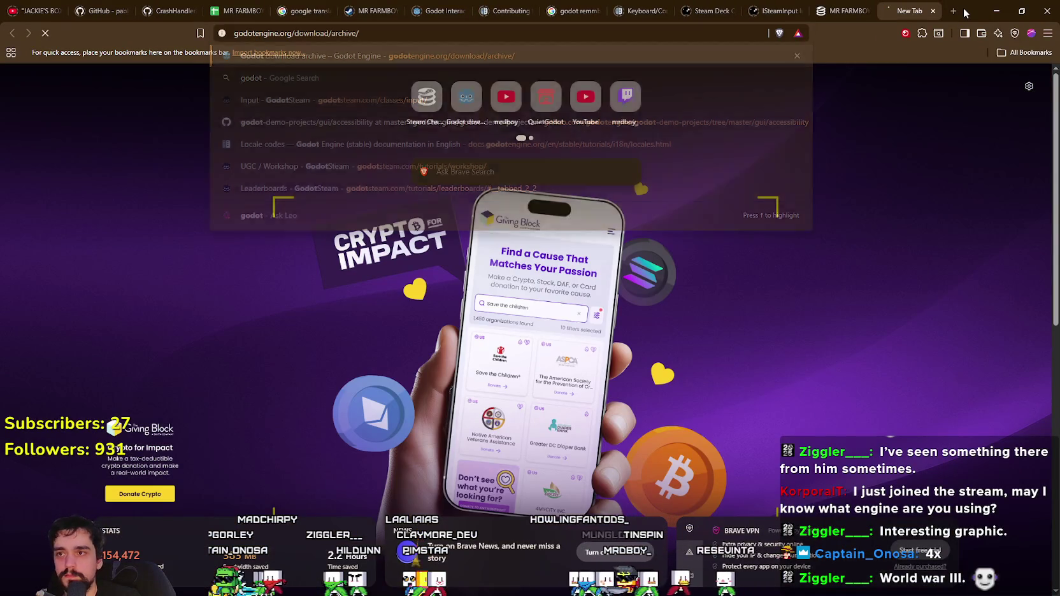
key(Return)
scroll(445, 474, down, 1)
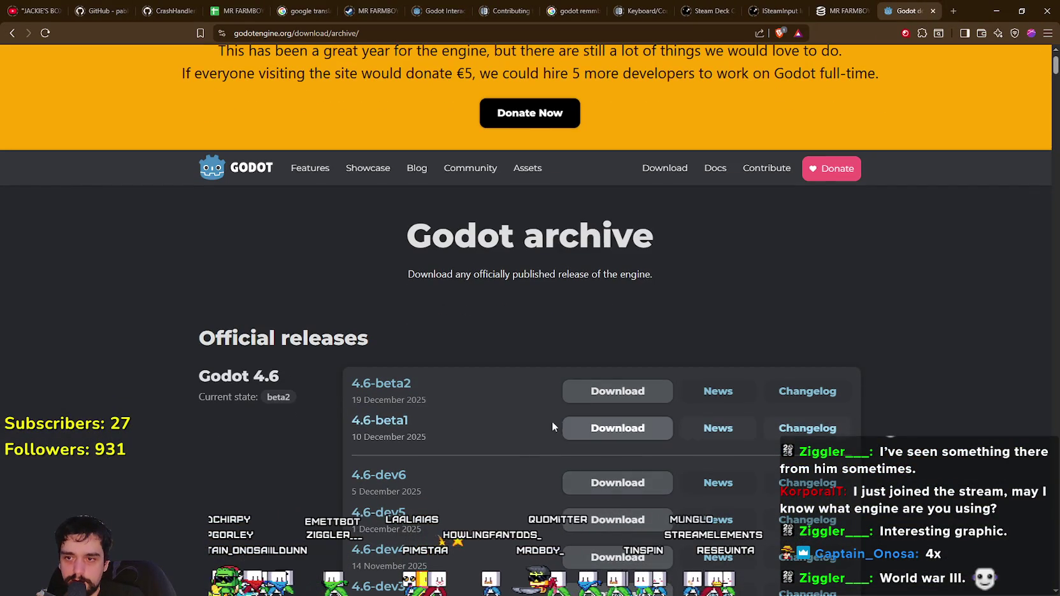
scroll(408, 401, down, 1)
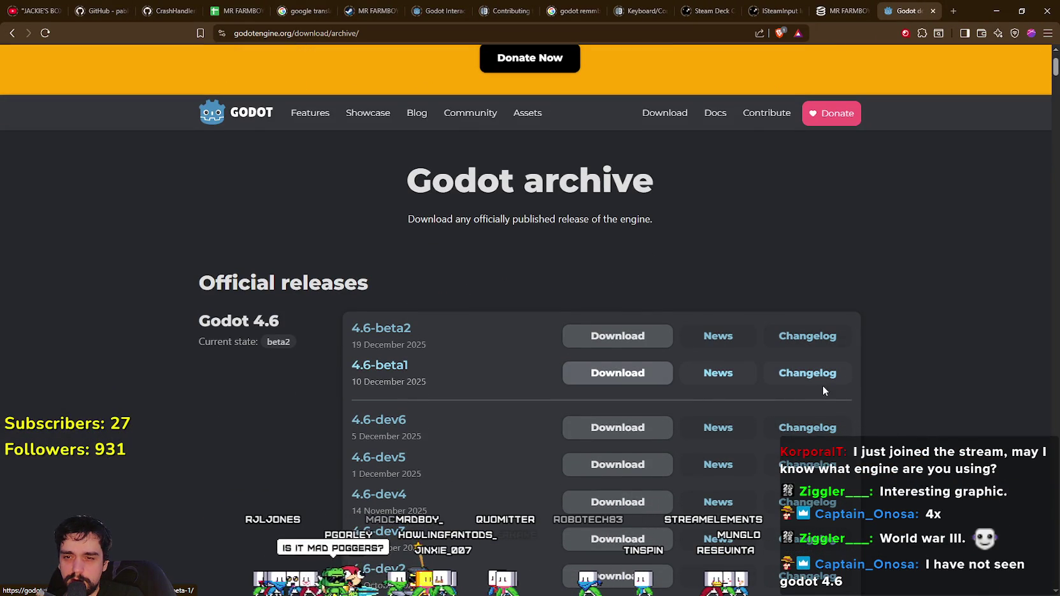
click(809, 373)
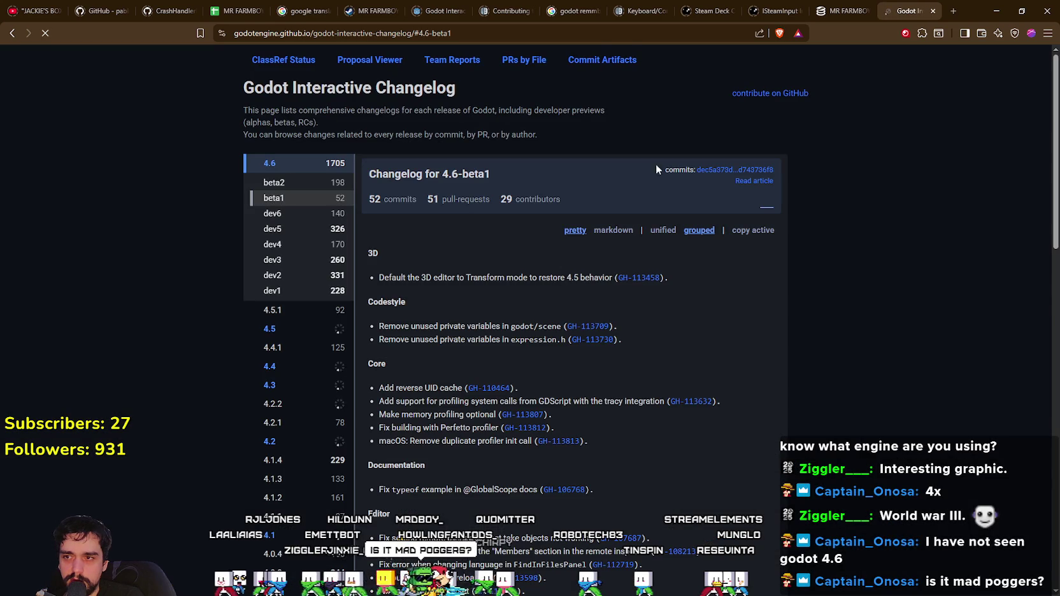
key(alt+Left)
Open the 4.6-beta1 news article and scroll to its Modern Theme editor screenshot
click(713, 373)
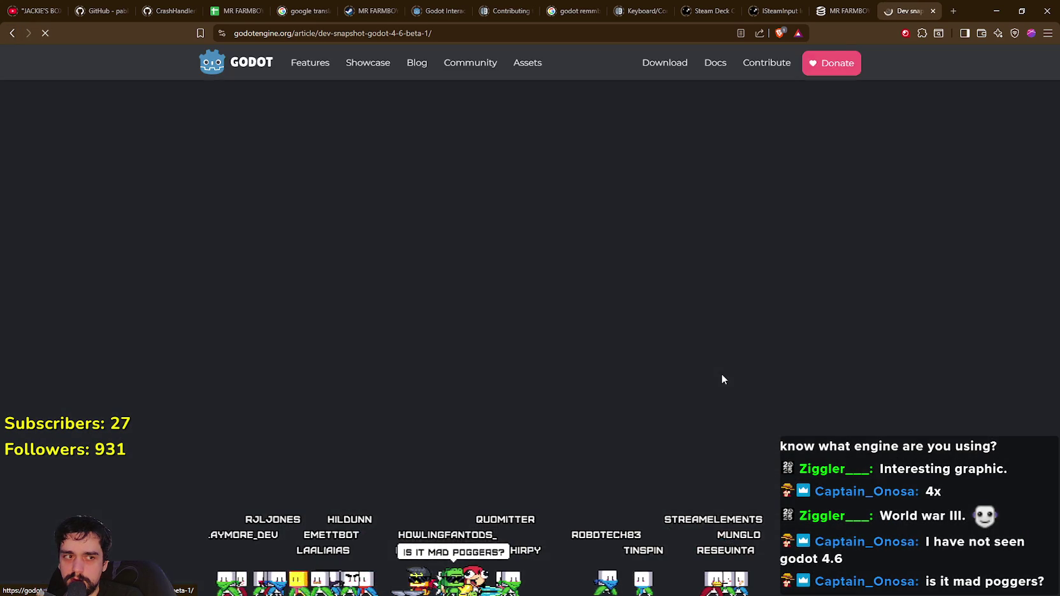
scroll(721, 376, down, 10)
scroll(714, 383, down, 15)
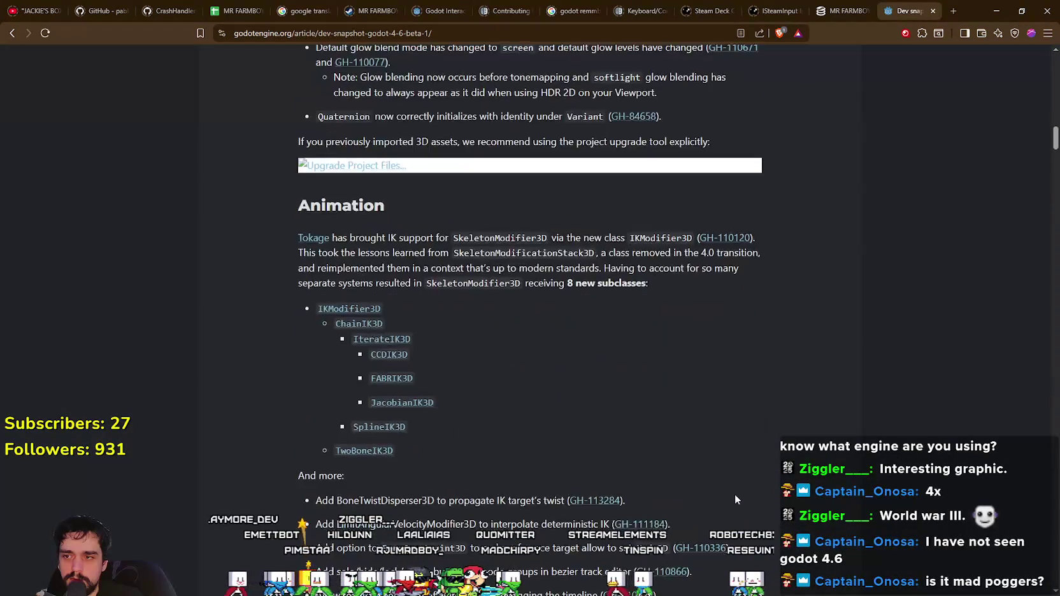
scroll(735, 494, down, 15)
scroll(733, 485, down, 5)
scroll(635, 253, up, 3)
right_click(635, 252)
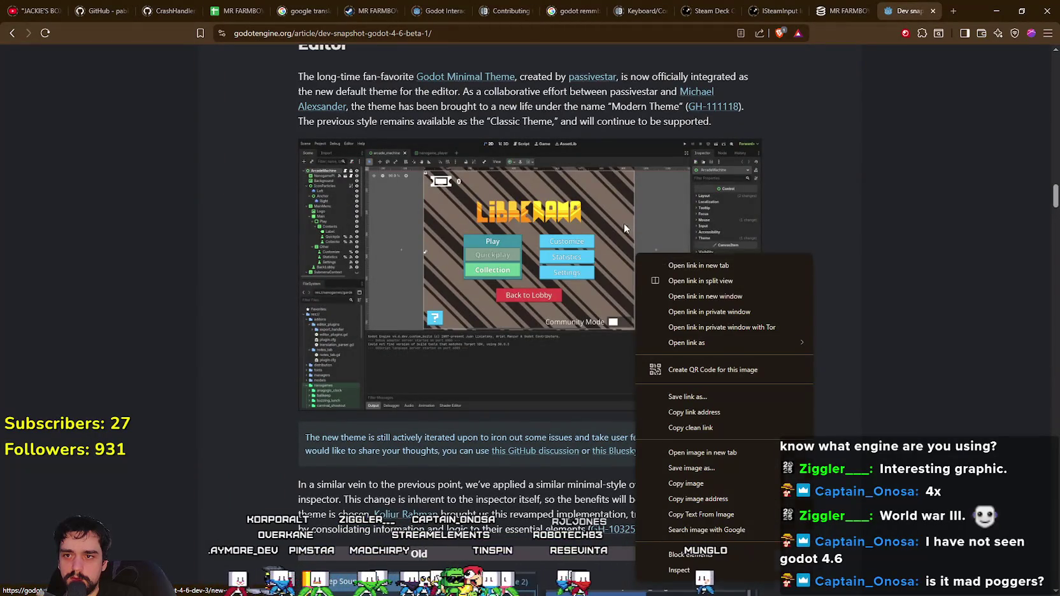
Page through the article's enlarged screenshots, then return to the steamworks script in Godot
click(632, 235)
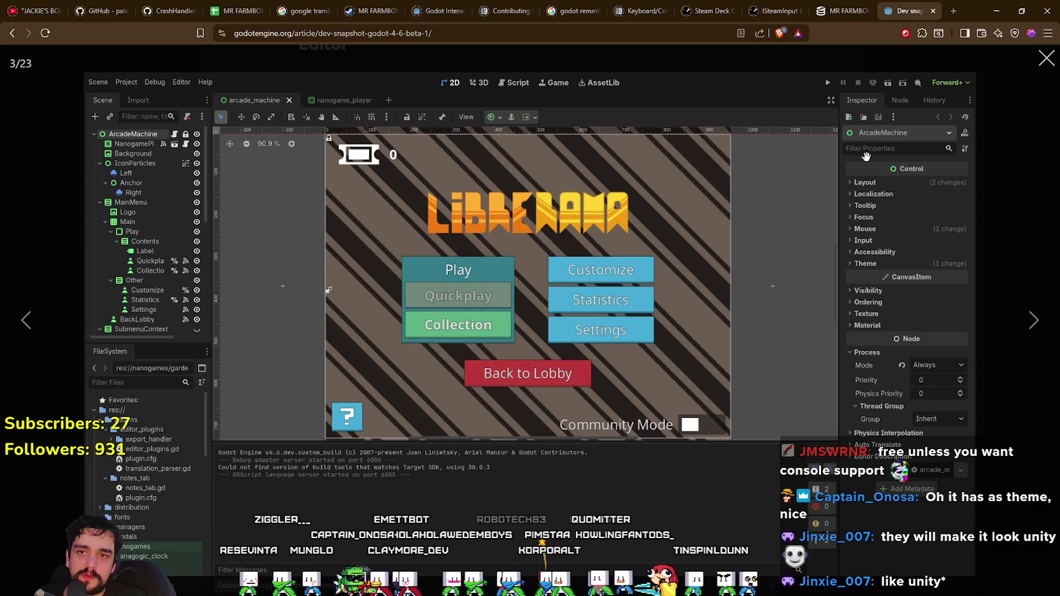
click(1032, 322)
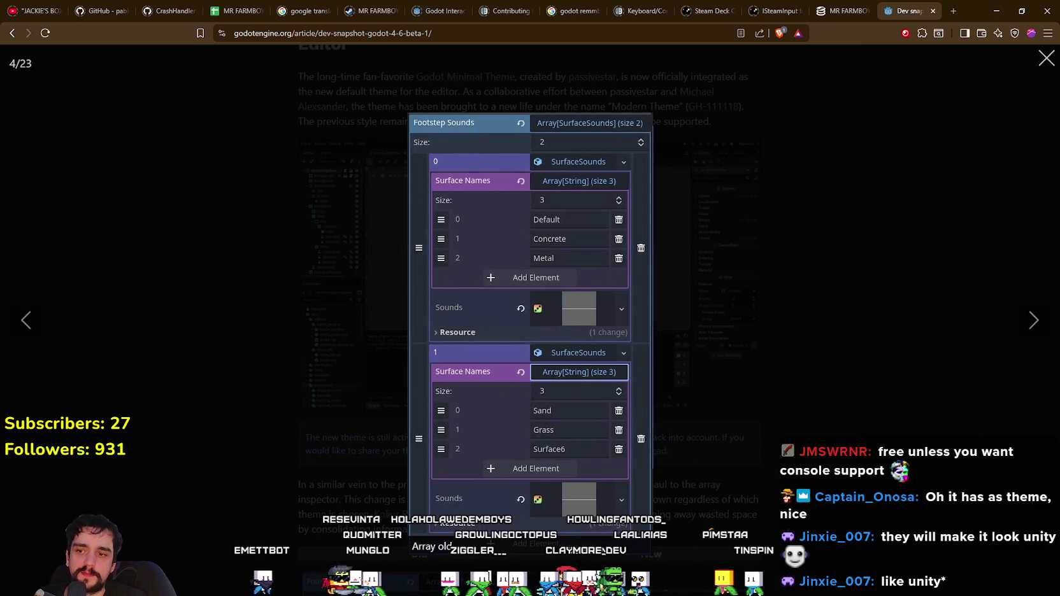
click(1032, 322)
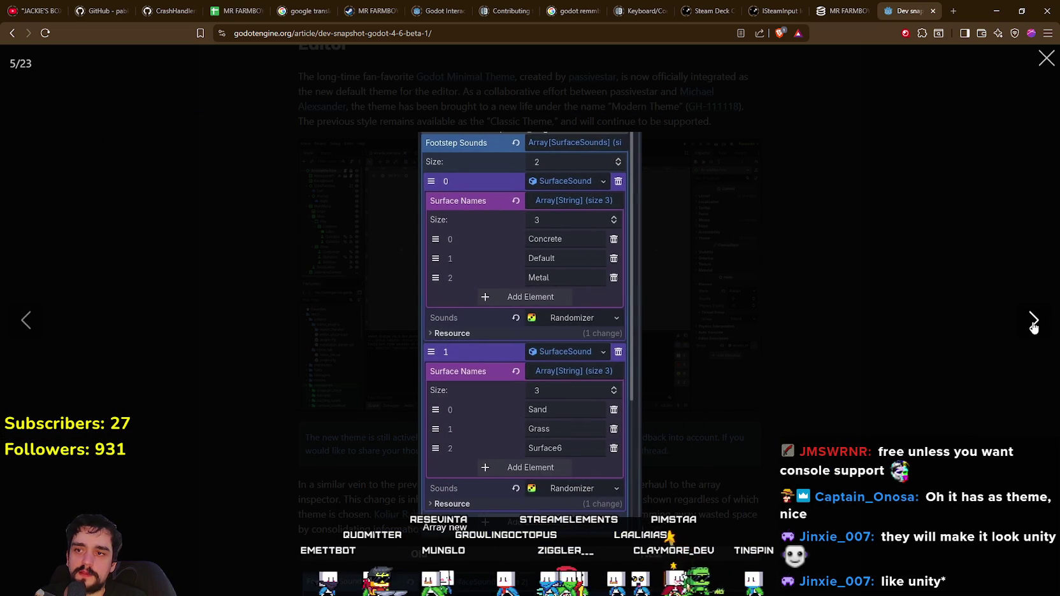
click(1033, 323)
click(27, 321)
click(26, 320)
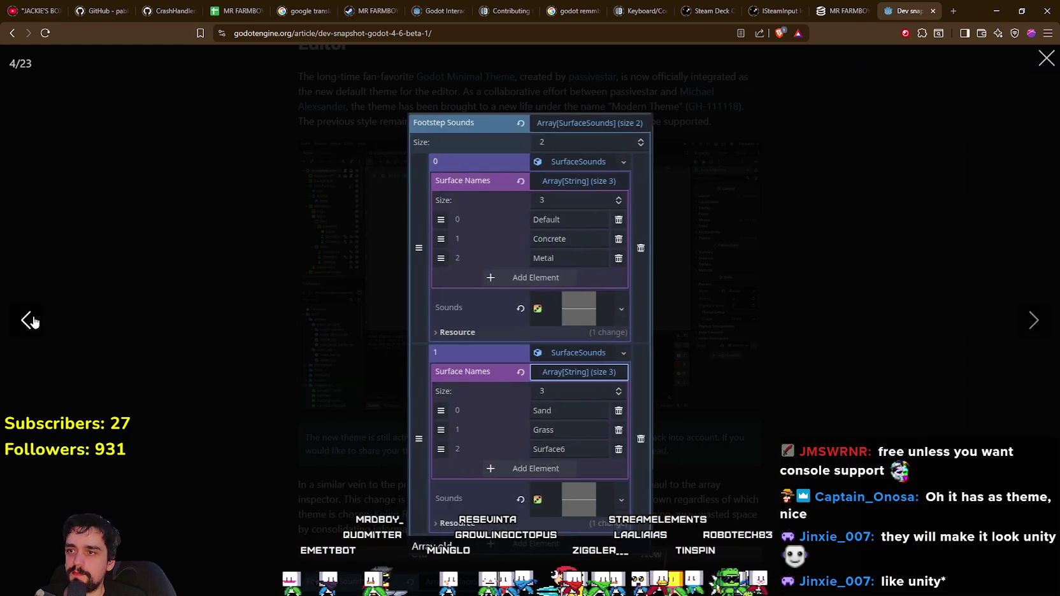
click(26, 320)
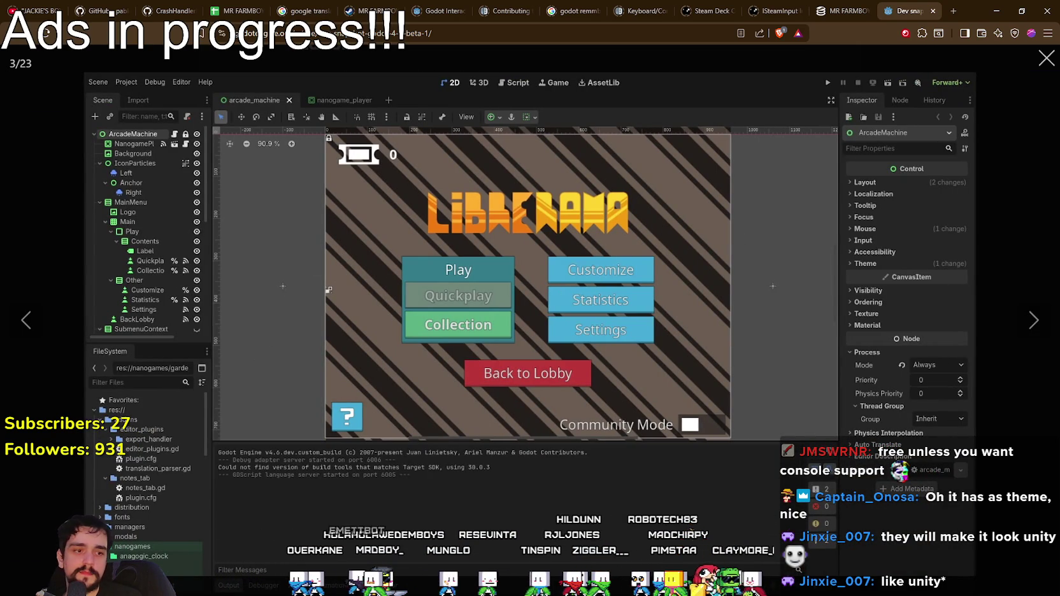
key(alt+Tab)
click(707, 351)
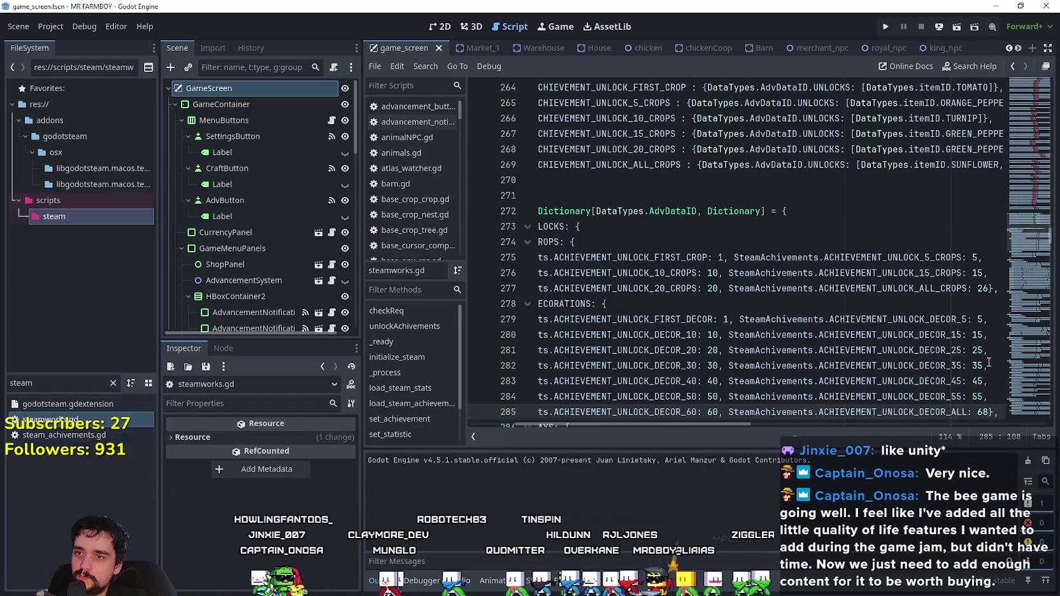
Browse steamworks.gd to the achievement flags and the unlockAchivements function name
scroll(976, 370, down, 1)
scroll(704, 423, left, 3)
click(591, 399)
click(1032, 141)
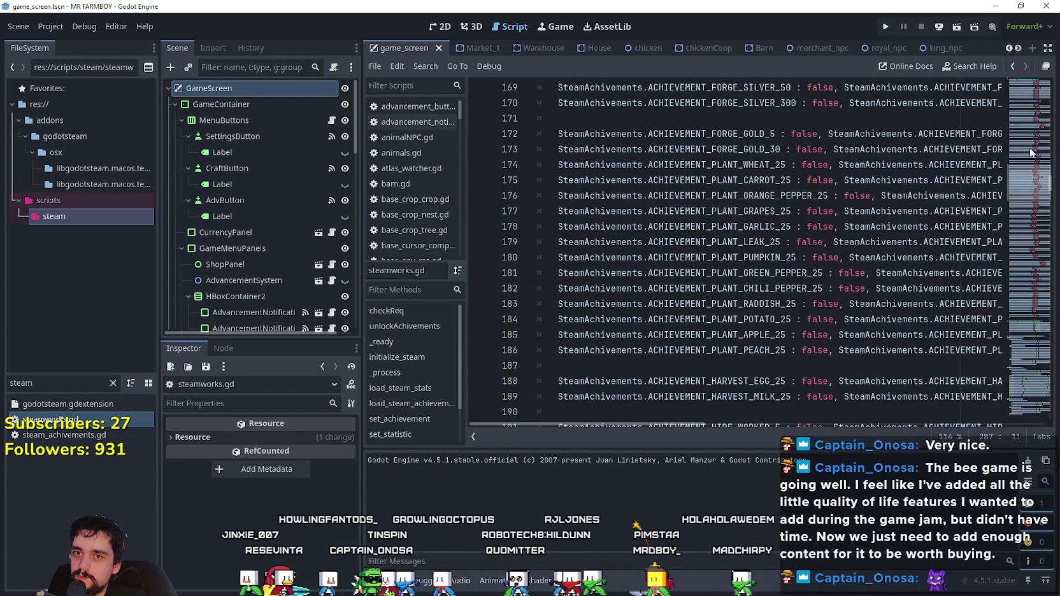
drag(1032, 141, 1013, 344)
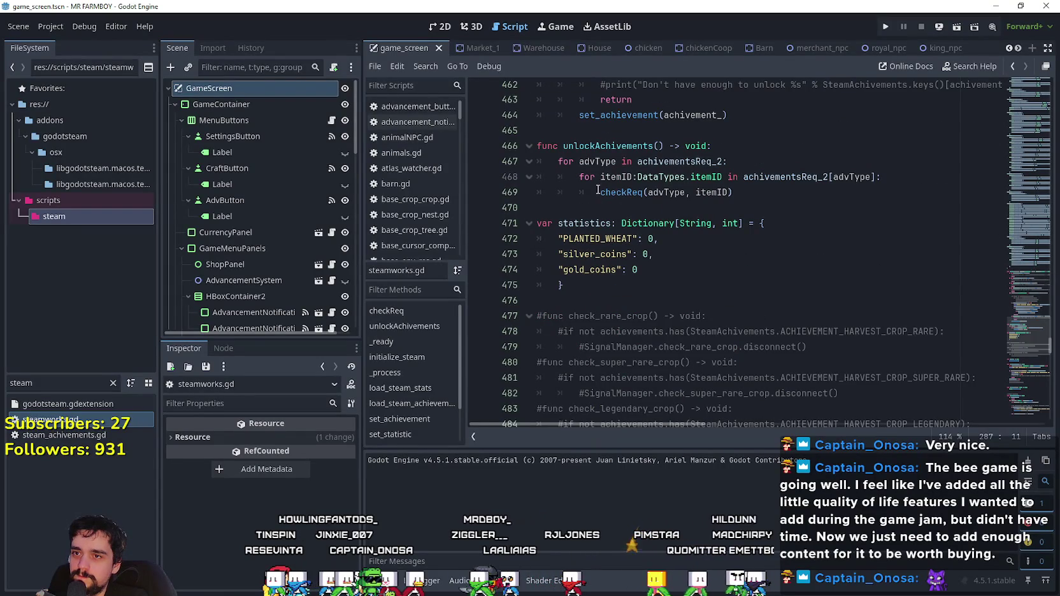
click(599, 210)
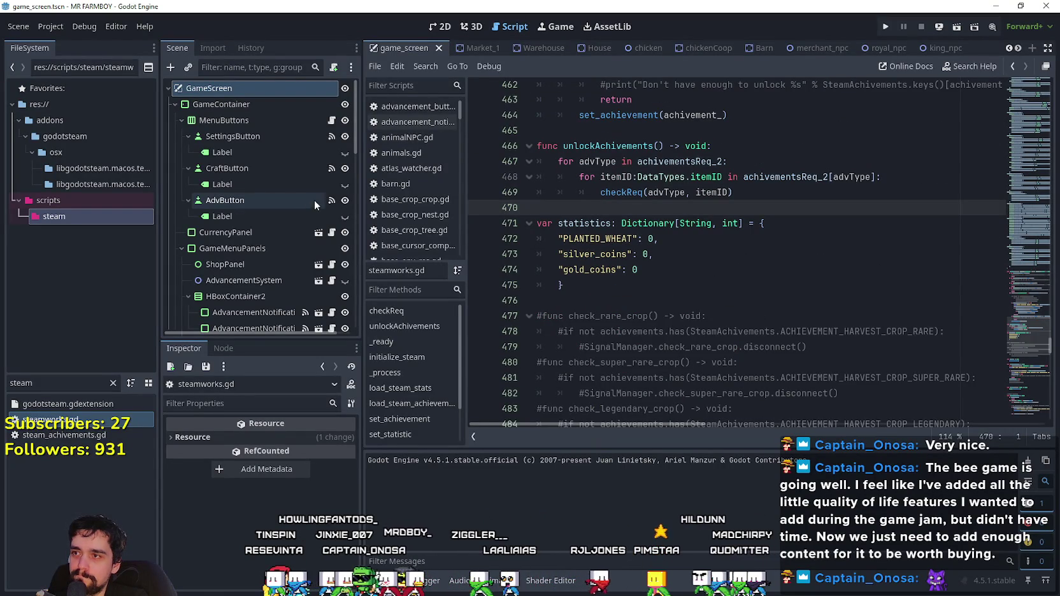
scroll(715, 332, down, 2)
scroll(635, 207, up, 3)
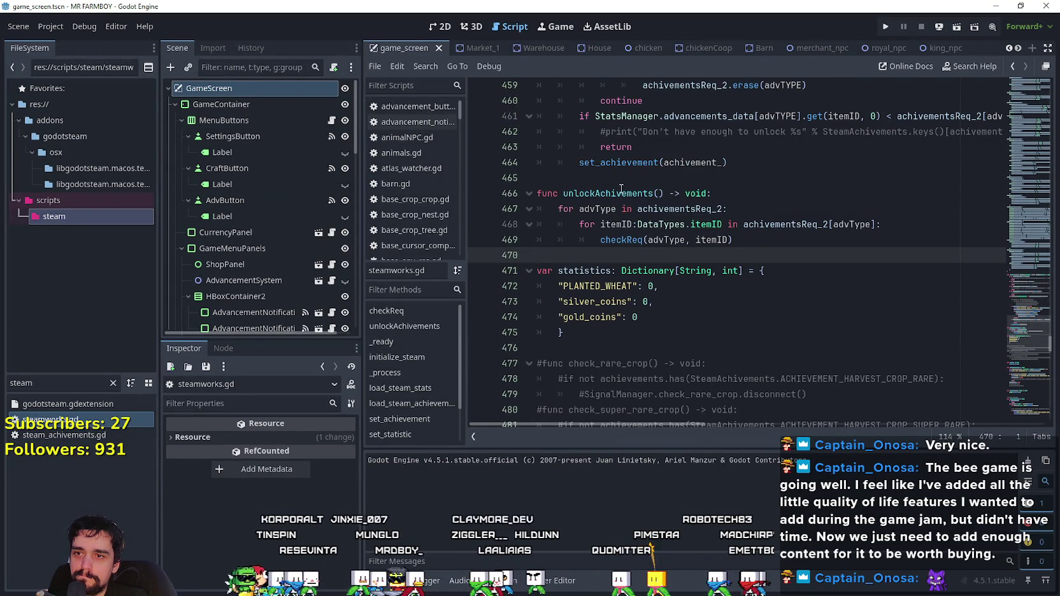
double_click(621, 191)
right_click(620, 192)
click(635, 272)
click(623, 257)
Add an unlockAchivements() call after the 'Steam achievements loaded' print and save
mouse_move(1023, 349)
mouse_down()
mouse_move(1021, 328)
mouse_move(1026, 373)
mouse_up()
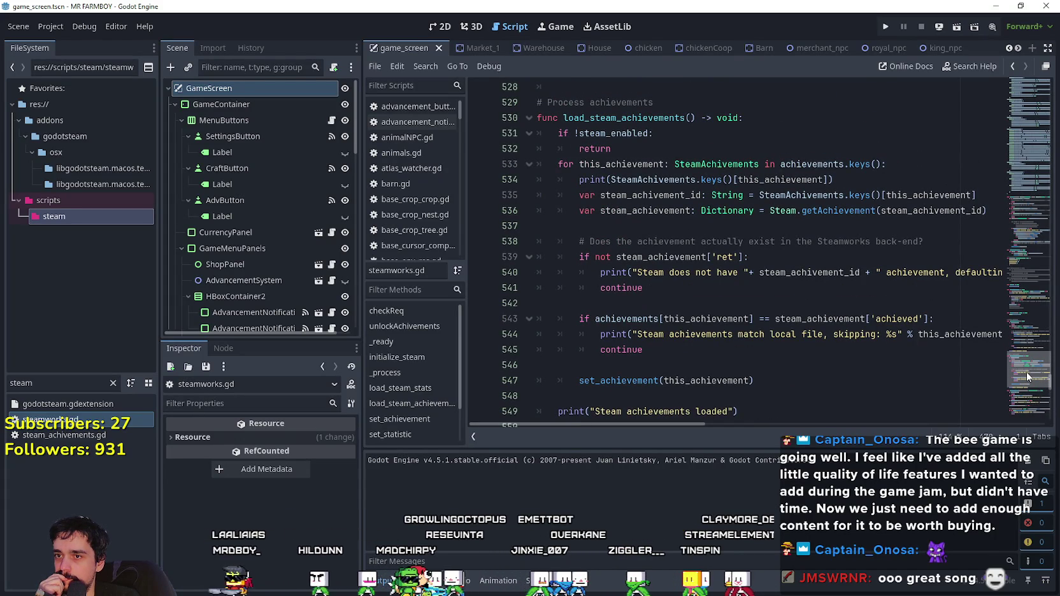
scroll(1027, 377, down, 2)
click(791, 295)
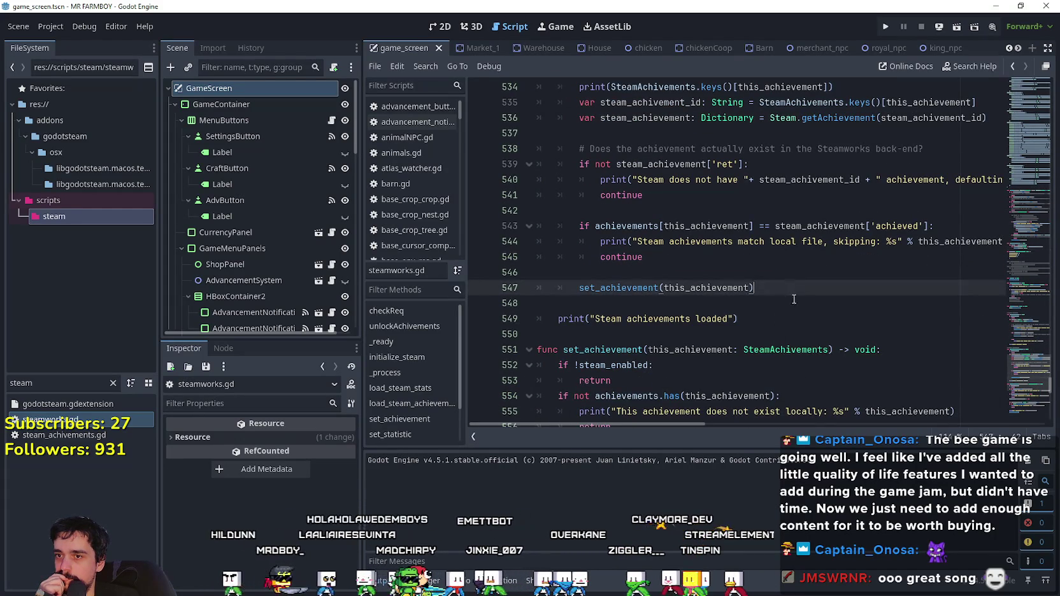
click(758, 318)
key(Return)
text(unlockAchivements())
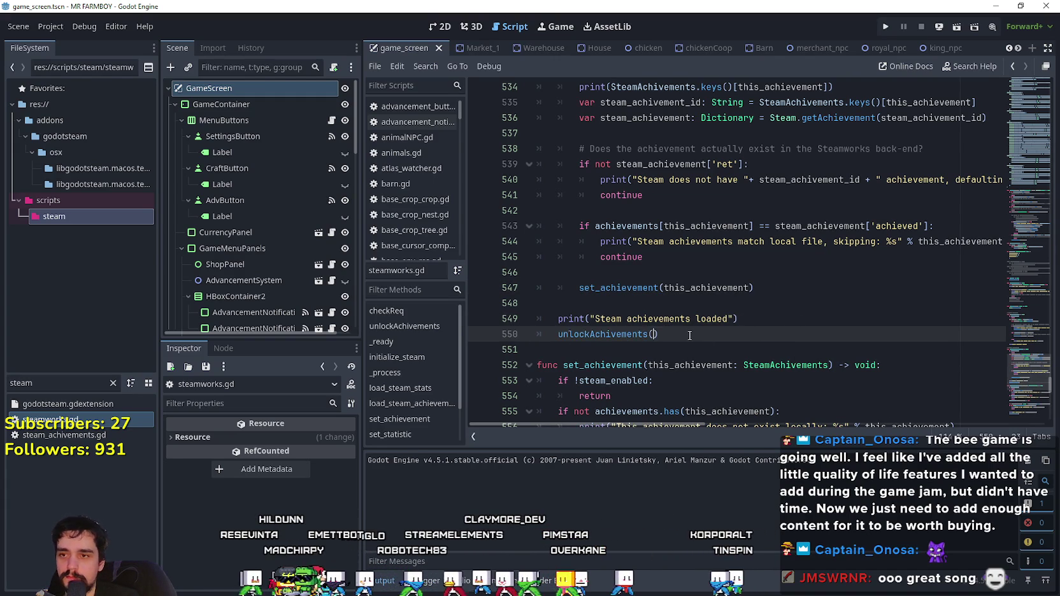
key(ctrl+s)
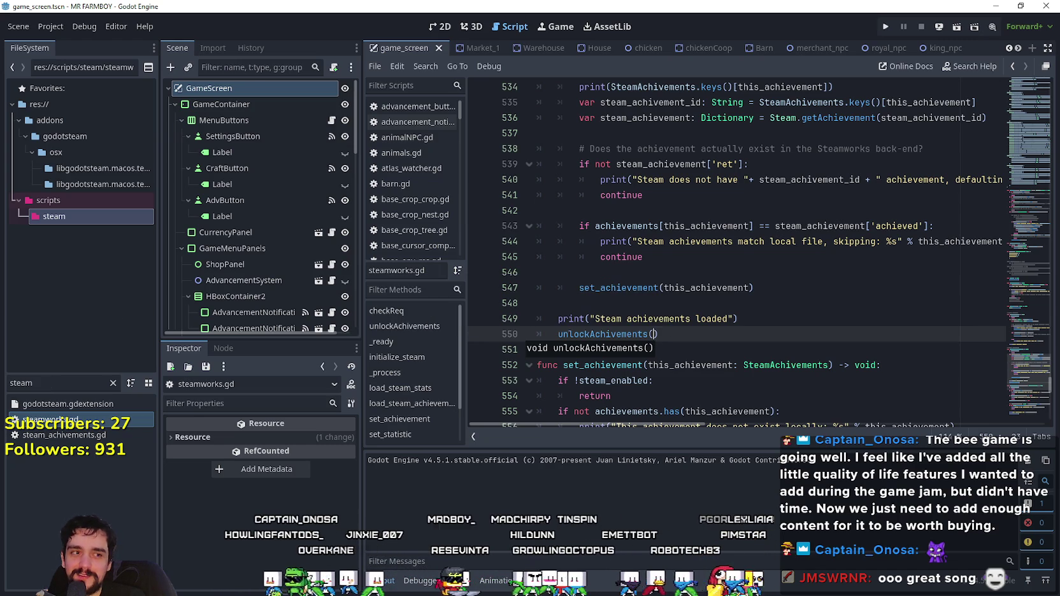
Filter the FileSystem by 'test' and select test_scene_everything
double_click(2, 382)
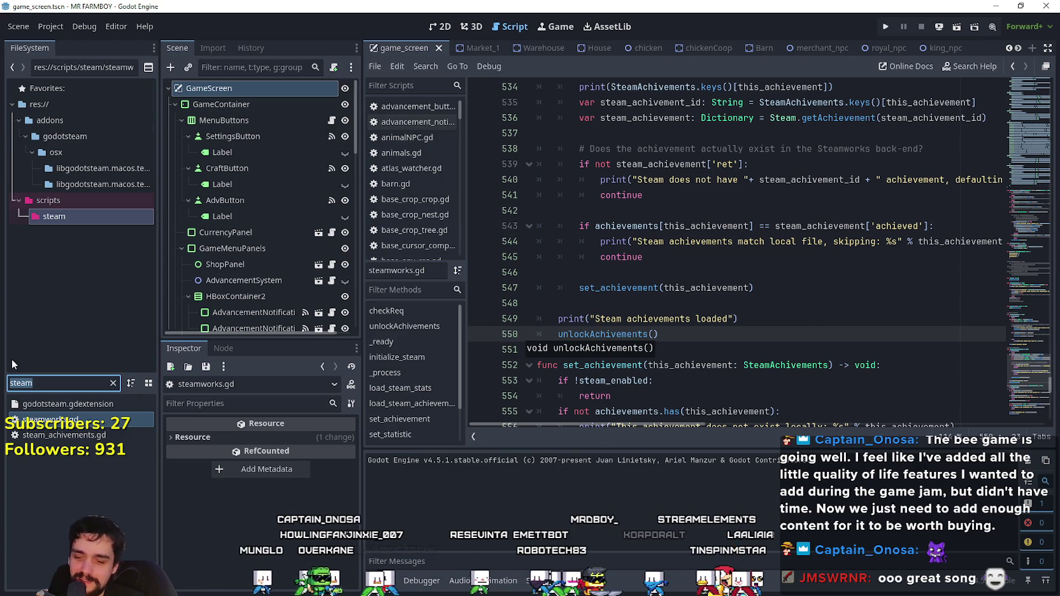
text(test)
click(91, 419)
Open test_scene_everything and find the unlockAchivements call on lines 23–24
double_click(91, 419)
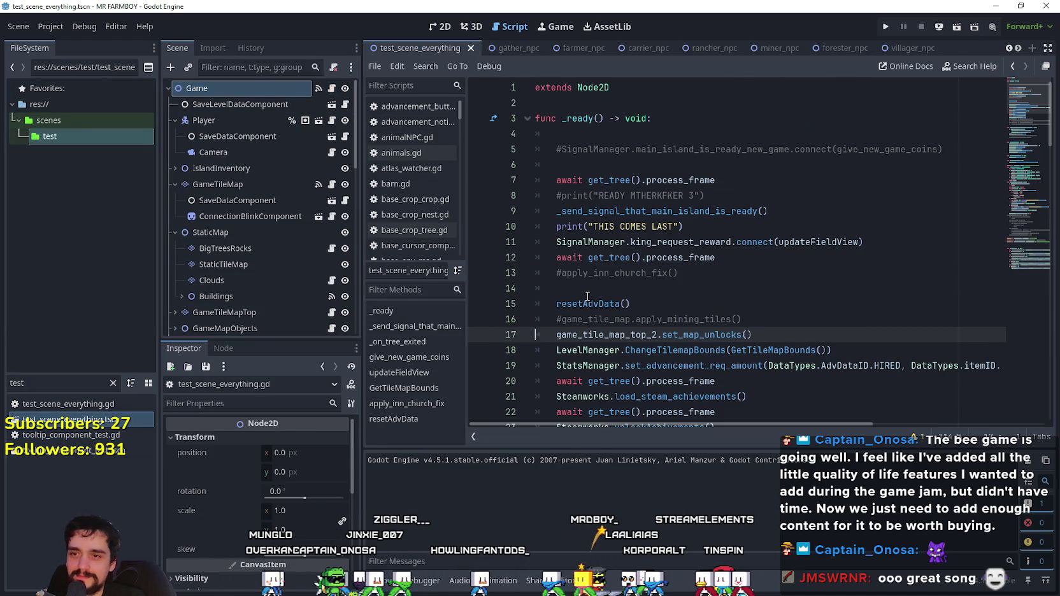
scroll(645, 282, down, 1)
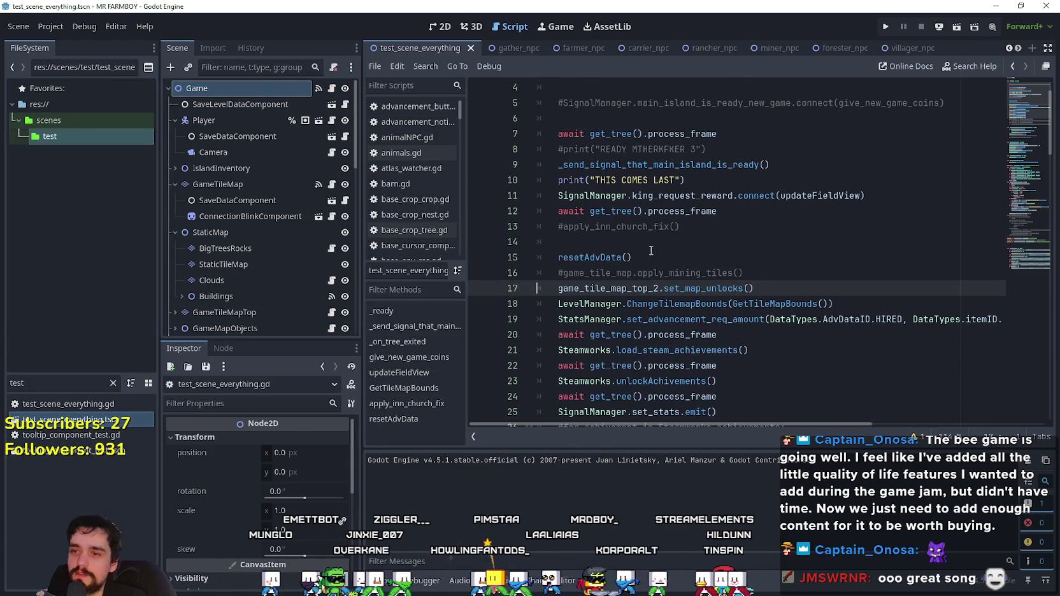
click(651, 251)
scroll(701, 335, down, 2)
click(686, 287)
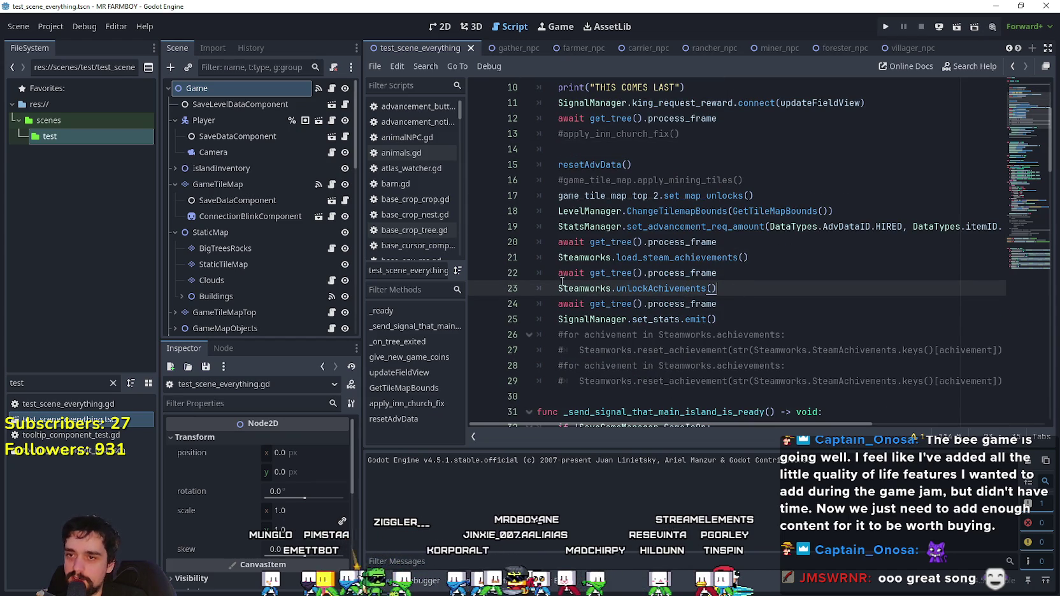
click(752, 302)
scroll(755, 260, down, 1)
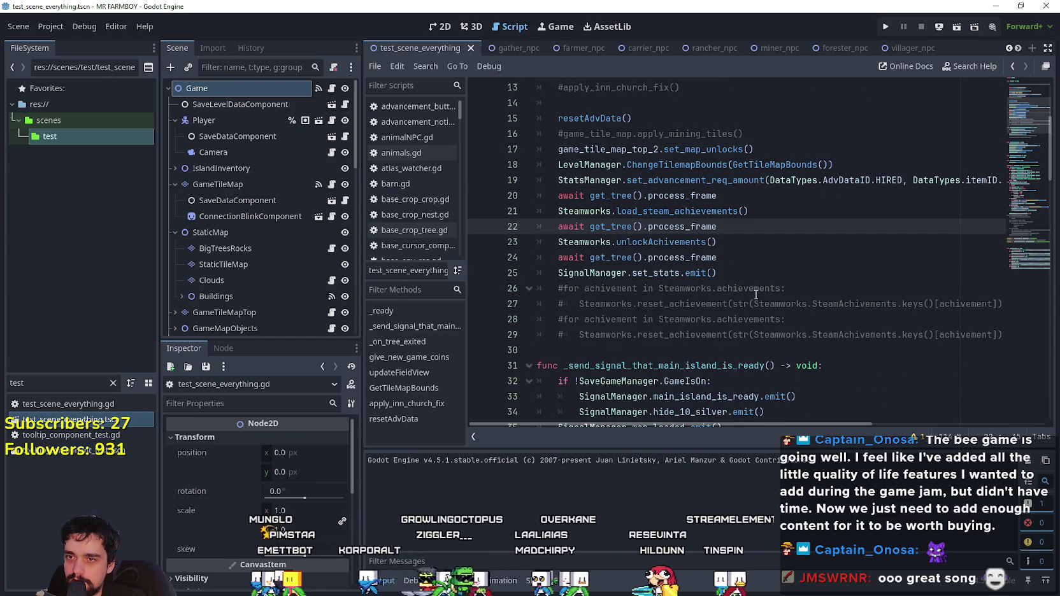
click(761, 251)
click(758, 260)
click(762, 250)
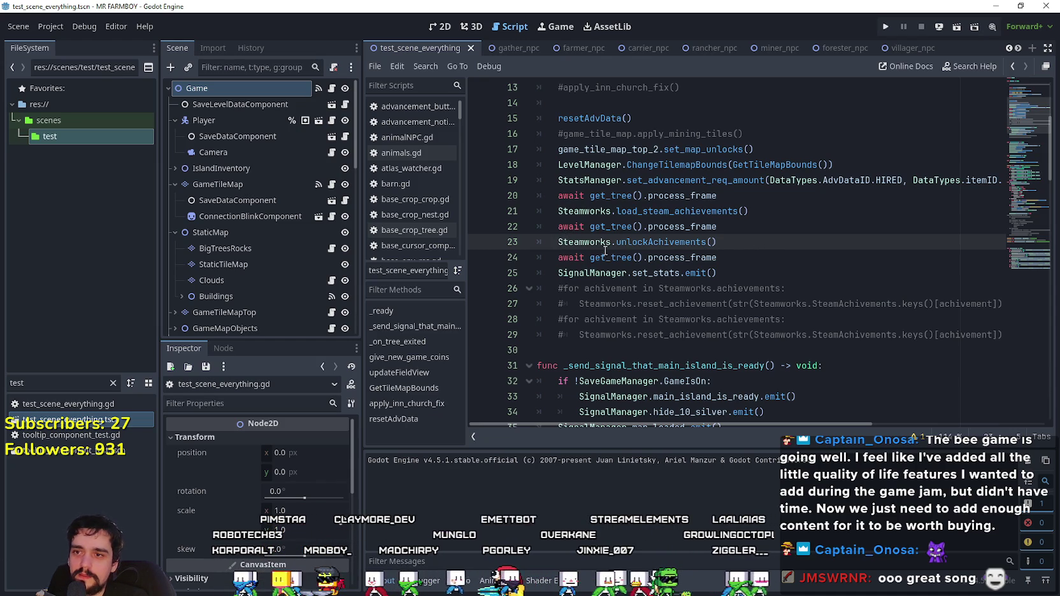
Comment out the unlockAchivements call and its following await, then save
key(Home)
text(#)
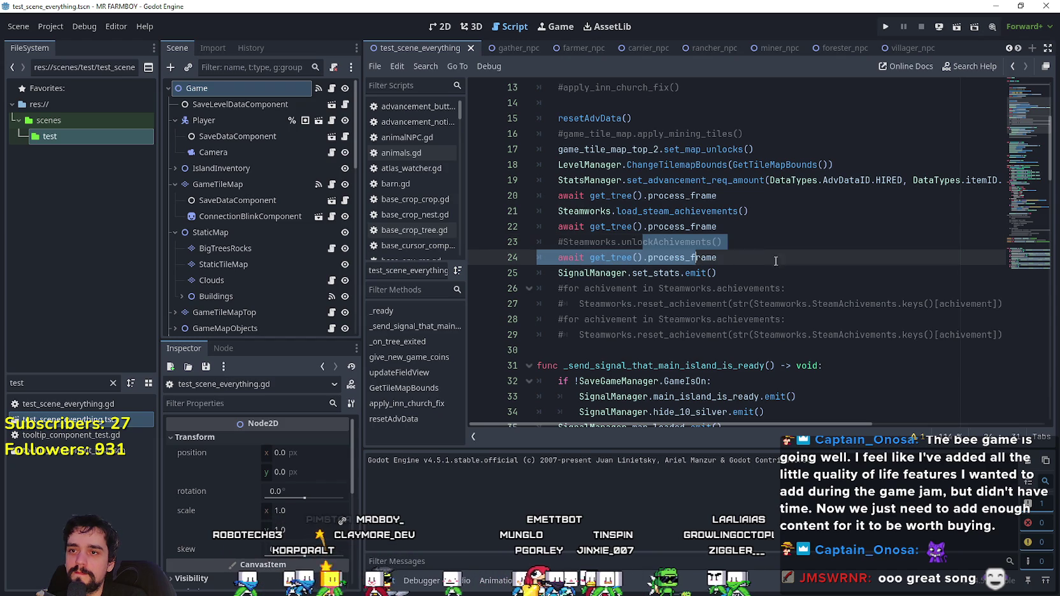
double_click(665, 244)
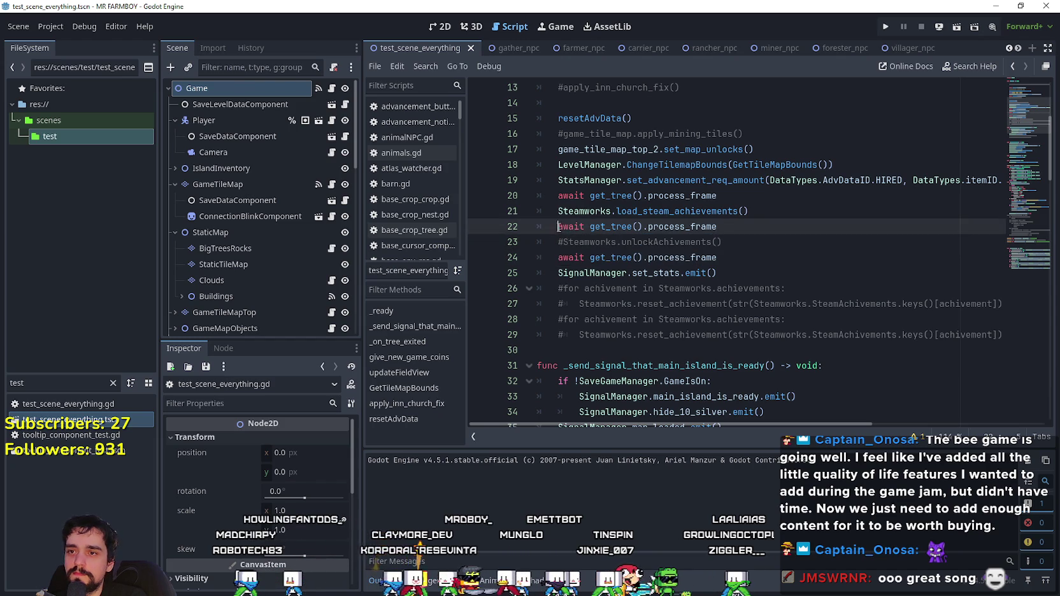
click(767, 260)
key(ctrl+k)
click(757, 246)
key(ctrl+s)
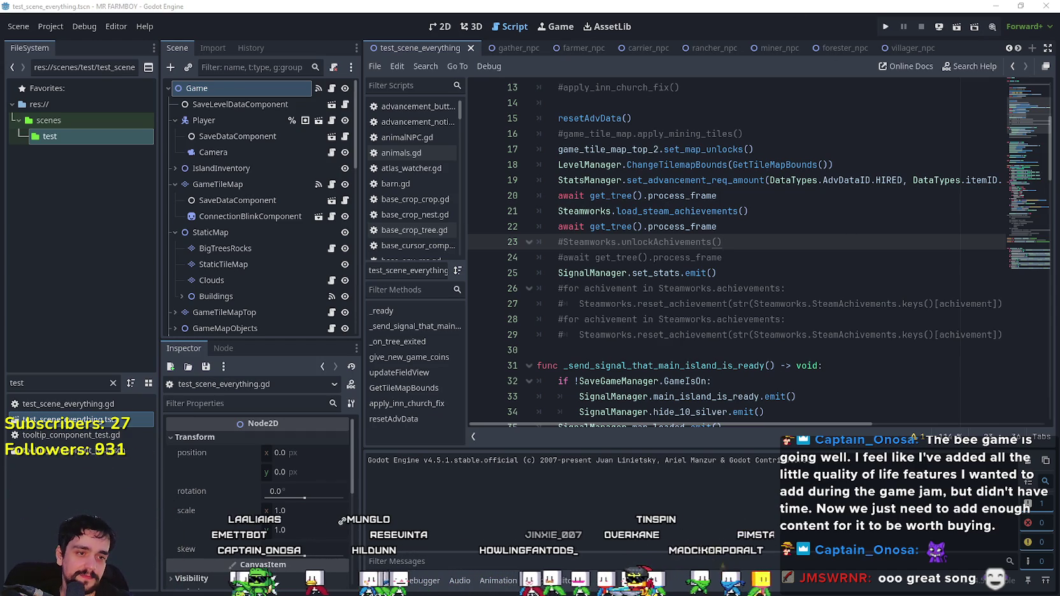
Compare against the MR FARMBOY achievements in Steam, then return to the editor
click(665, 273)
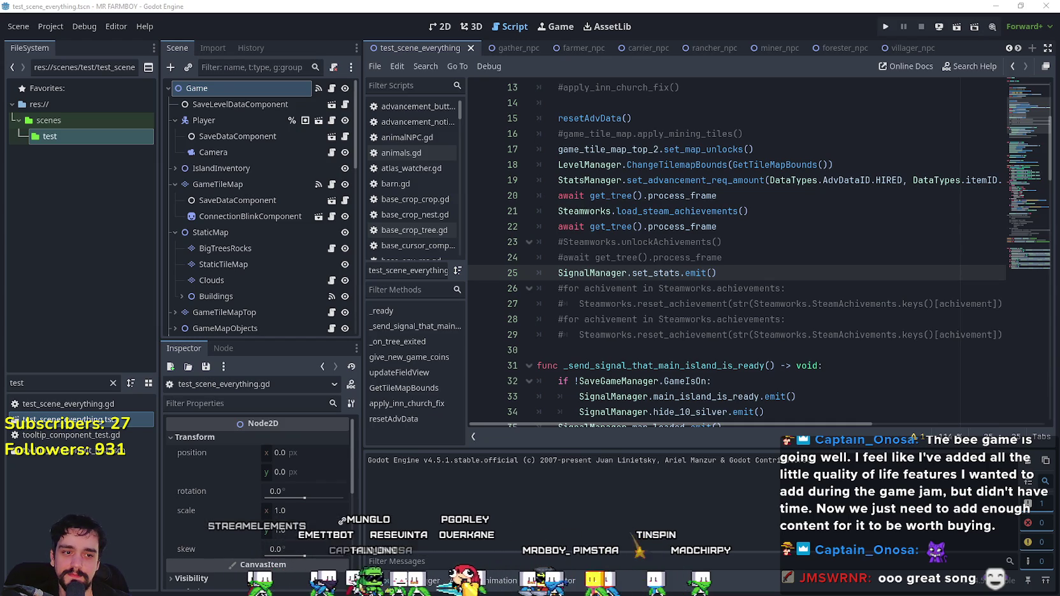
key(alt+Tab)
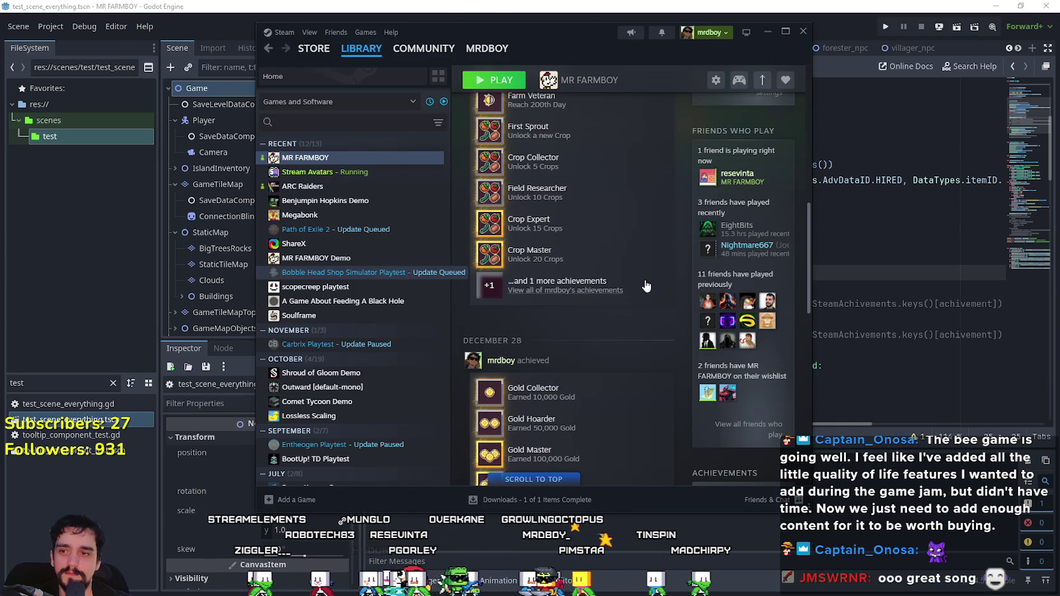
click(550, 4)
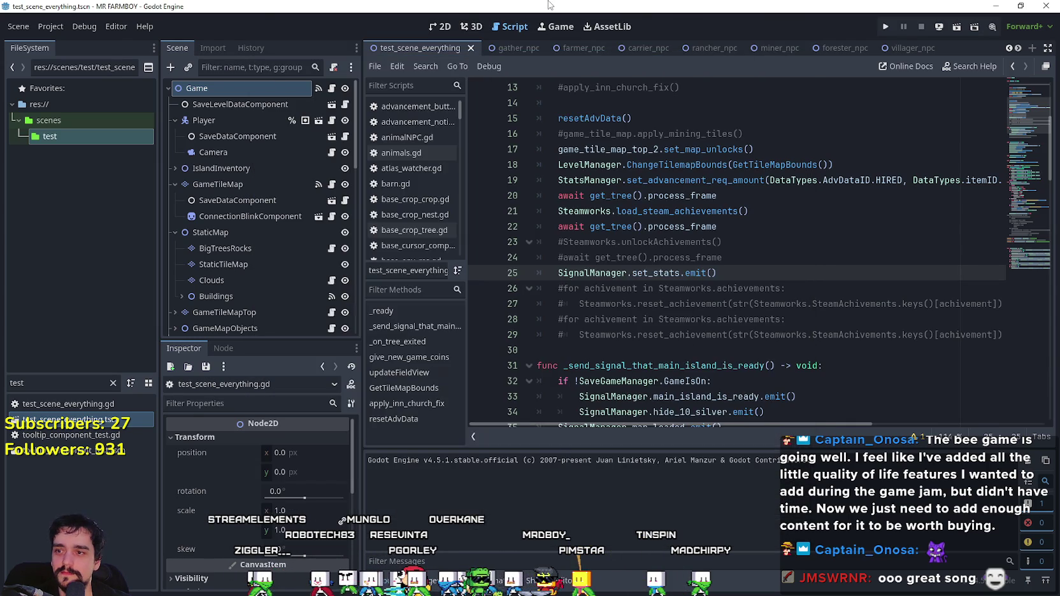
click(774, 252)
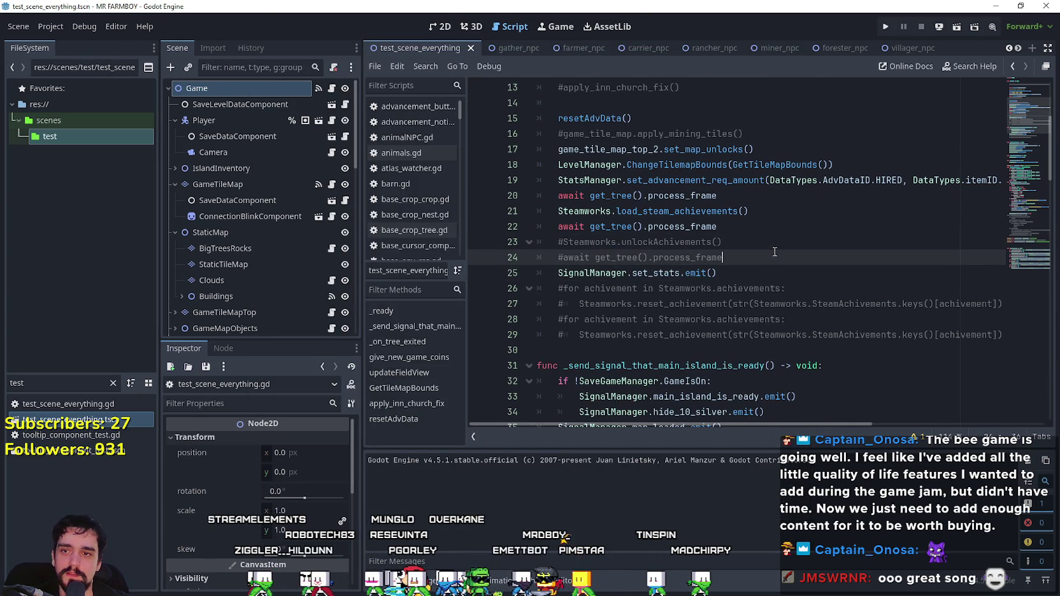
Trace load_steam_achievements to its unlockAchivements call in steamworks.gd and save the project
click(701, 211)
right_click(700, 210)
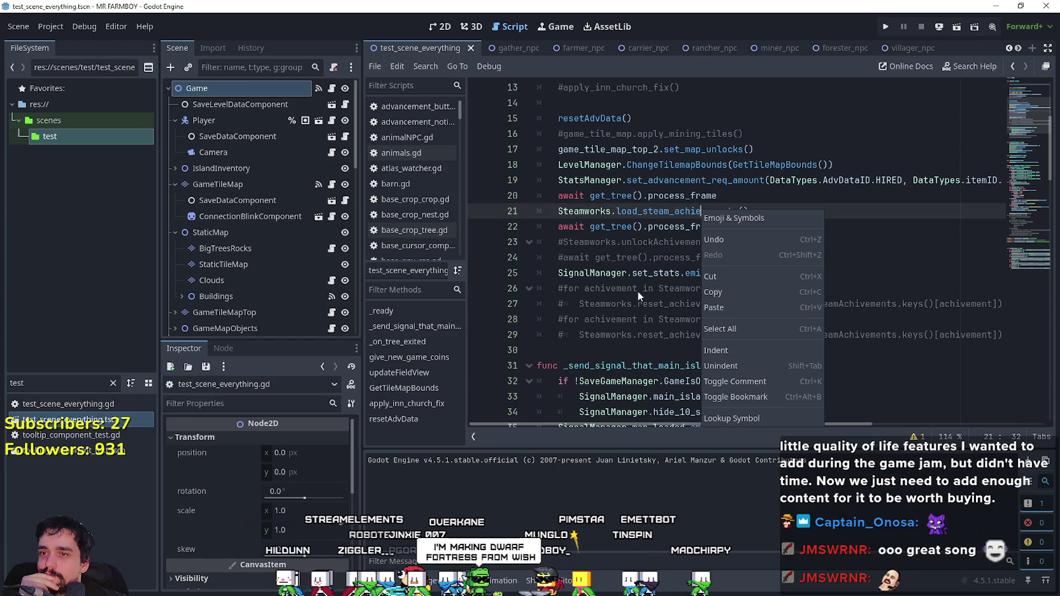
click(744, 418)
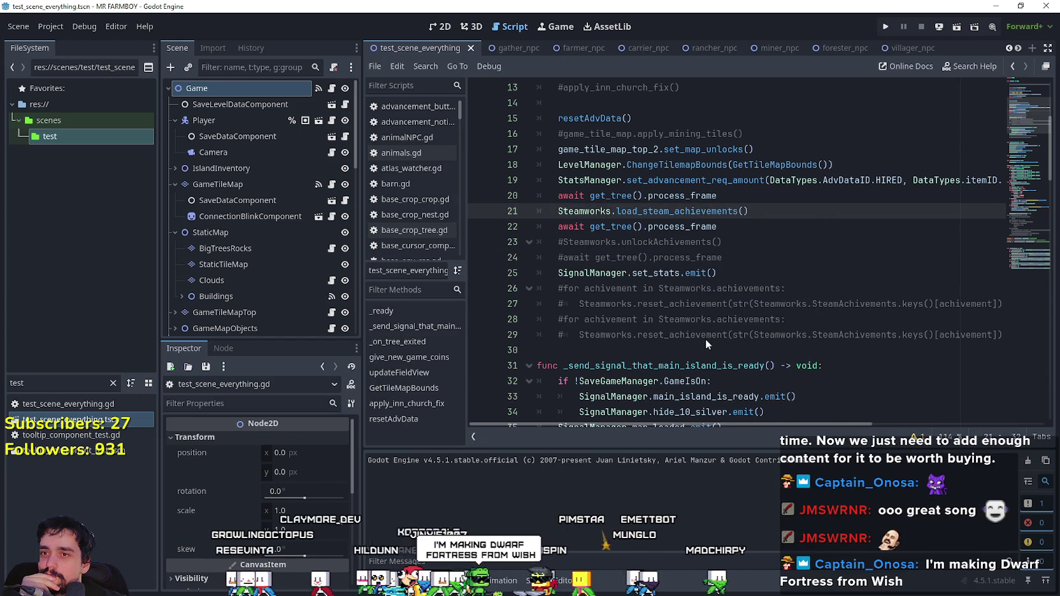
ctrl+click(676, 211)
scroll(661, 274, down, 5)
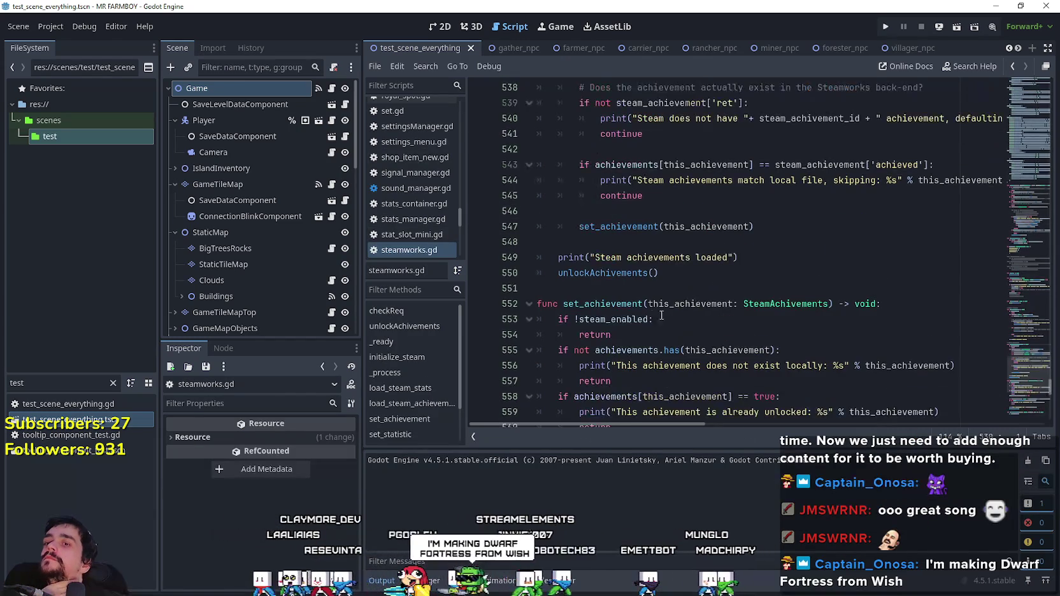
click(661, 274)
right_click(630, 273)
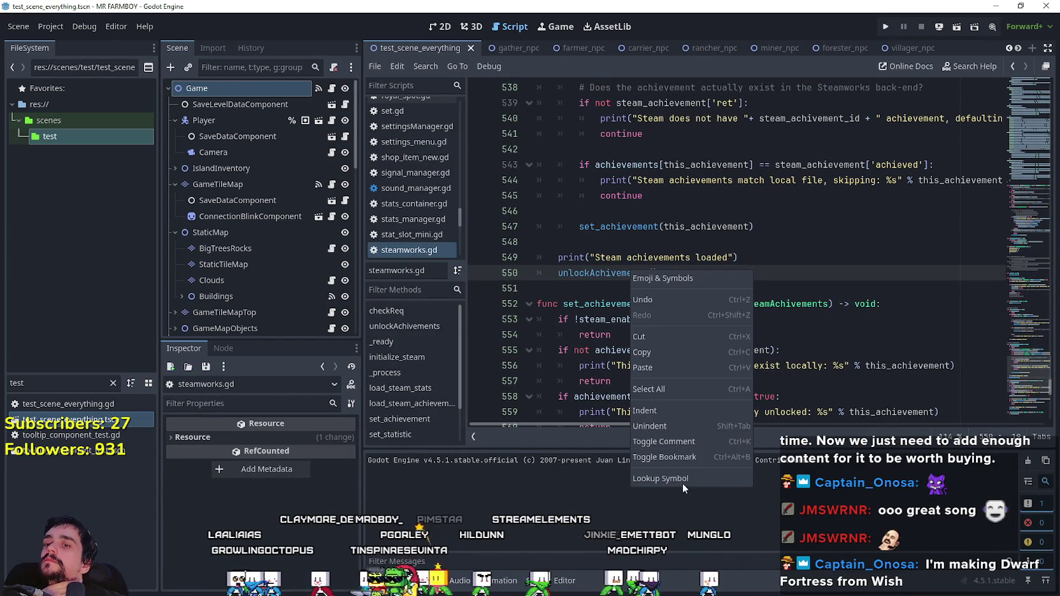
click(685, 479)
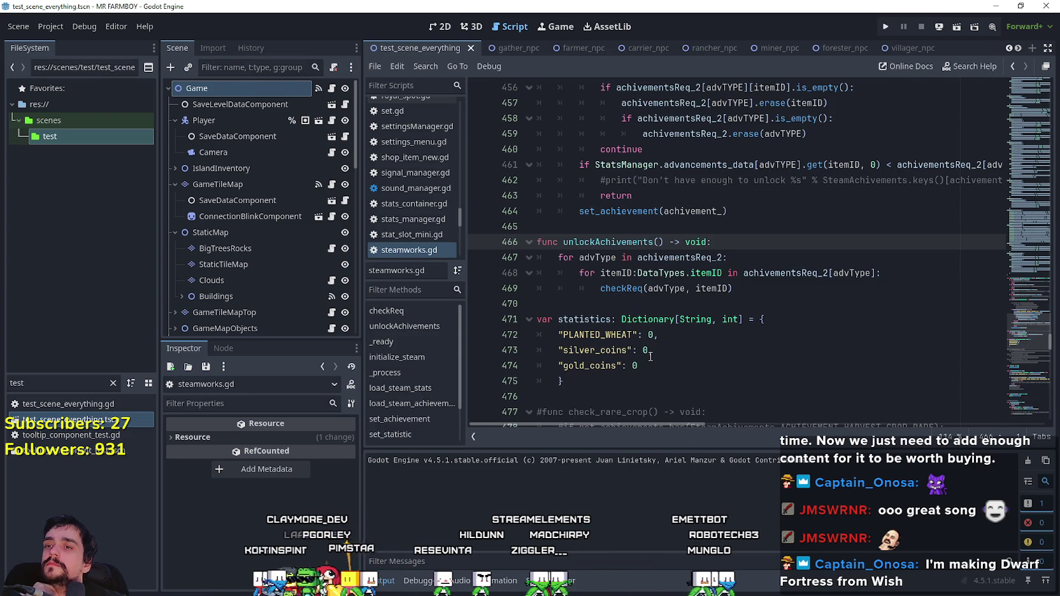
click(666, 304)
key(ctrl+s)
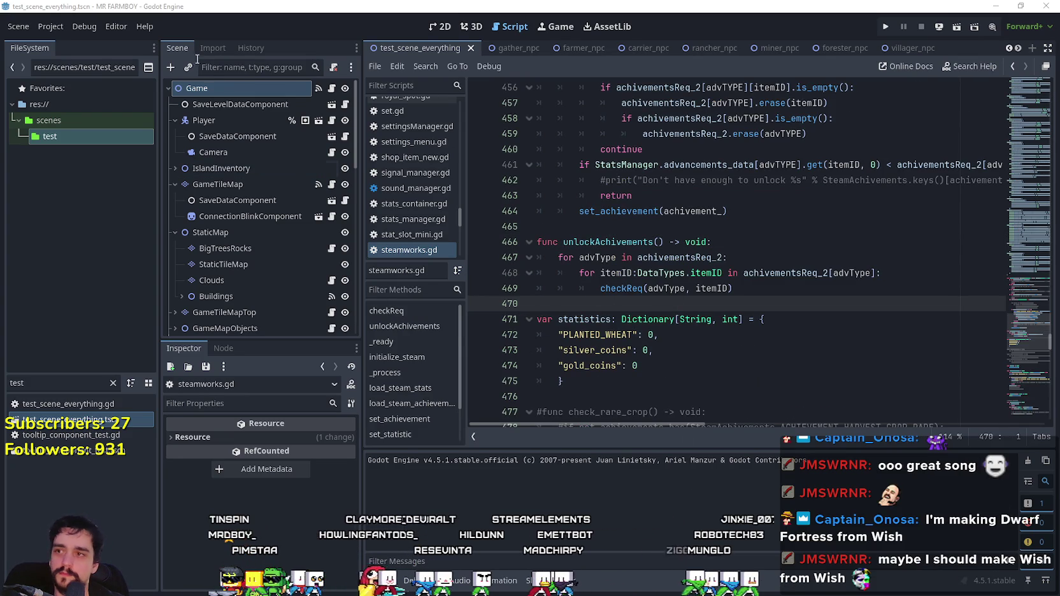
click(62, 27)
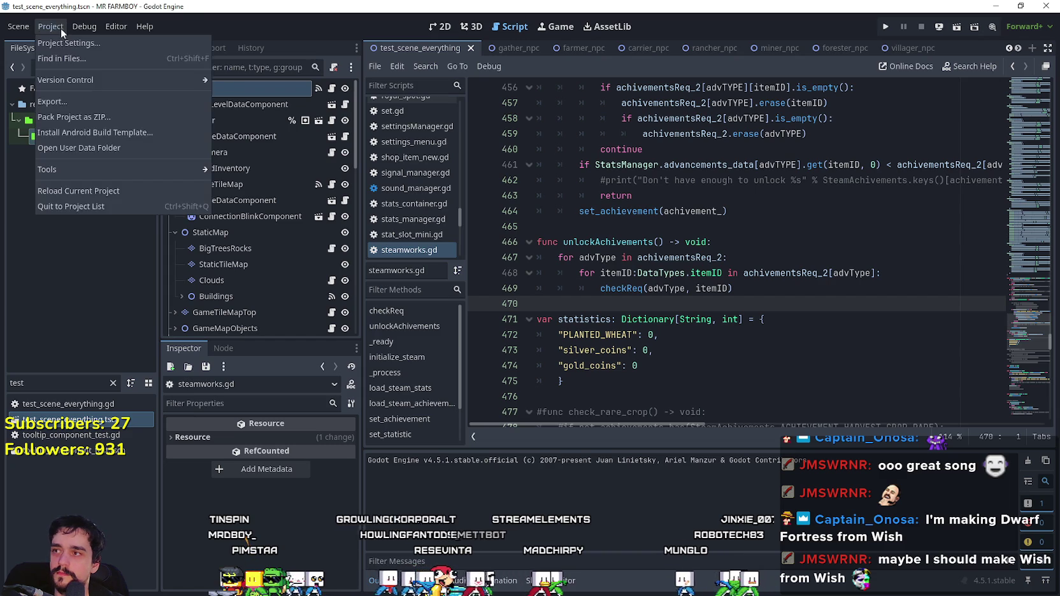
click(889, 27)
Run Mr Farmboy from the editor, then switch to the Wish shop in the browser
click(886, 27)
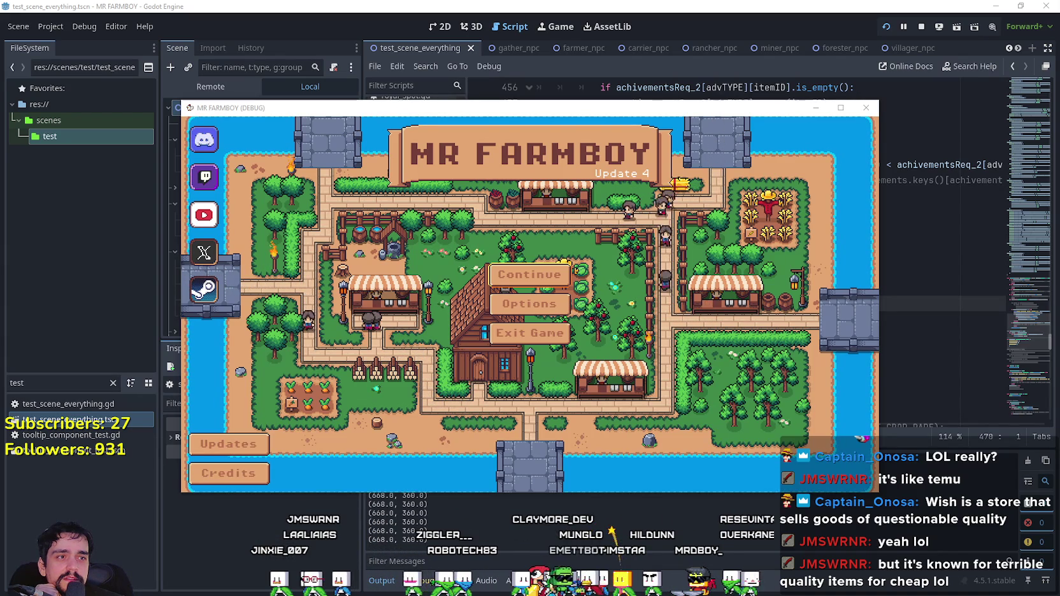
key(alt+Tab)
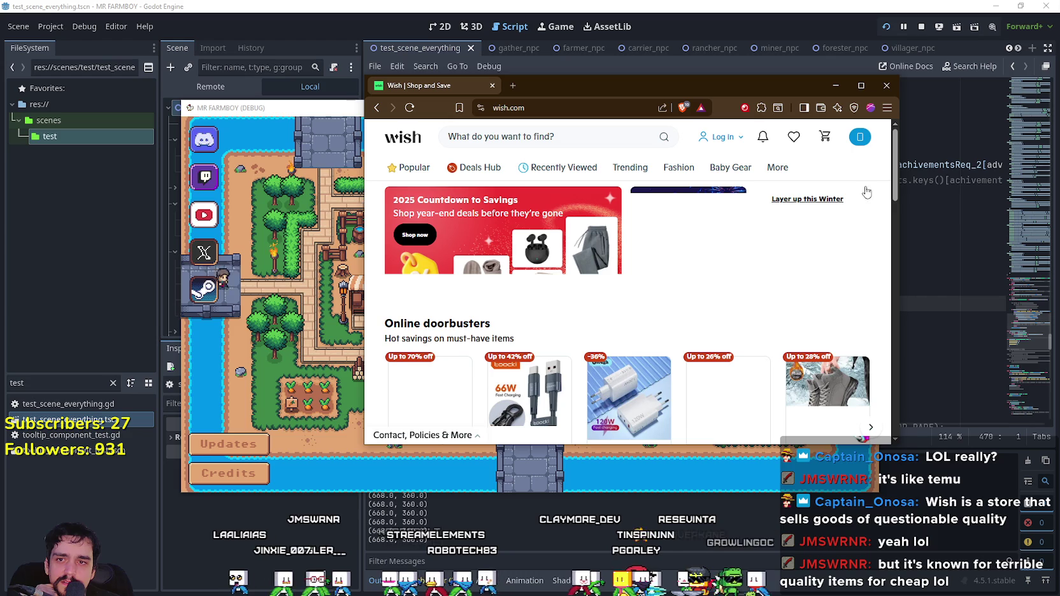
Scroll through the wish.com deals, reposition the browser window, then close it
scroll(892, 192, down, 3)
drag(896, 186, 911, 338)
drag(891, 396, 913, 141)
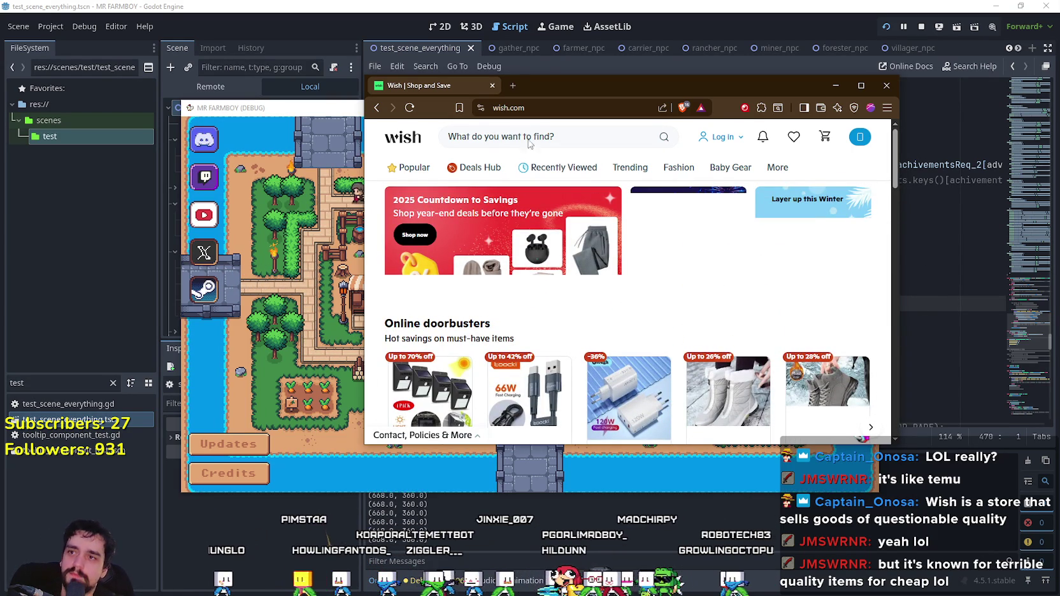
drag(576, 87, 612, 64)
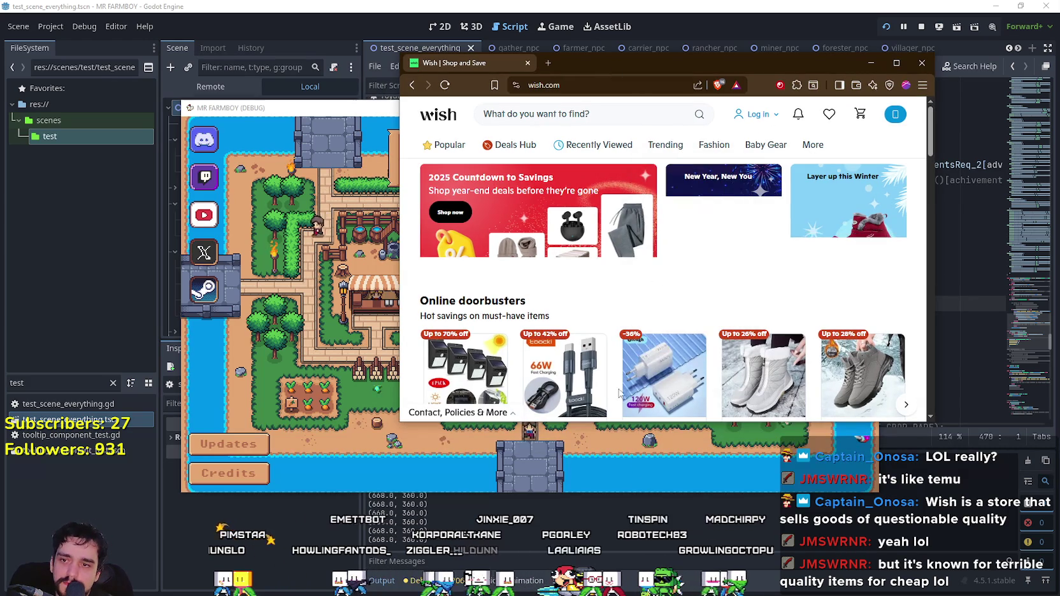
scroll(623, 336, down, 5)
scroll(623, 336, down, 15)
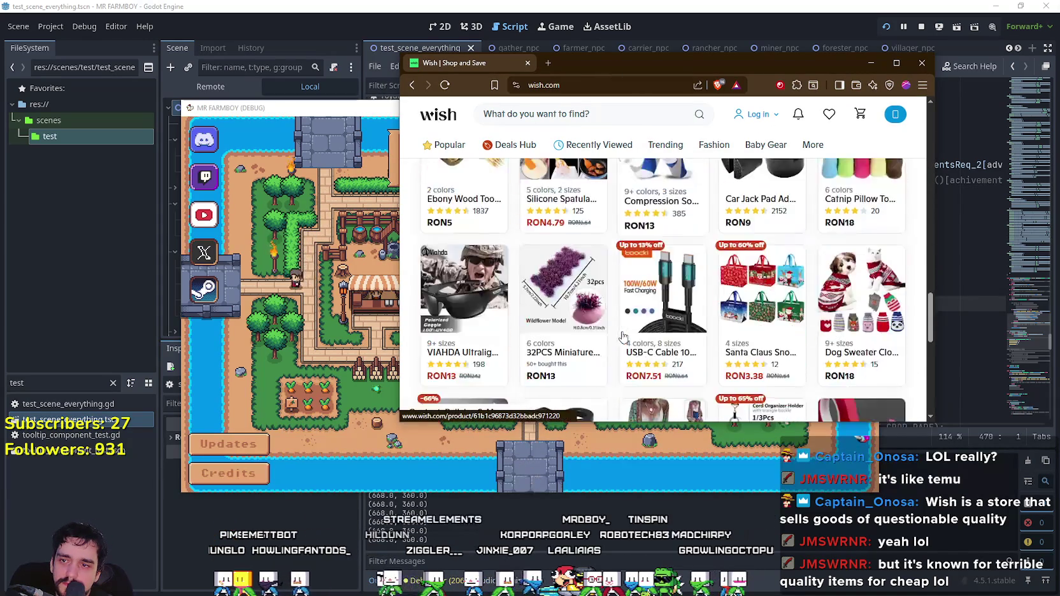
scroll(624, 335, up, 20)
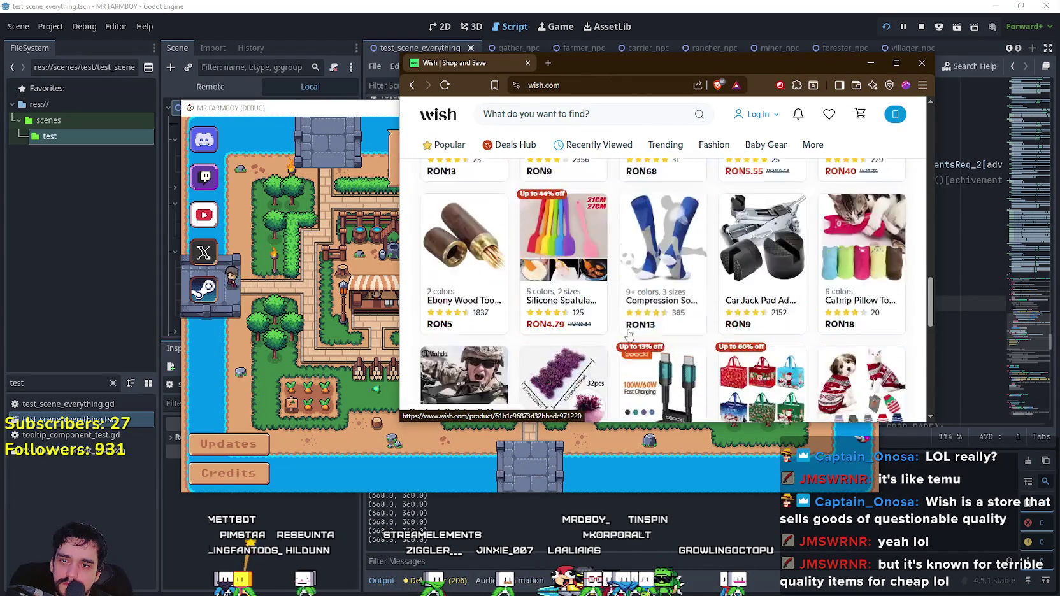
scroll(629, 336, up, 3)
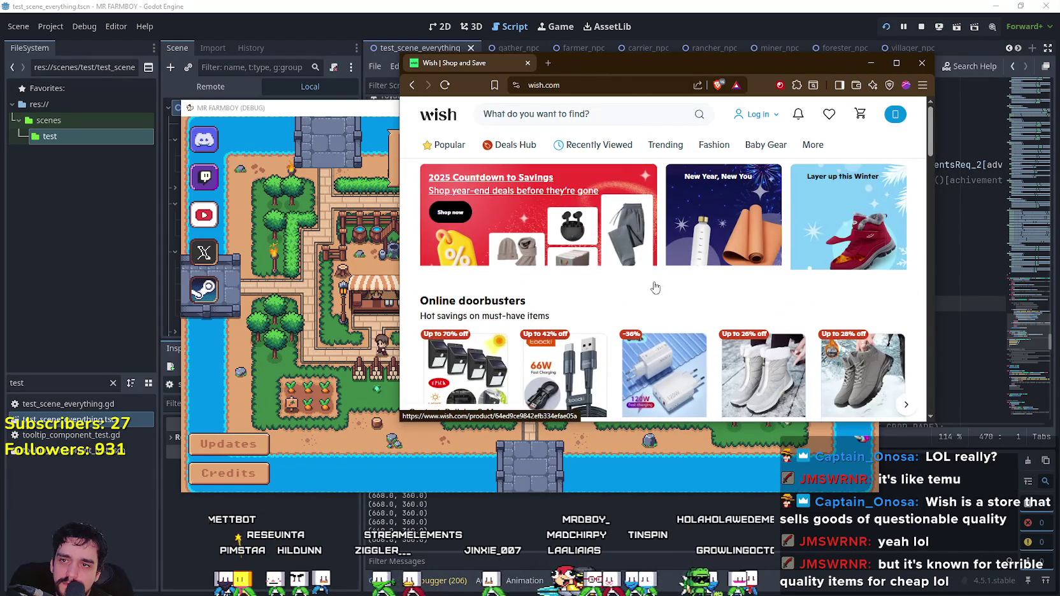
click(528, 63)
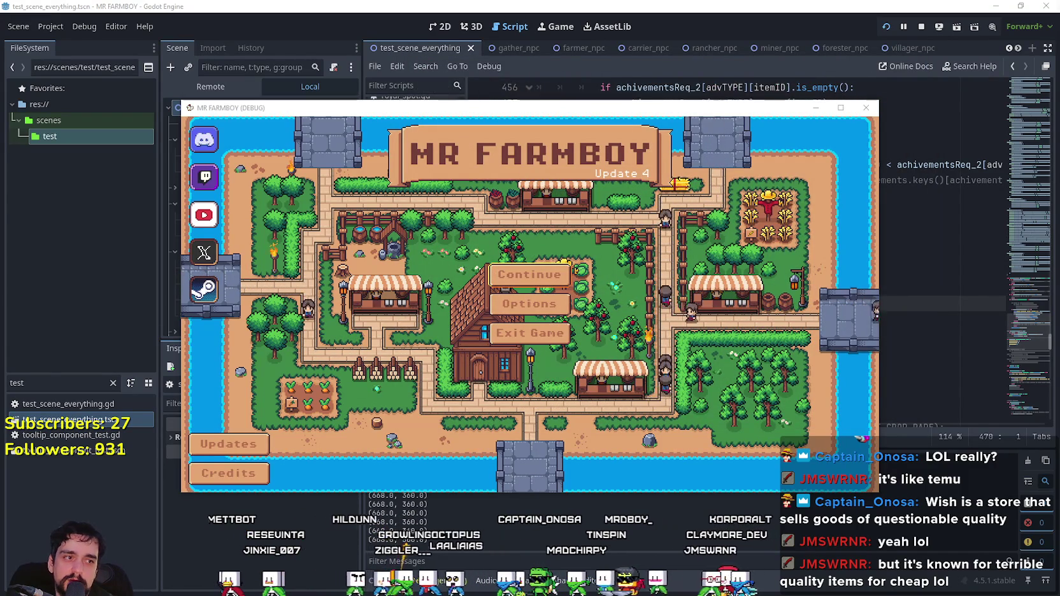
Load the Save 1 game into the farm with the game window full screen
click(564, 278)
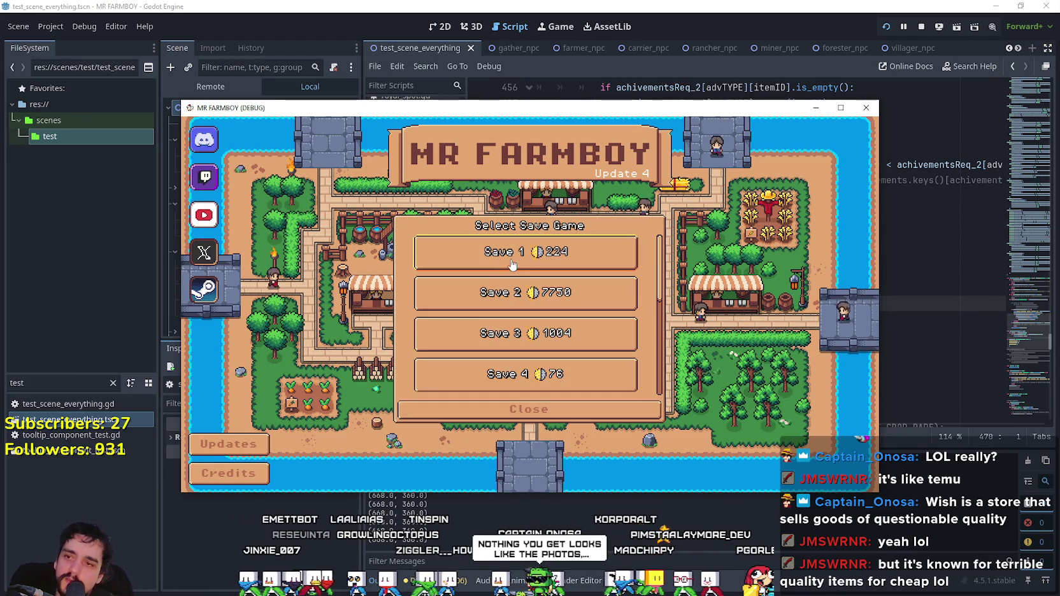
click(471, 252)
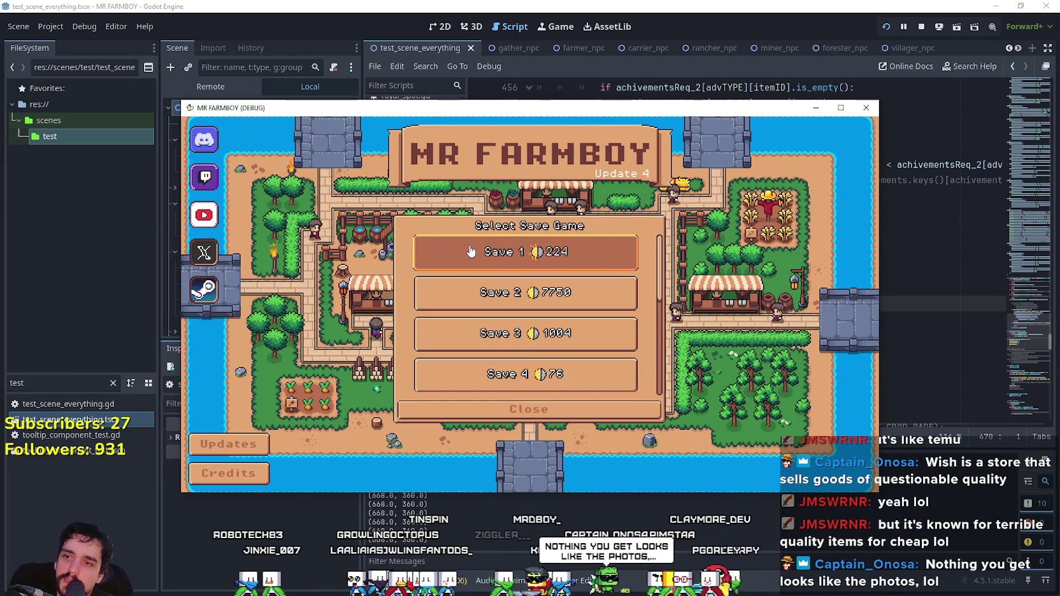
click(471, 253)
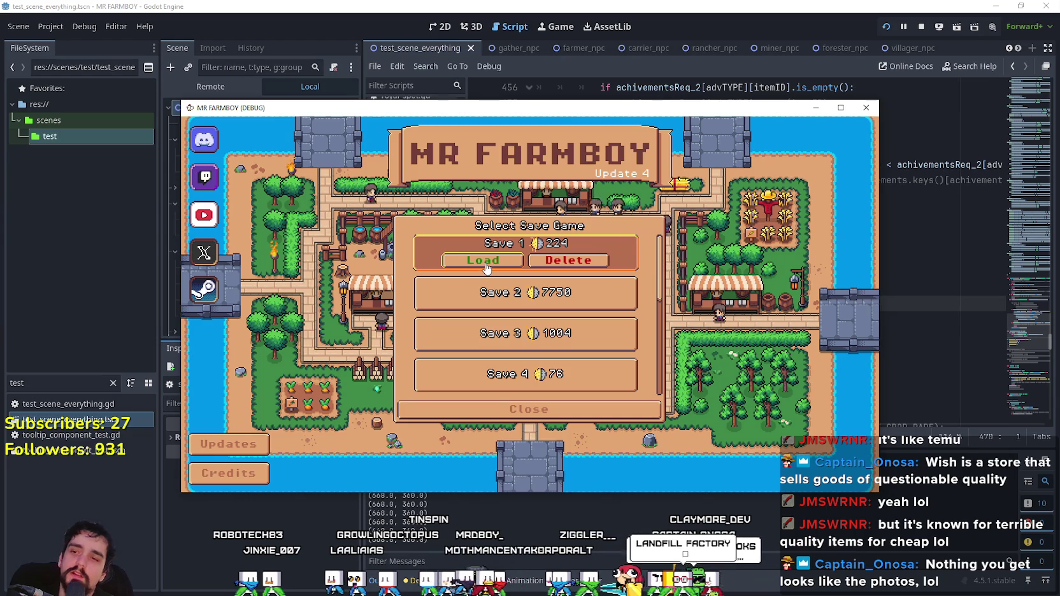
click(846, 110)
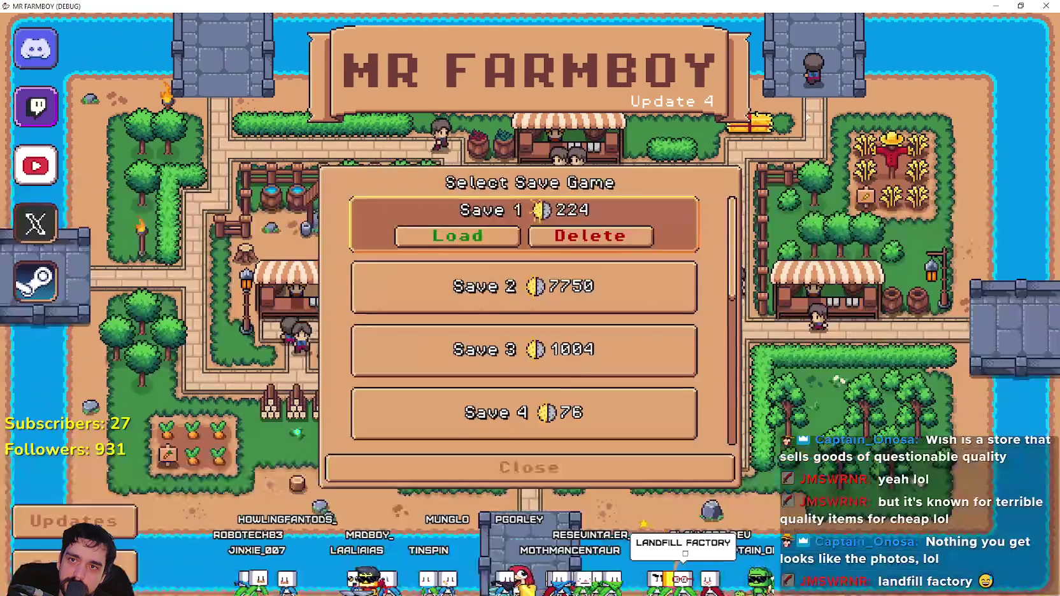
click(476, 241)
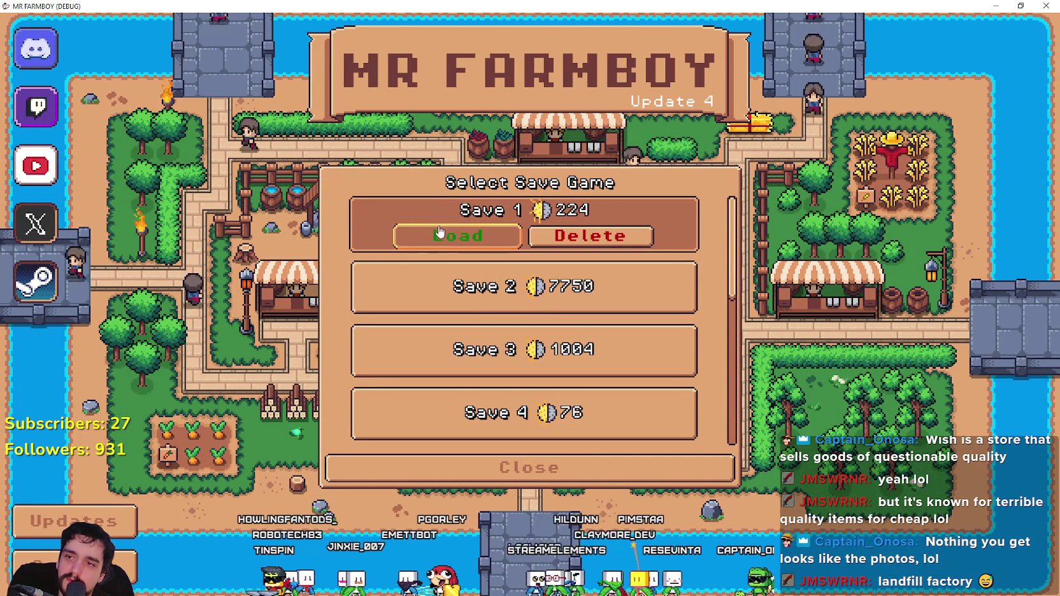
click(446, 240)
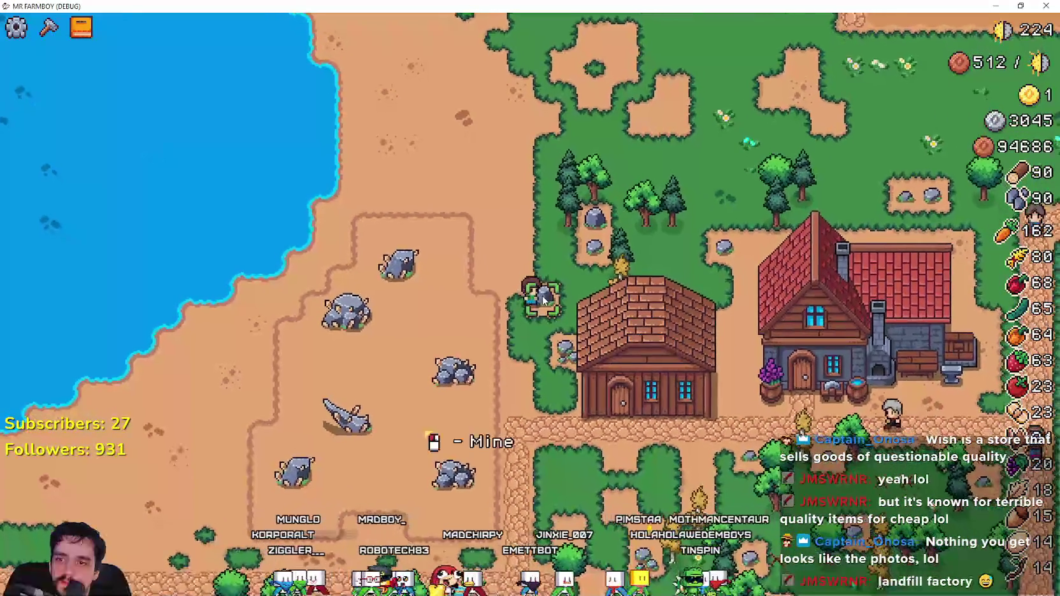
Check the Advancements panel, return to the title screen, and stop the debug game
key(a)
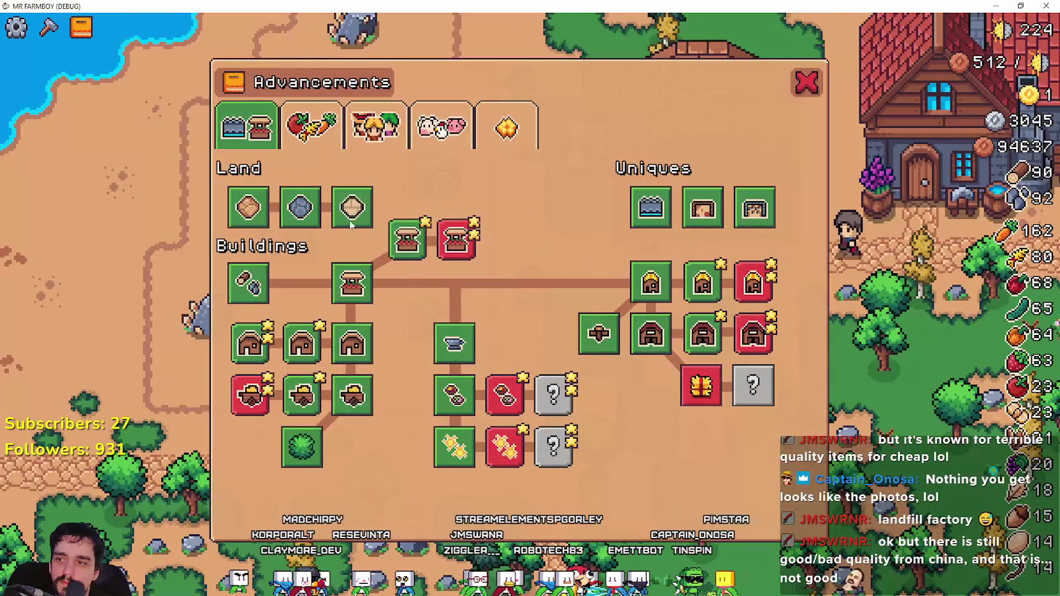
key(Escape)
scroll(503, 302, down, 5)
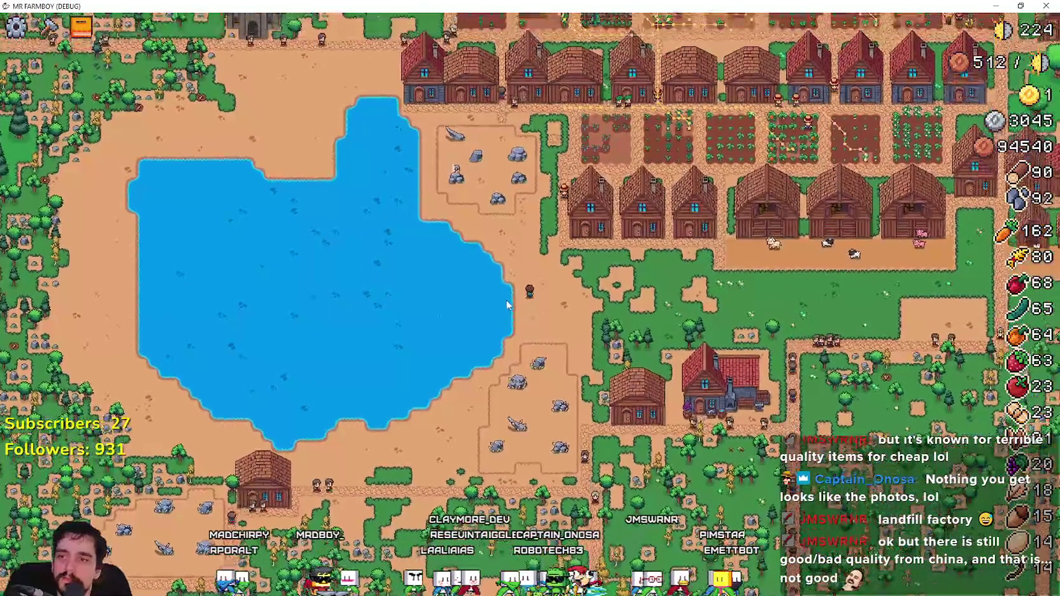
scroll(506, 304, up, 5)
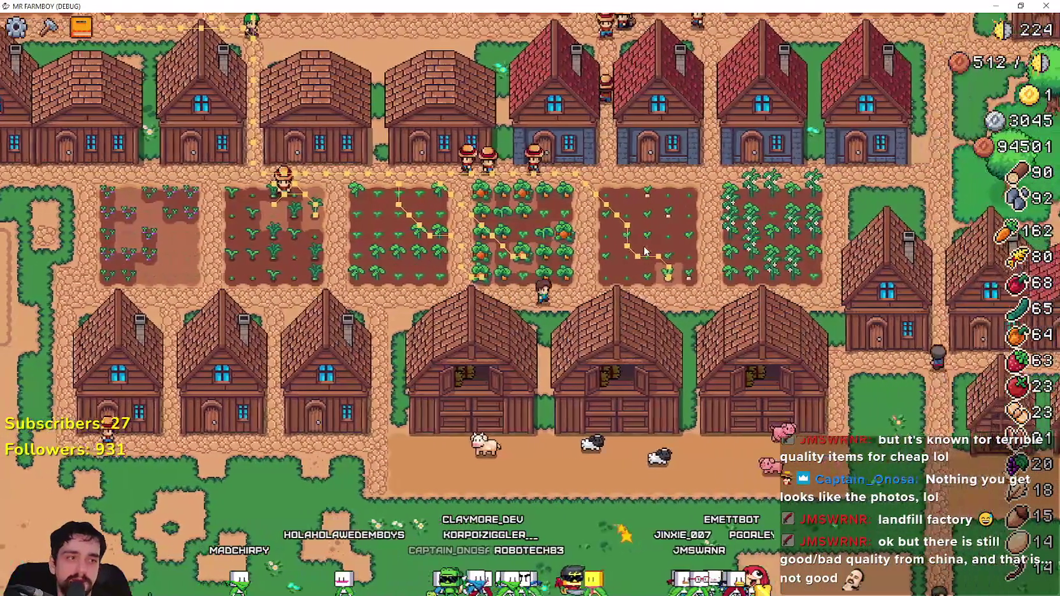
scroll(645, 250, up, 3)
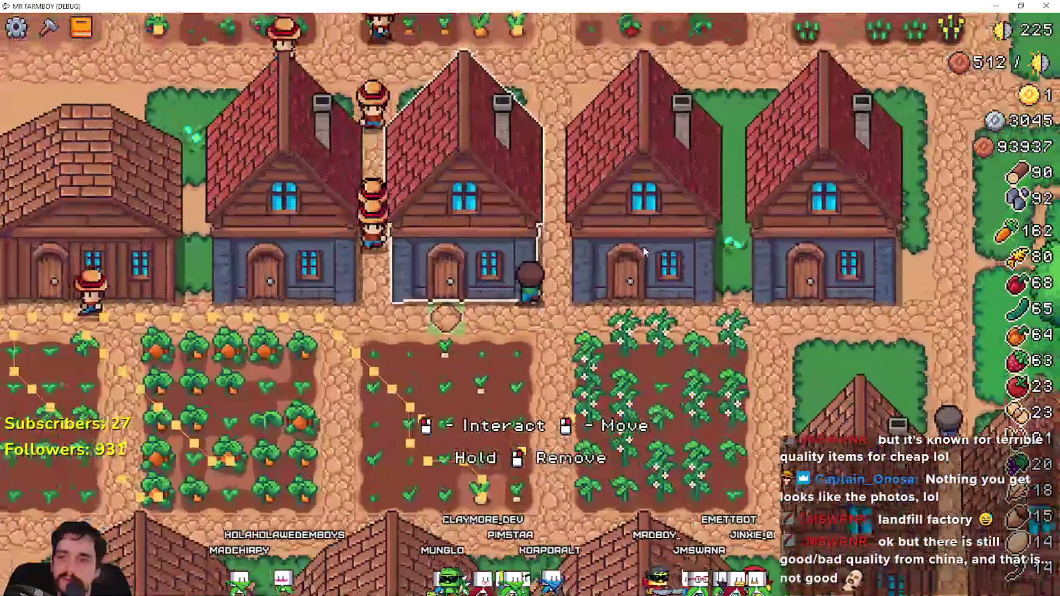
scroll(643, 251, down, 3)
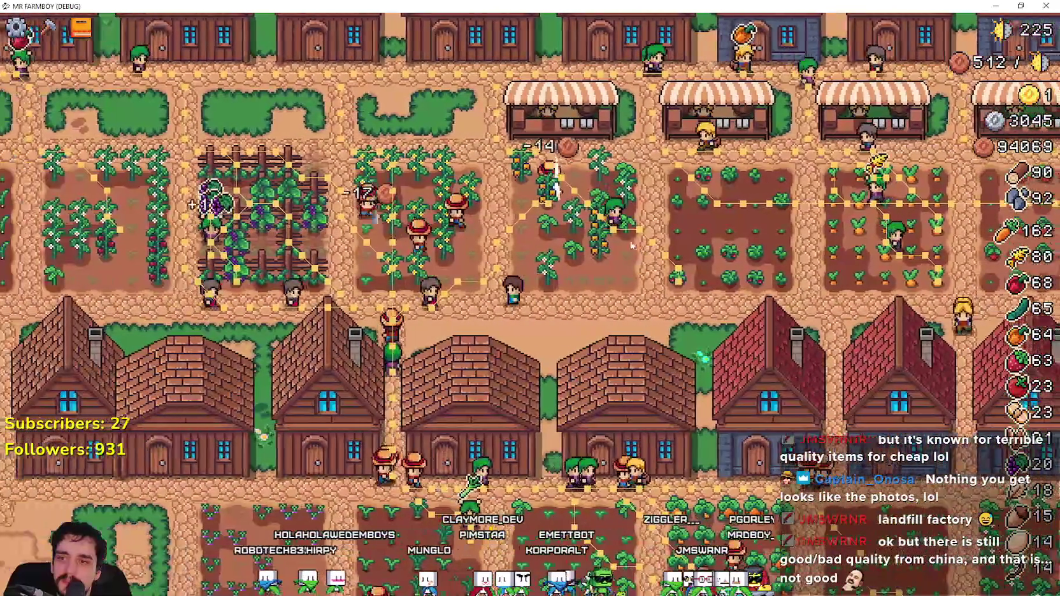
key(Escape)
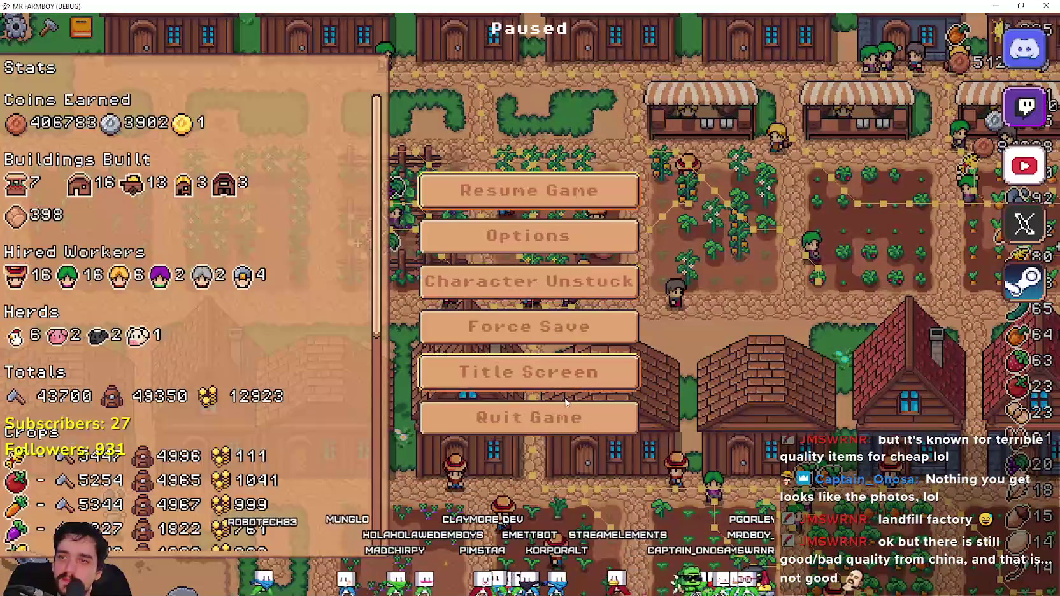
click(567, 380)
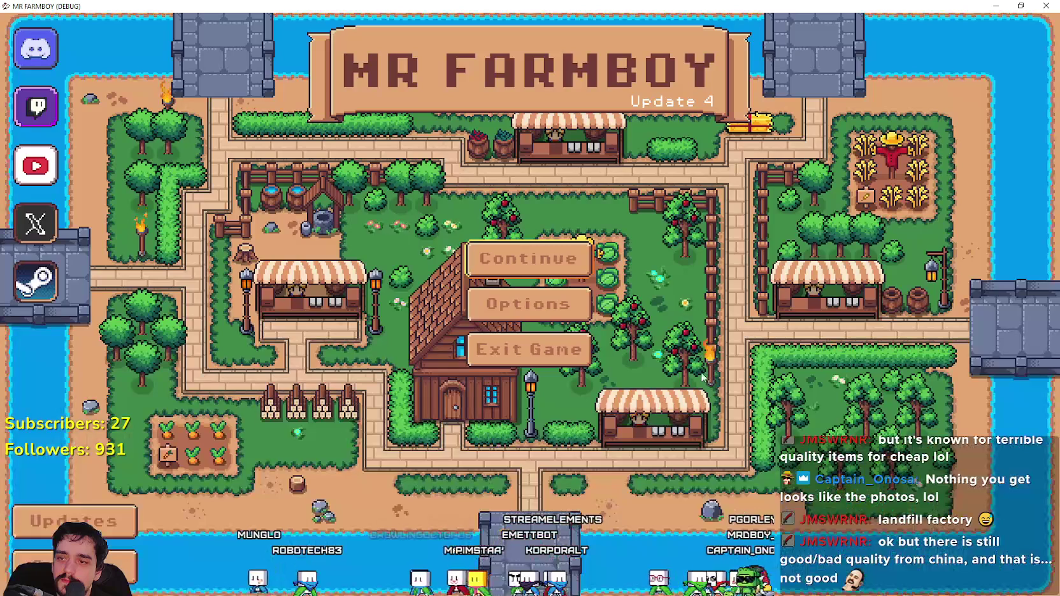
key(F8)
click(712, 353)
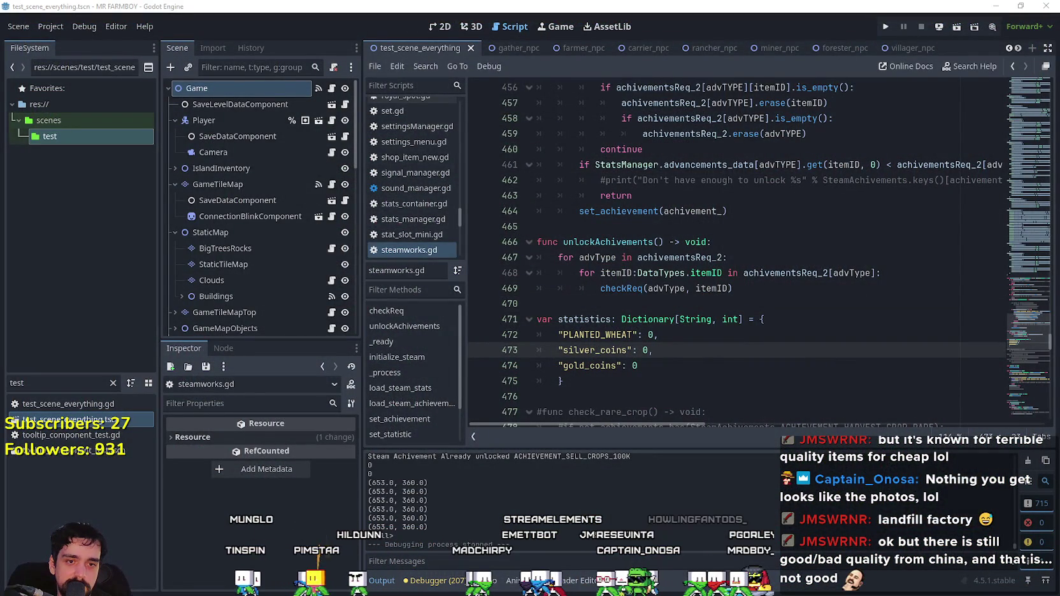
Export the Windows Desktop preset as MrFarmBoy.zip into the NewExport folder
key(alt+Tab)
mouse_move(189, 73)
mouse_down()
mouse_move(242, 75)
mouse_move(261, 91)
mouse_up()
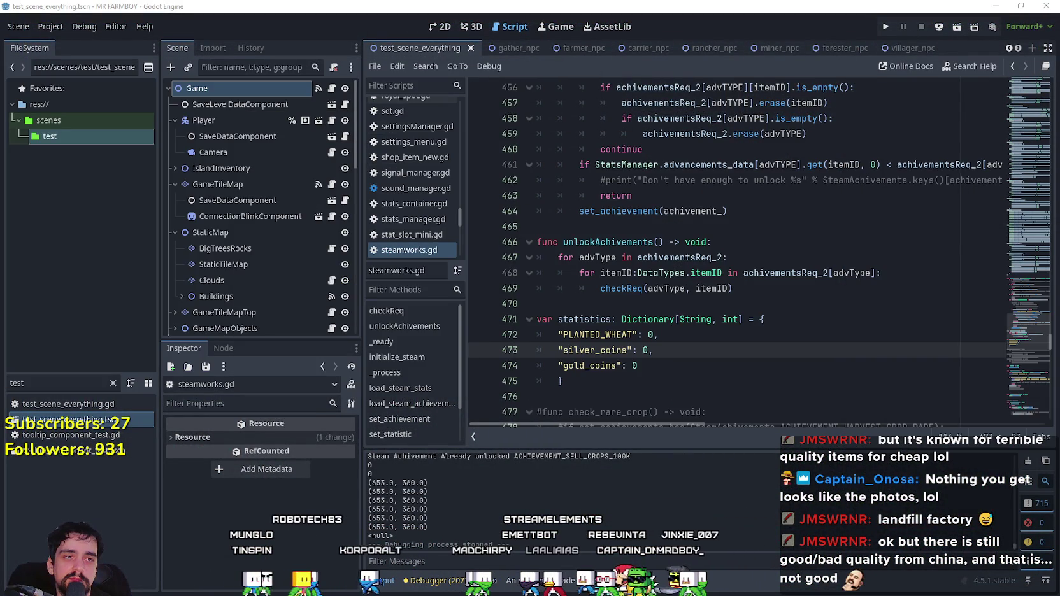
click(51, 32)
click(69, 101)
click(398, 199)
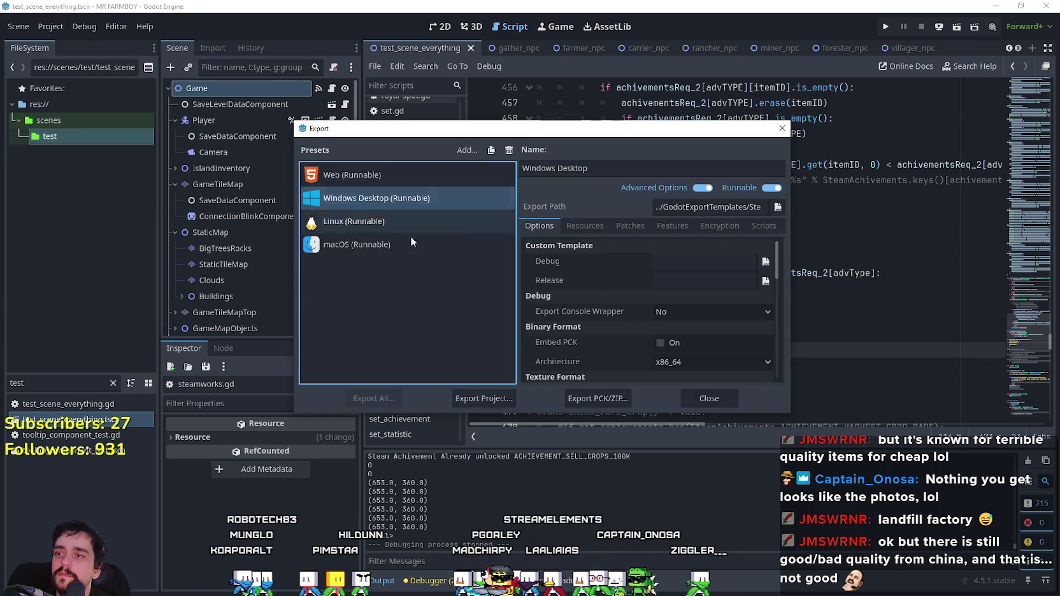
click(467, 398)
click(422, 476)
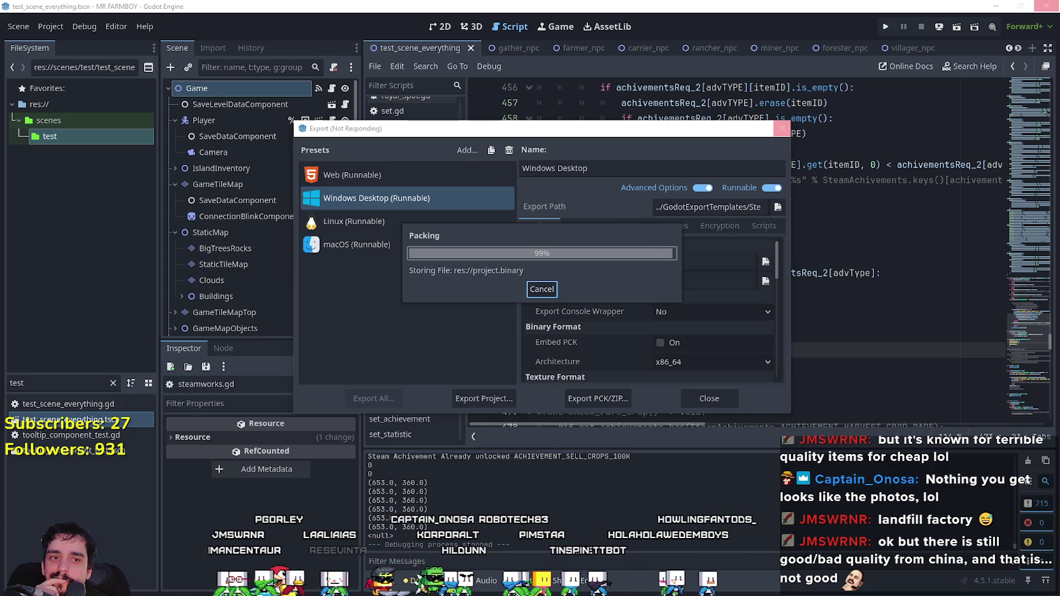
Export the Linux preset as mrfarmboyLinux.x86_64
click(400, 221)
click(482, 398)
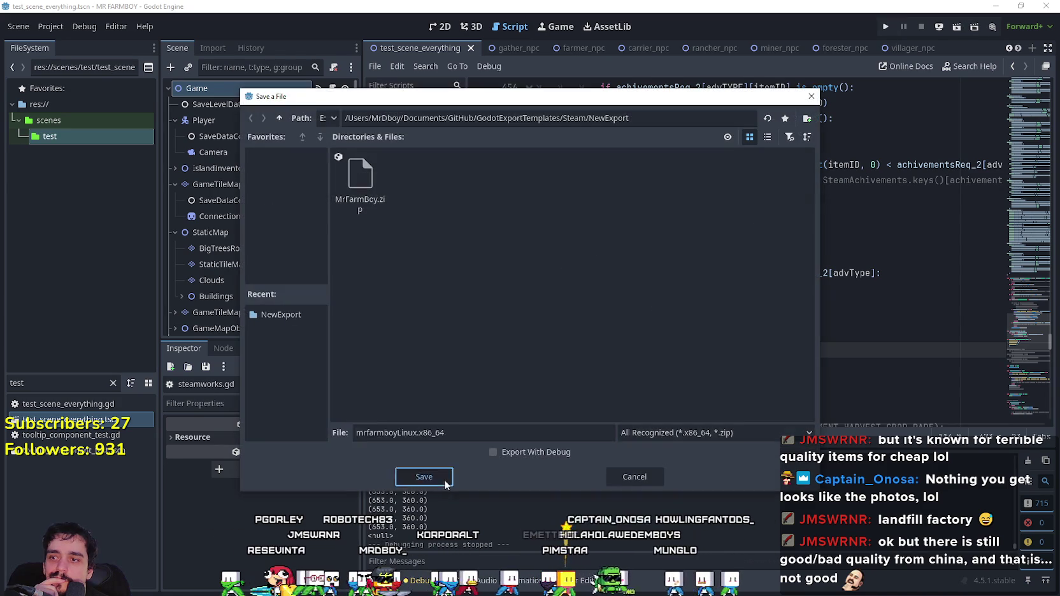
click(444, 480)
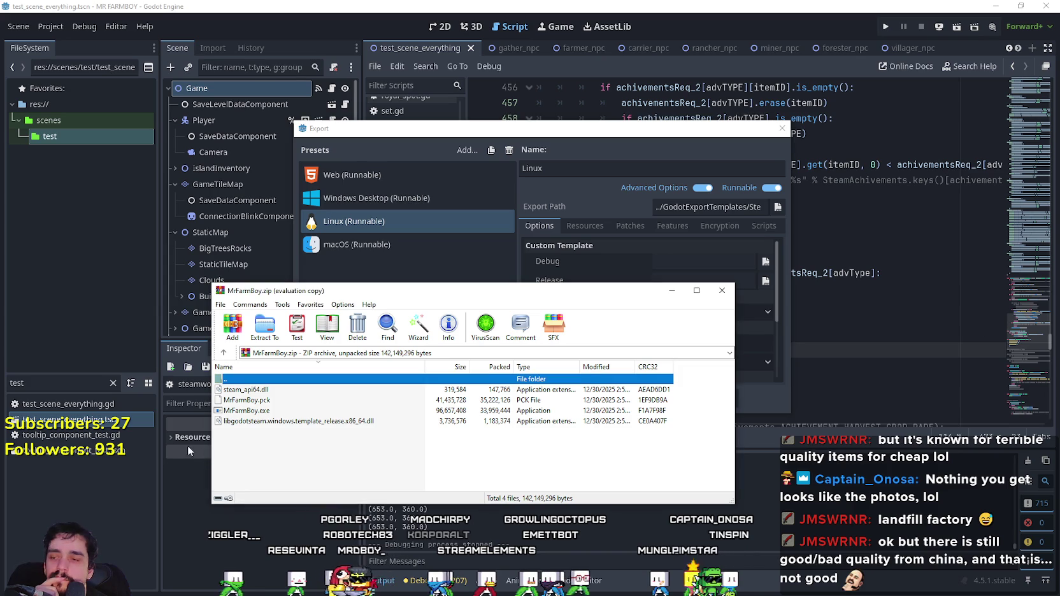
Pack the four Linux build files in NewExport into NewExport.zip, then close WinRAR
double_click(272, 381)
drag(446, 455, 373, 397)
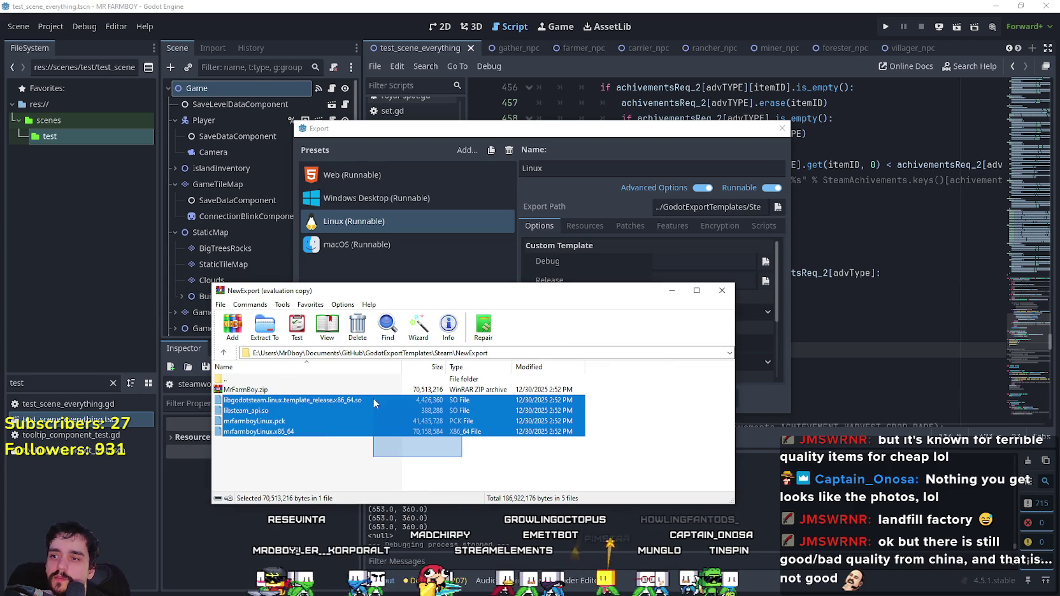
click(237, 338)
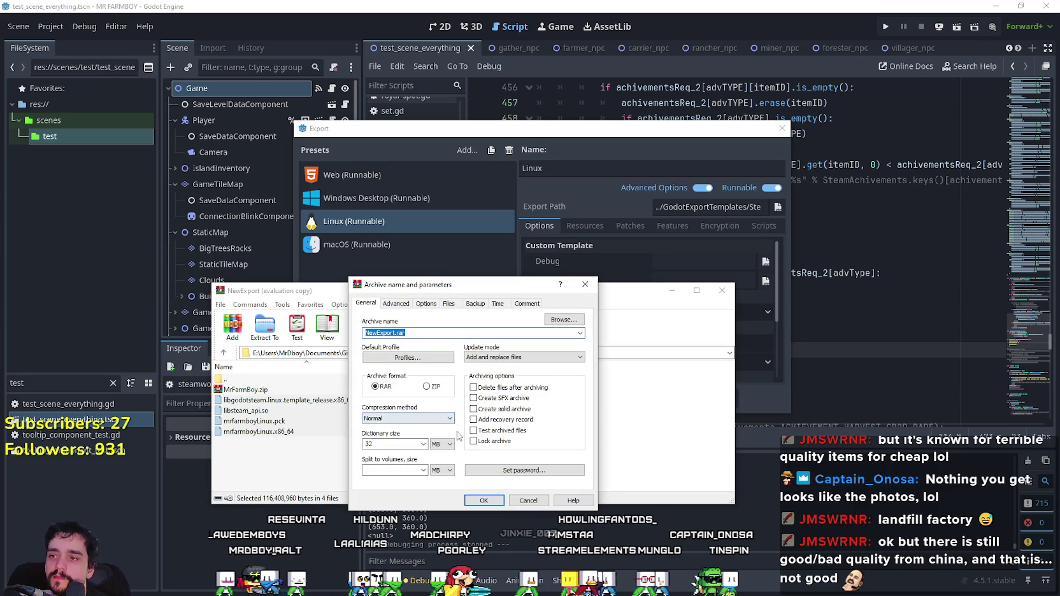
key(Return)
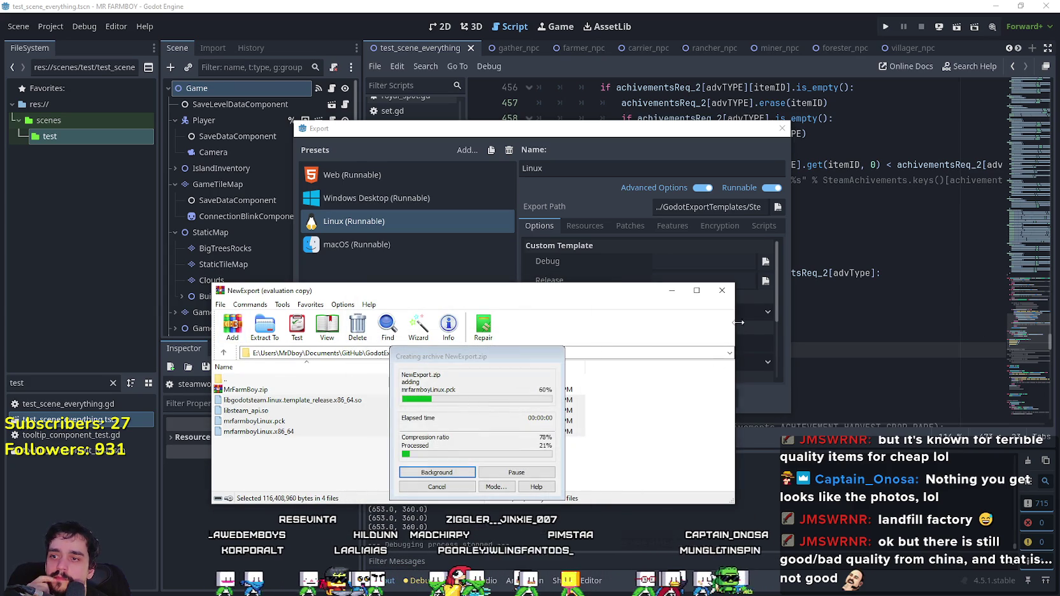
click(722, 290)
key(alt+Tab)
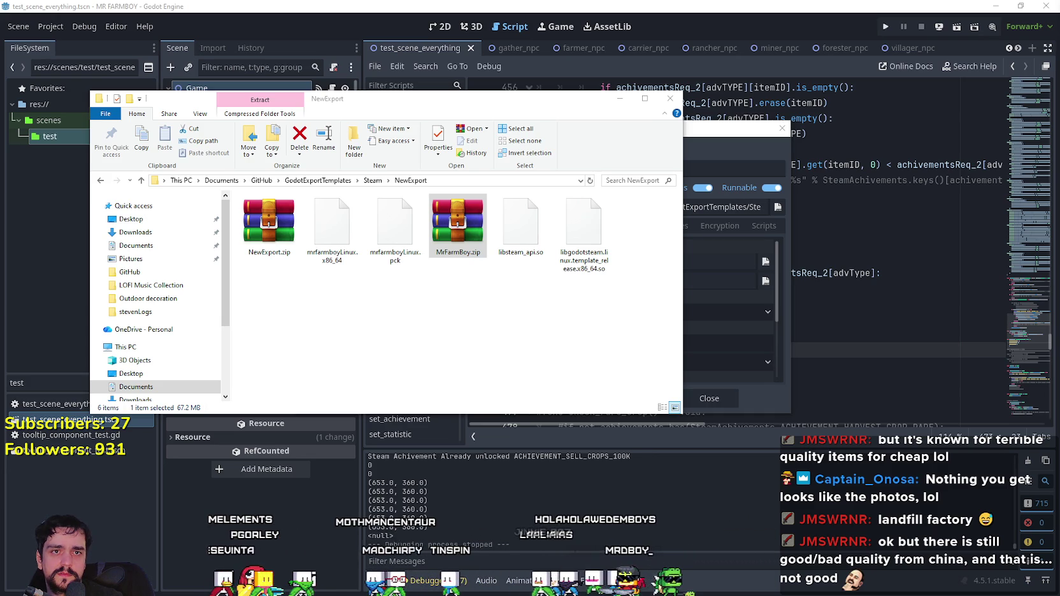
key(alt+Tab)
click(470, 298)
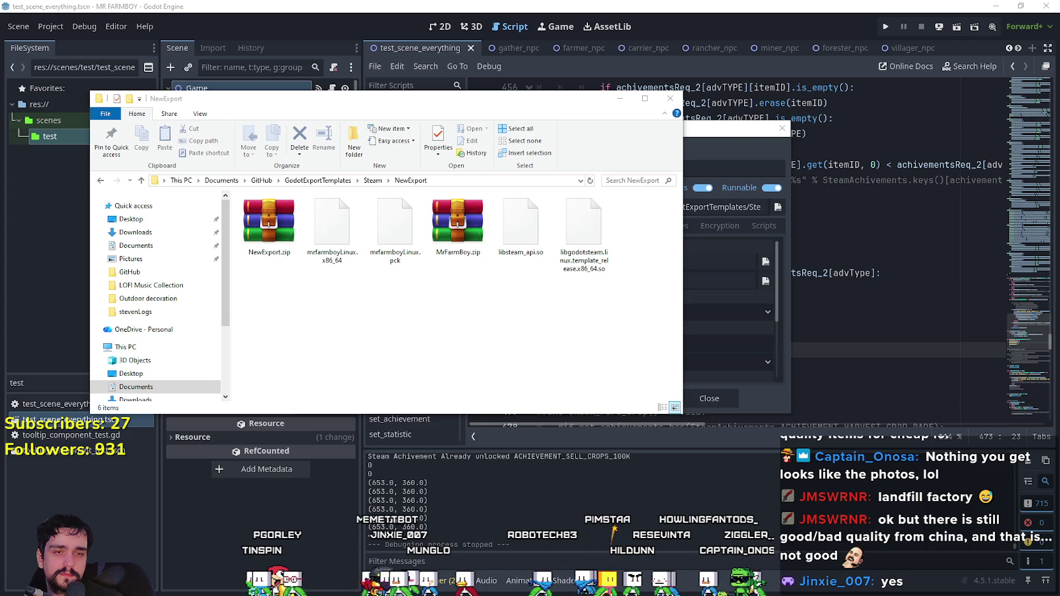
key(alt+Tab)
Move the chat window up and left and scroll through its latest messages
drag(652, 109, 418, 83)
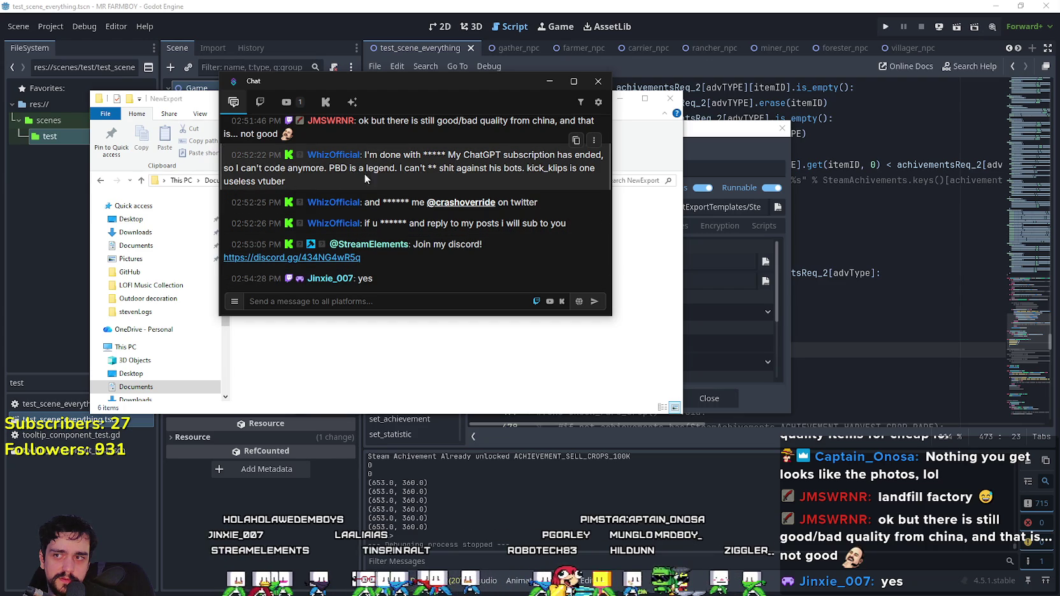
click(593, 140)
click(532, 170)
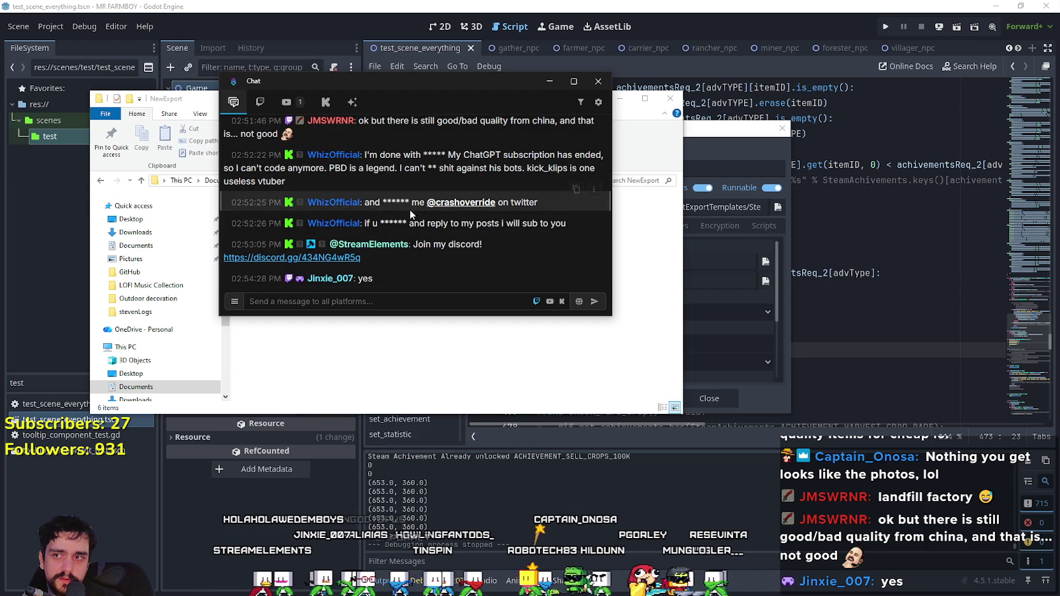
scroll(495, 188, up, 3)
scroll(514, 233, down, 4)
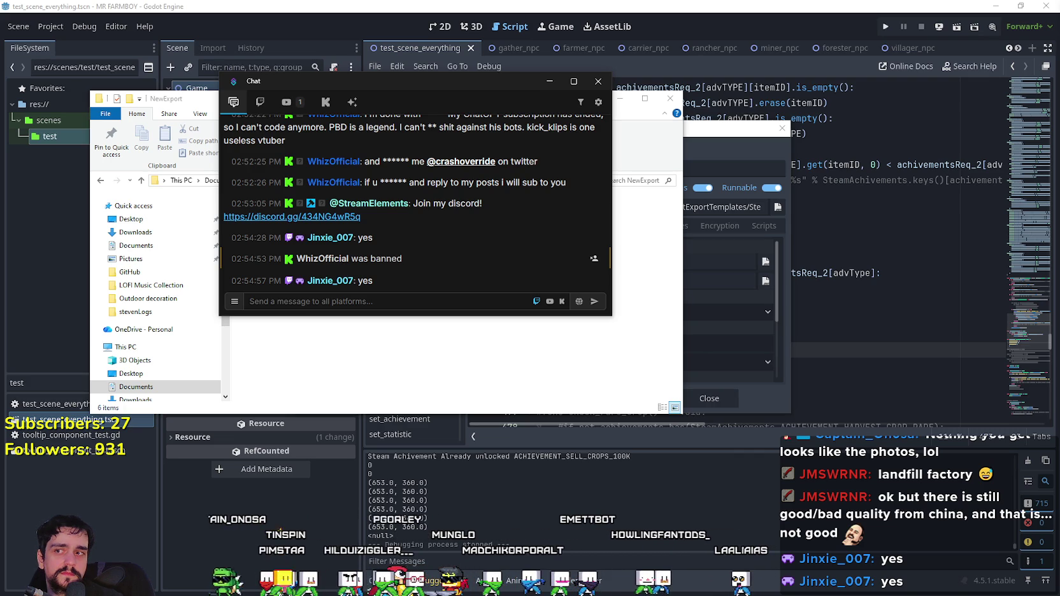
scroll(502, 236, up, 10)
scroll(457, 215, down, 3)
scroll(458, 215, up, 2)
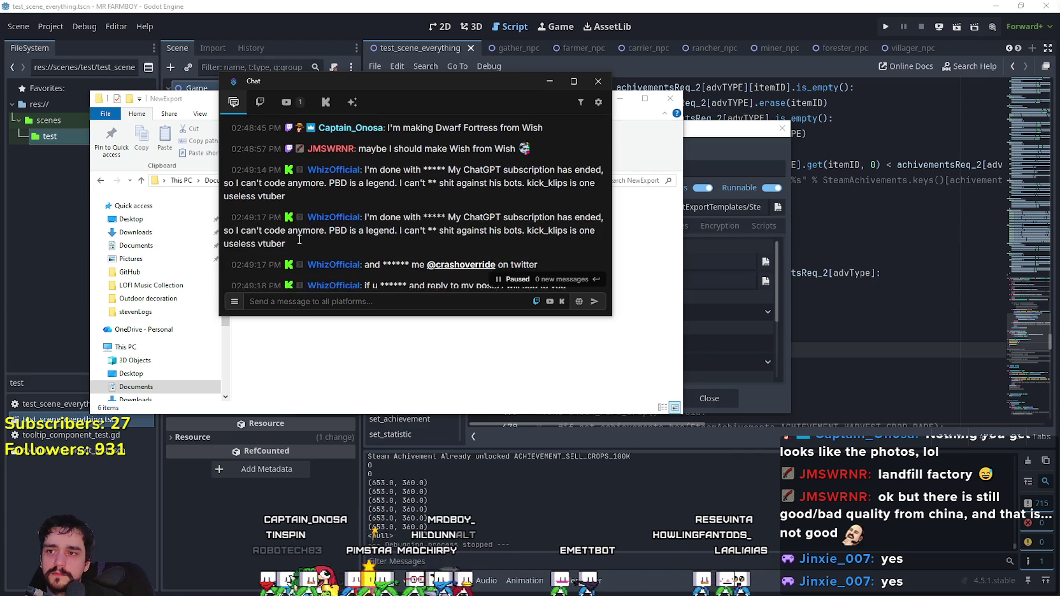
scroll(368, 224, down, 5)
scroll(367, 224, up, 2)
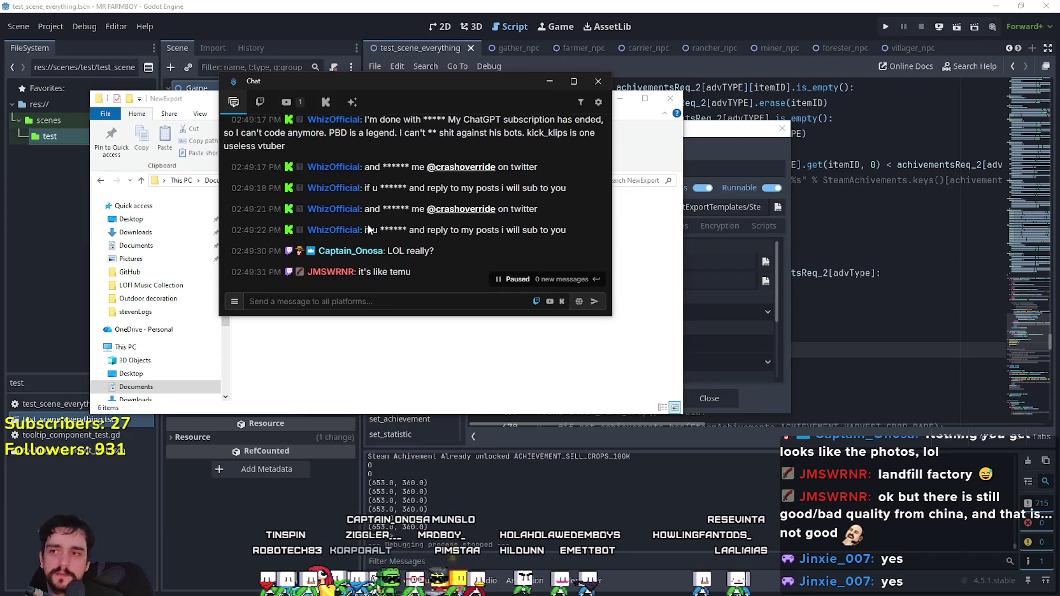
scroll(367, 220, down, 10)
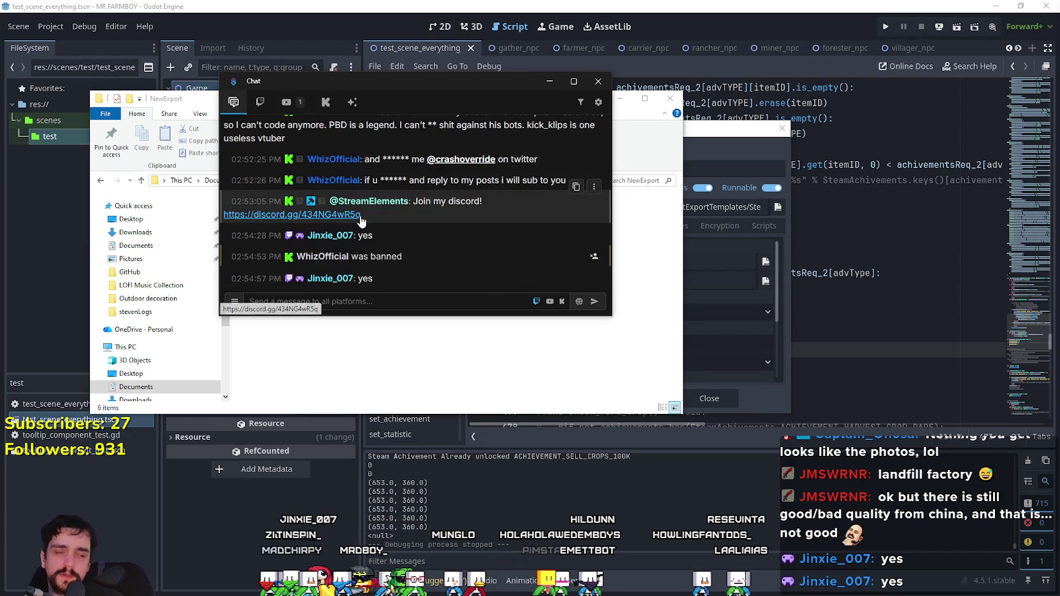
scroll(543, 211, down, 2)
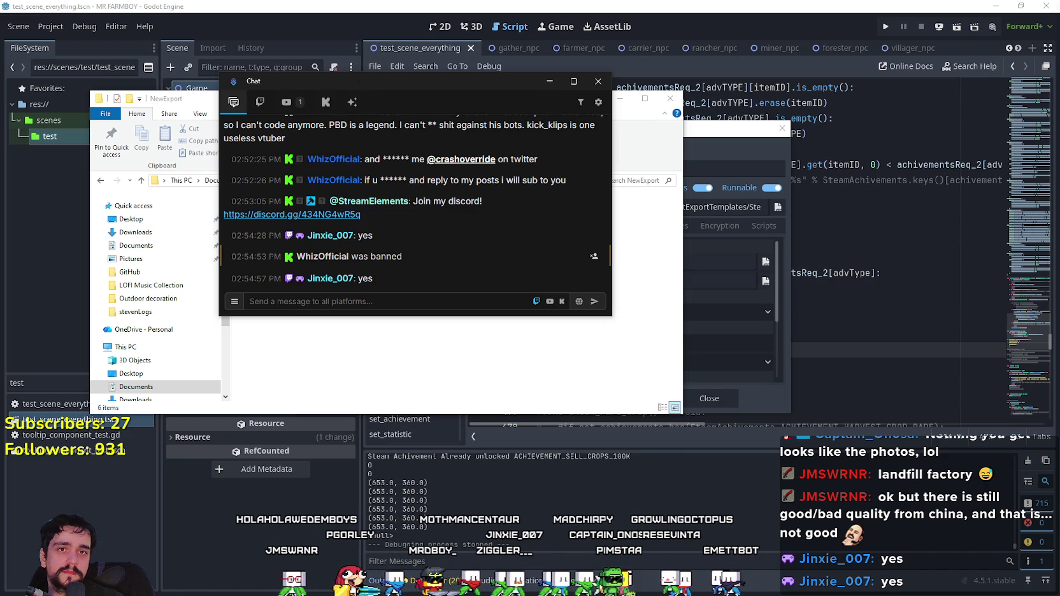
Compare the sizes of MrFarmBoy.zip and NewExport.zip, then close Godot's Export dialog
click(549, 81)
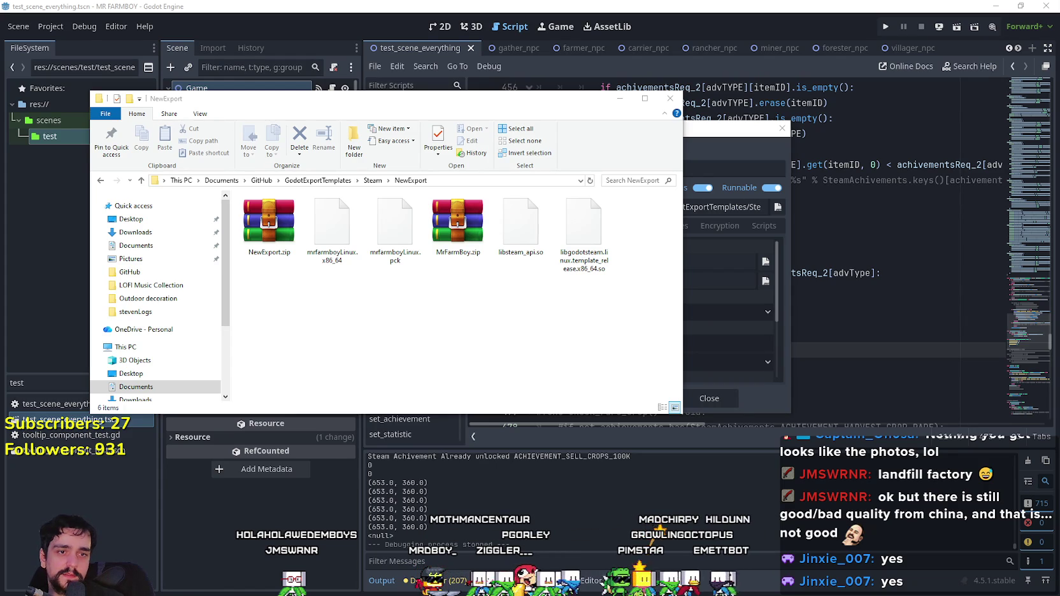
key(alt+Tab)
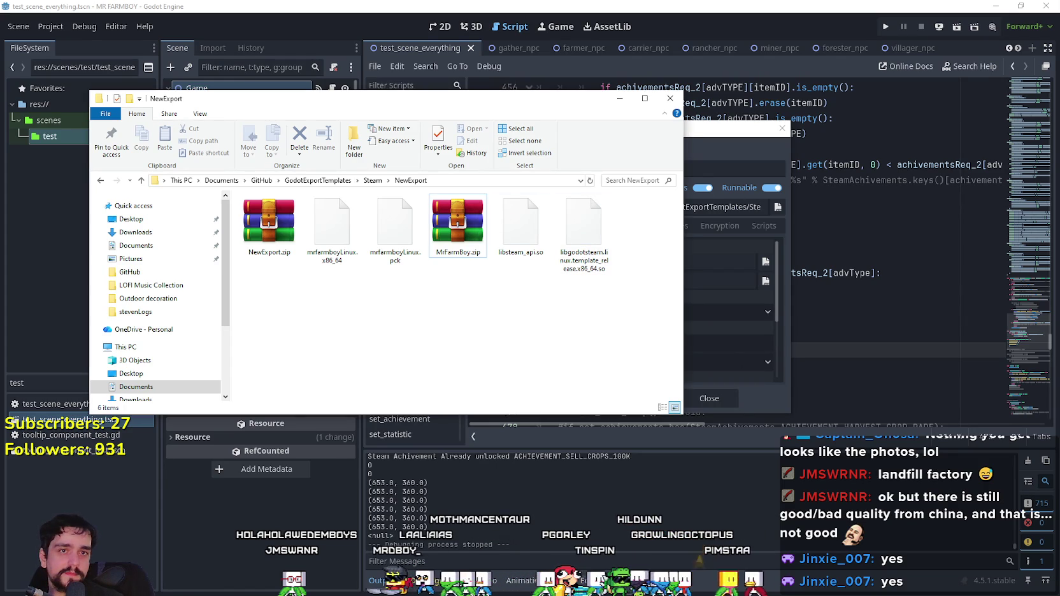
key(alt+Tab)
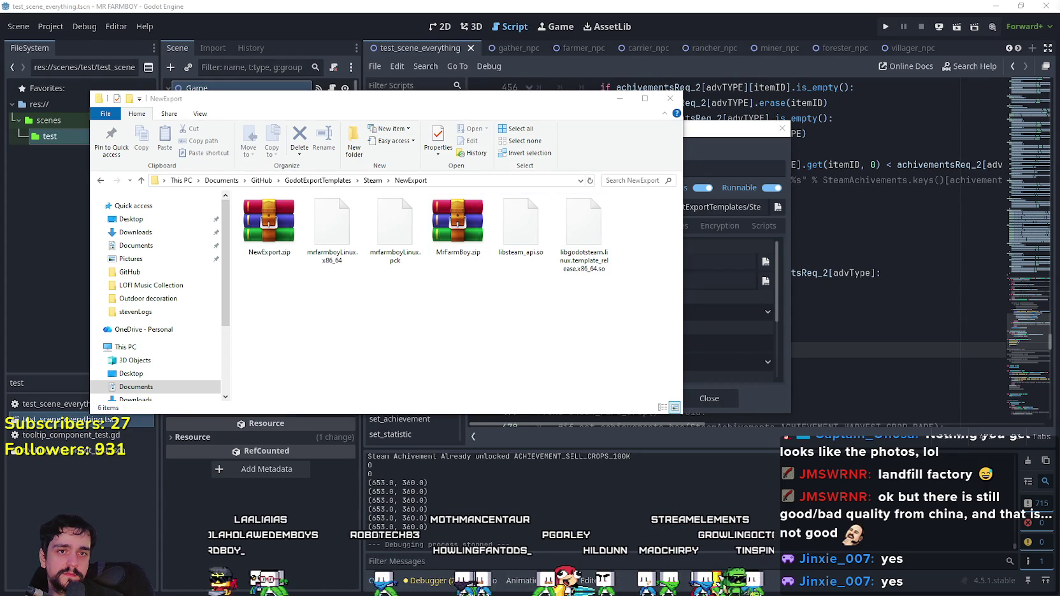
click(458, 239)
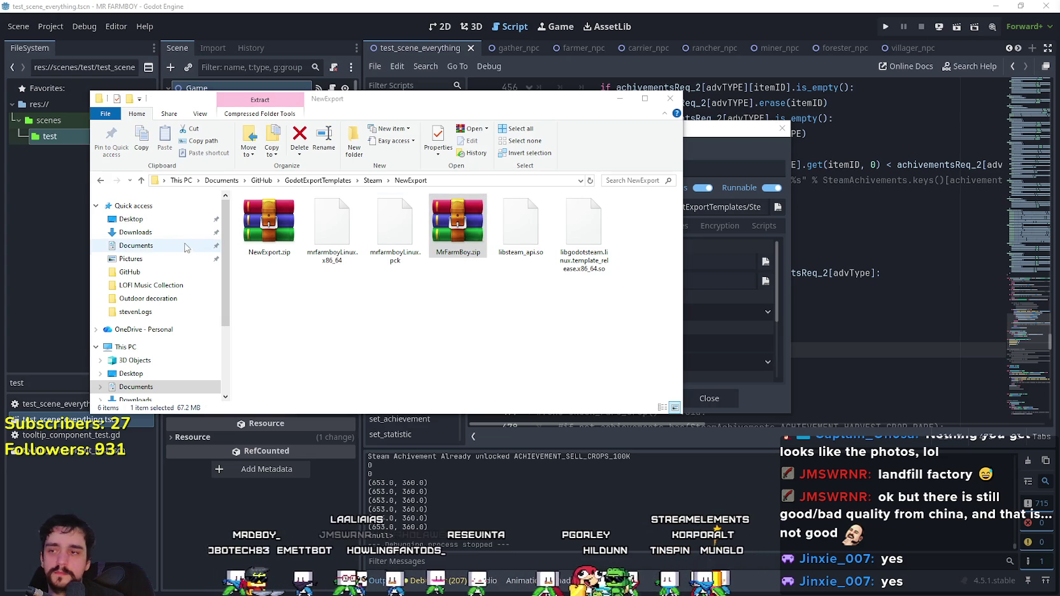
click(269, 223)
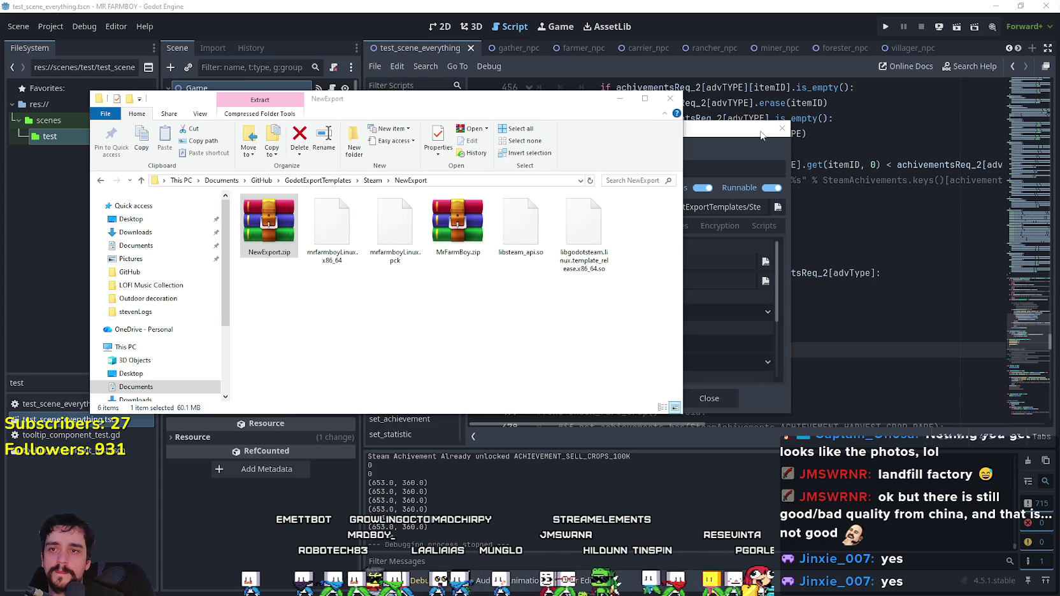
click(779, 128)
click(780, 128)
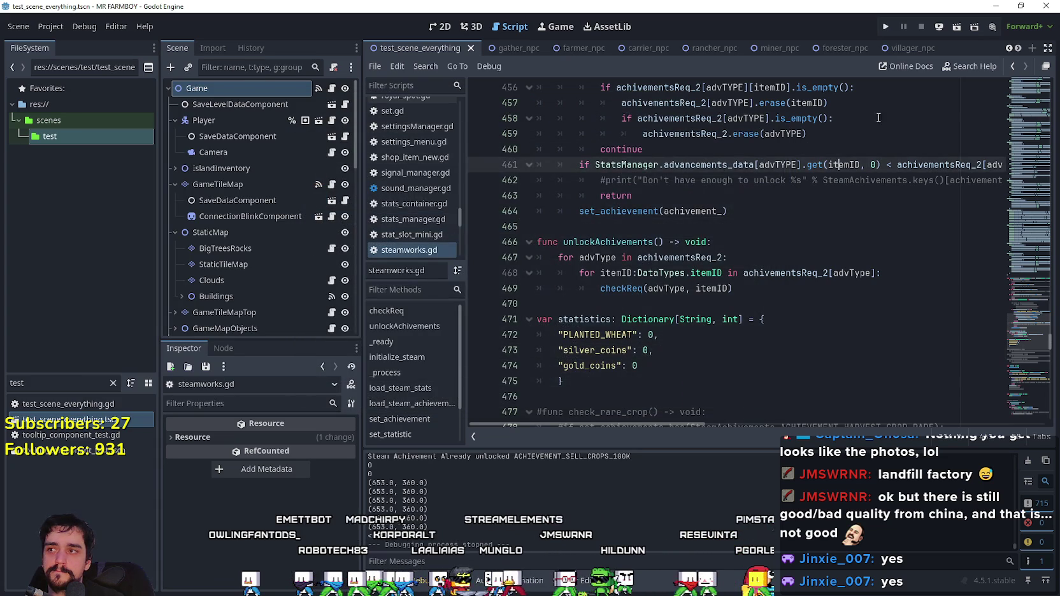
Bring up Steam's MR FARMBOY achievements page with the NewExport folder over it
click(1039, 9)
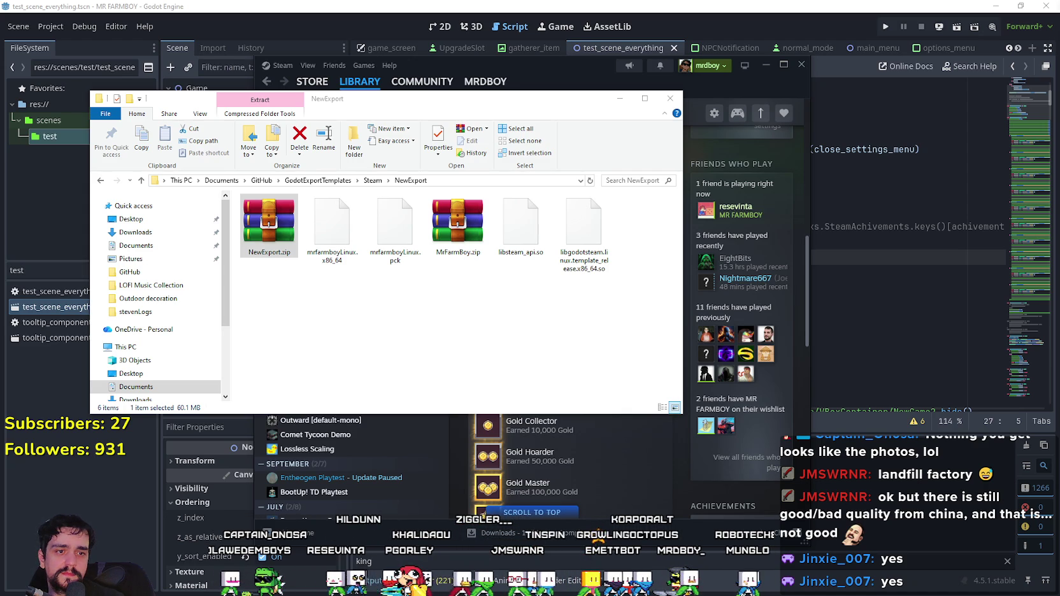
click(441, 325)
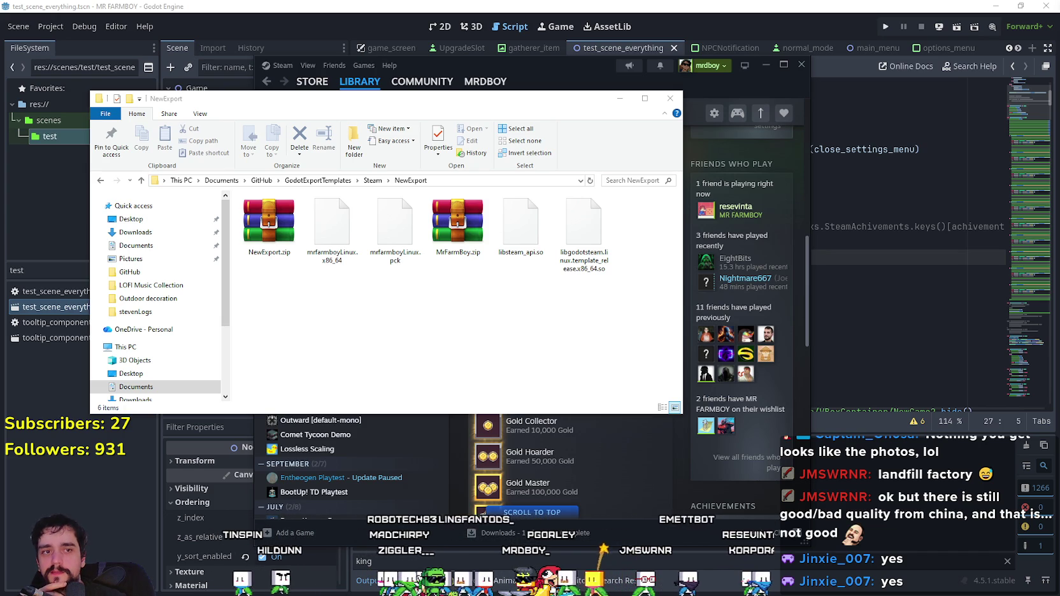
scroll(905, 254, up, 1)
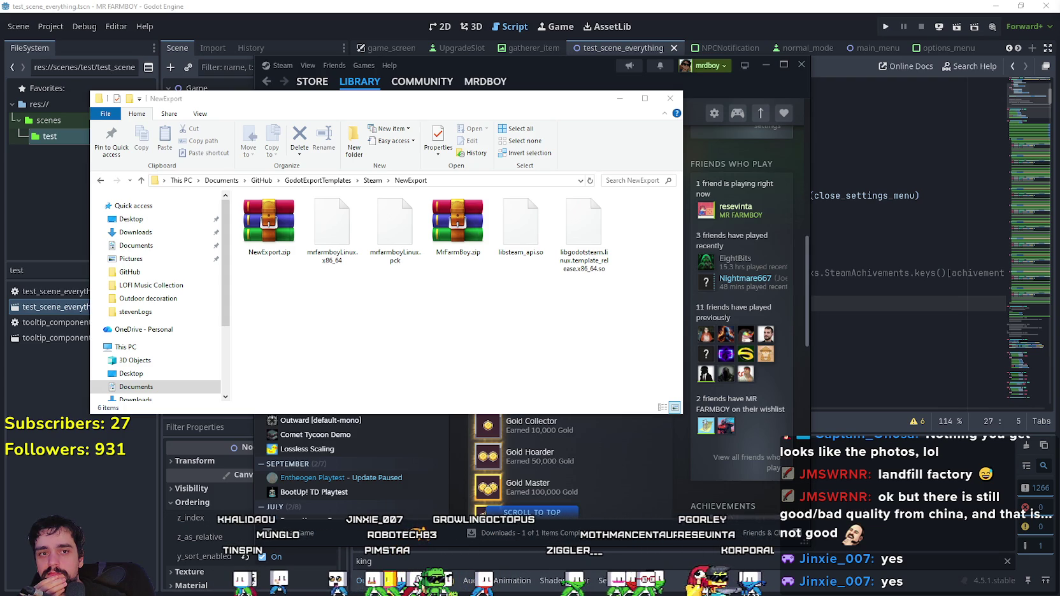
drag(751, 83, 803, 80)
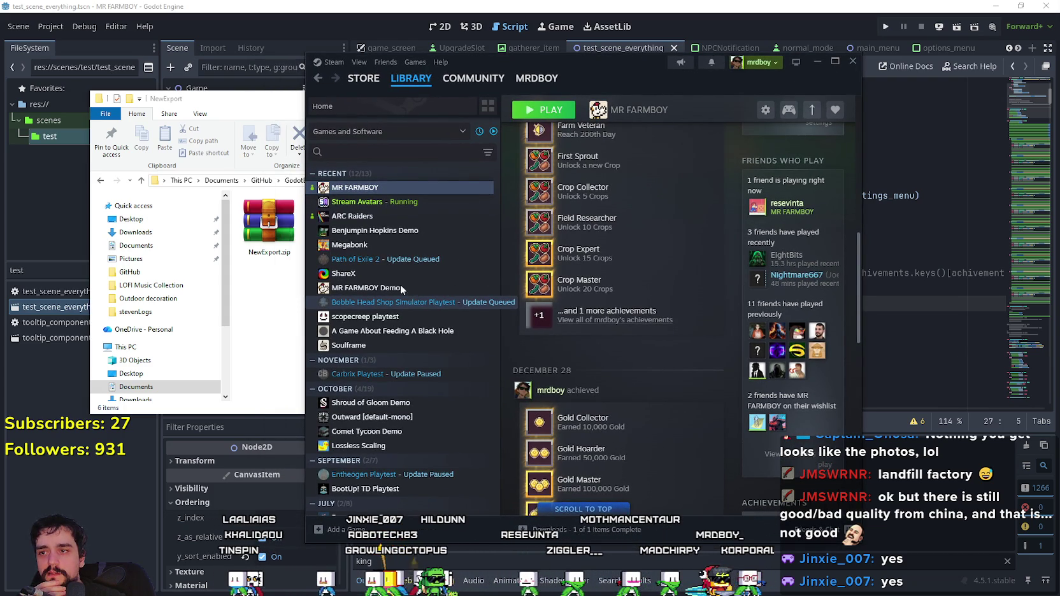
Open A Game About Feeding A Black Hole's store page and view its four gameplay screenshots
click(413, 332)
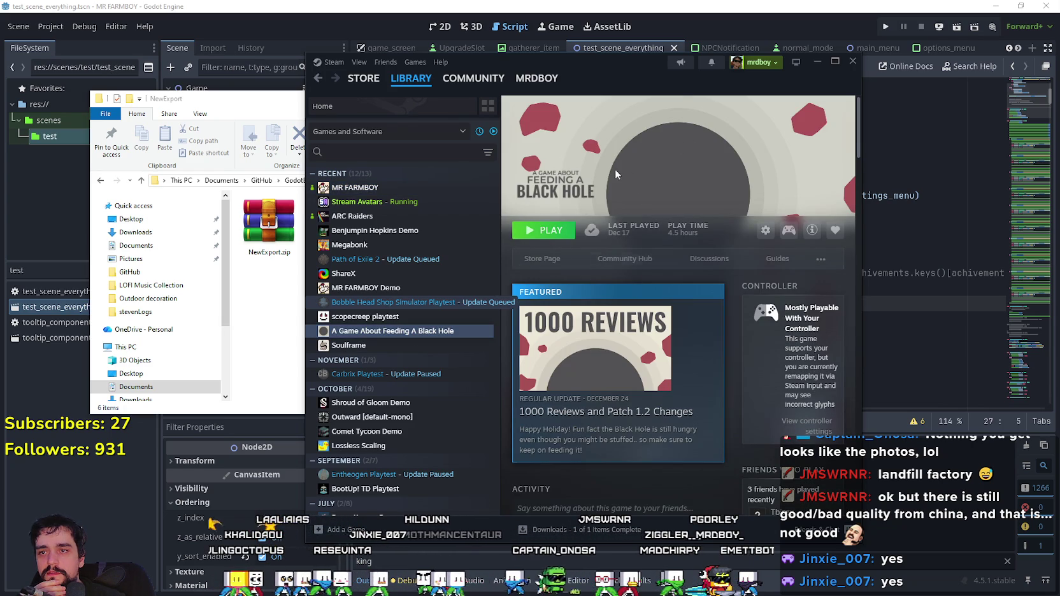
drag(861, 395, 972, 382)
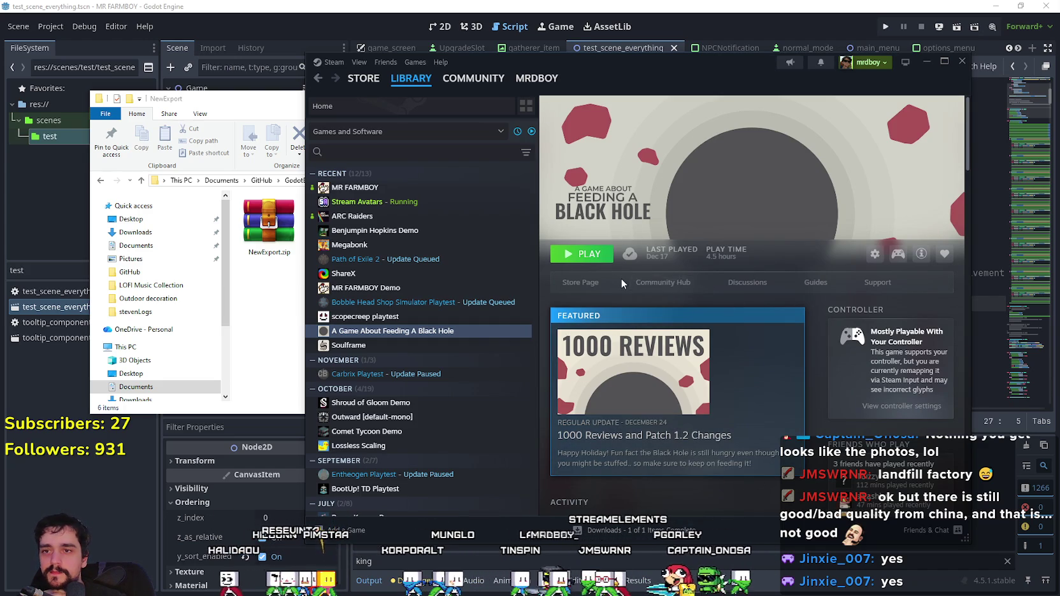
click(579, 282)
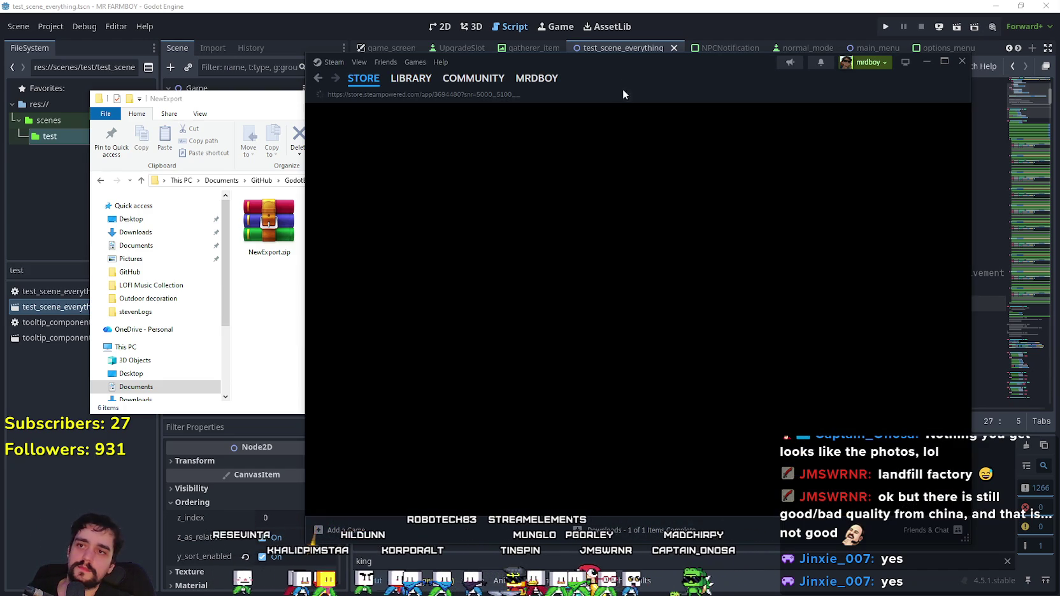
drag(621, 95, 485, 23)
drag(837, 491, 925, 541)
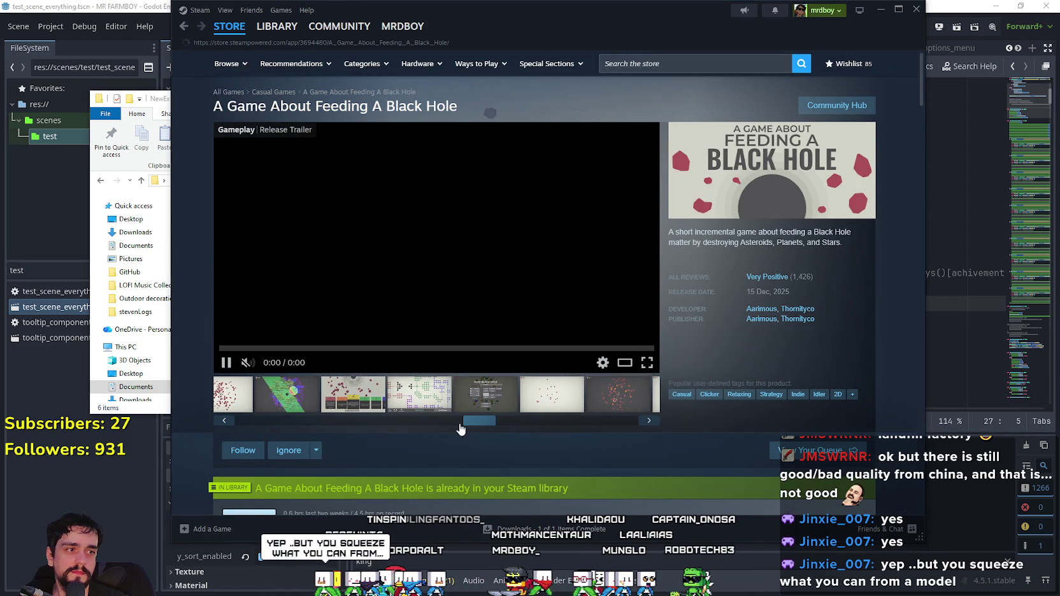
click(439, 393)
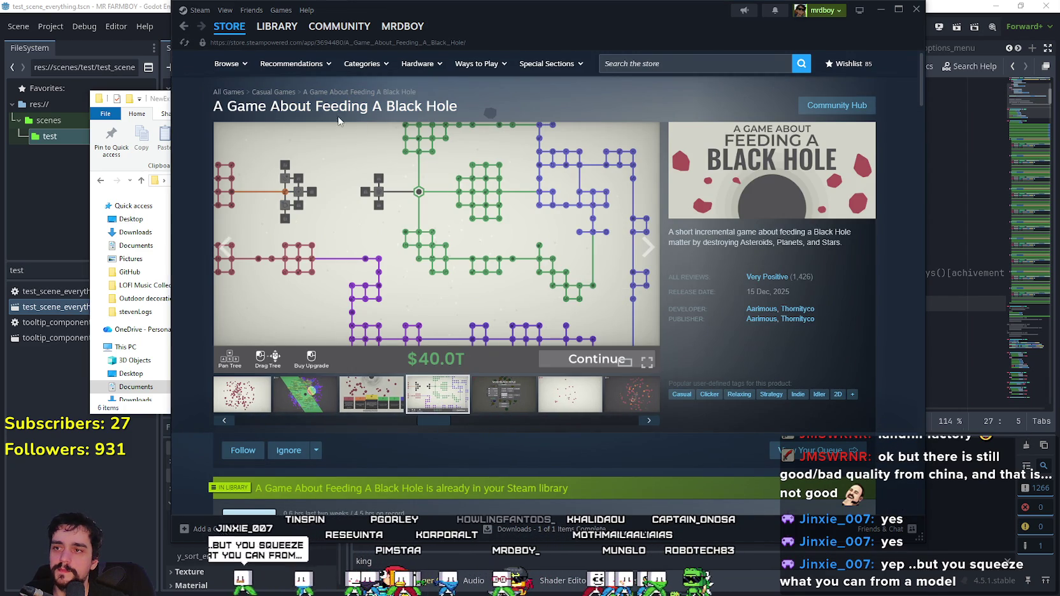
click(500, 392)
click(554, 401)
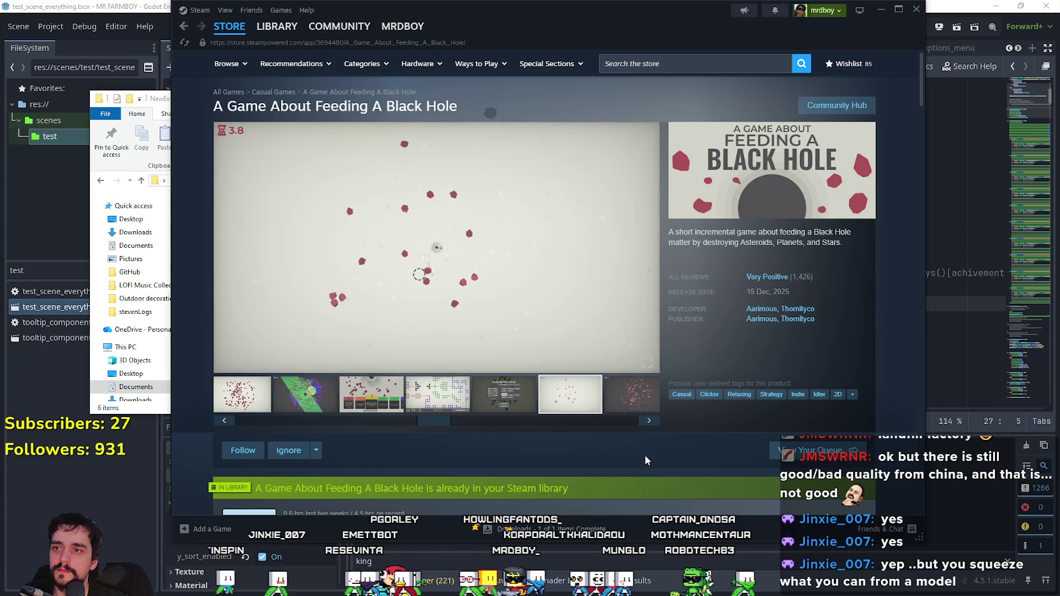
click(631, 395)
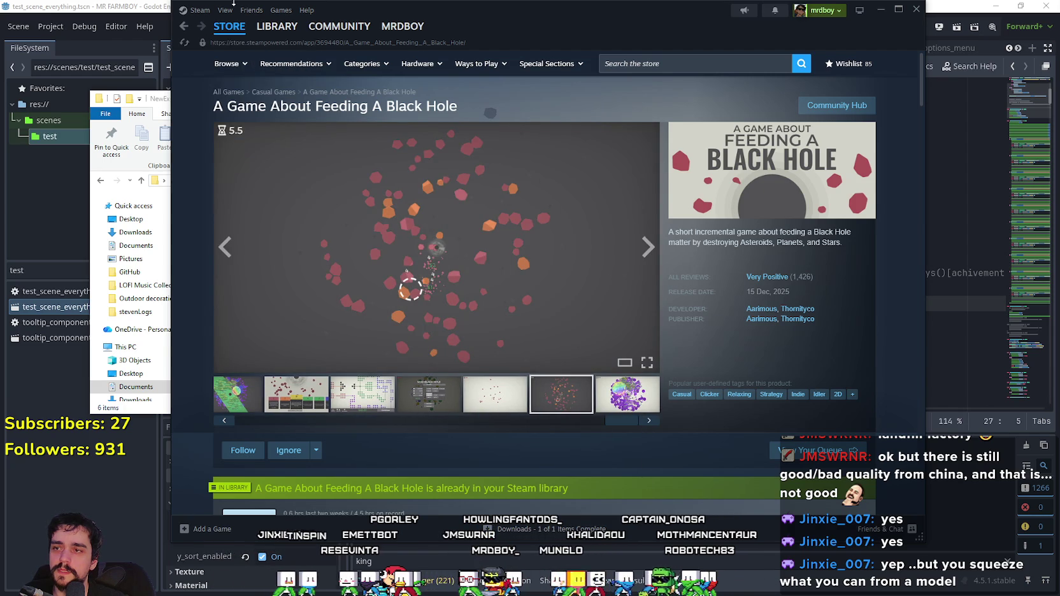
Revisit the store page for another screenshot, end on the game's library page, and hide Steam
click(277, 26)
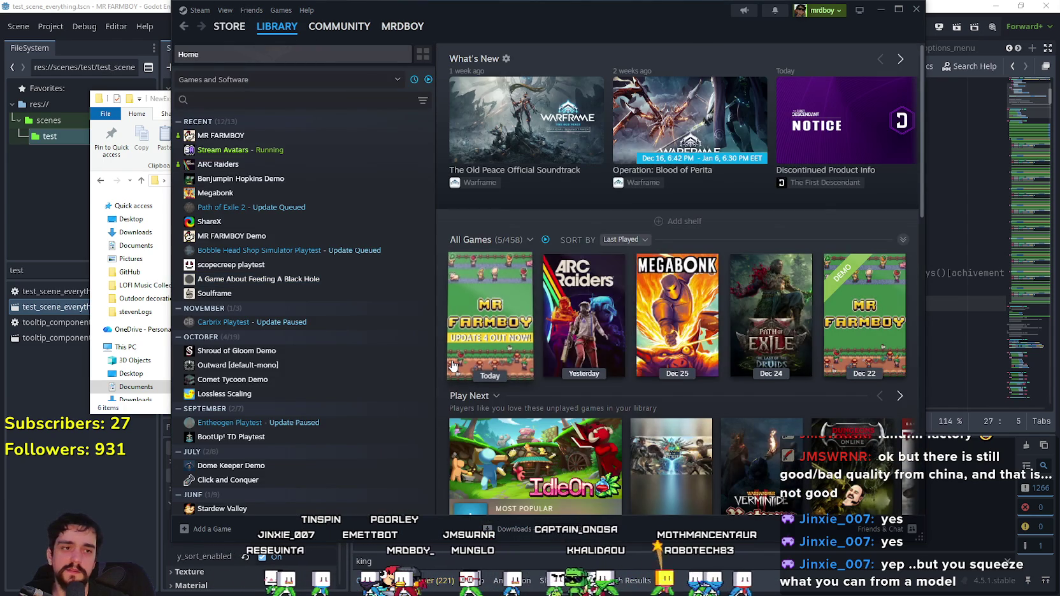
click(274, 279)
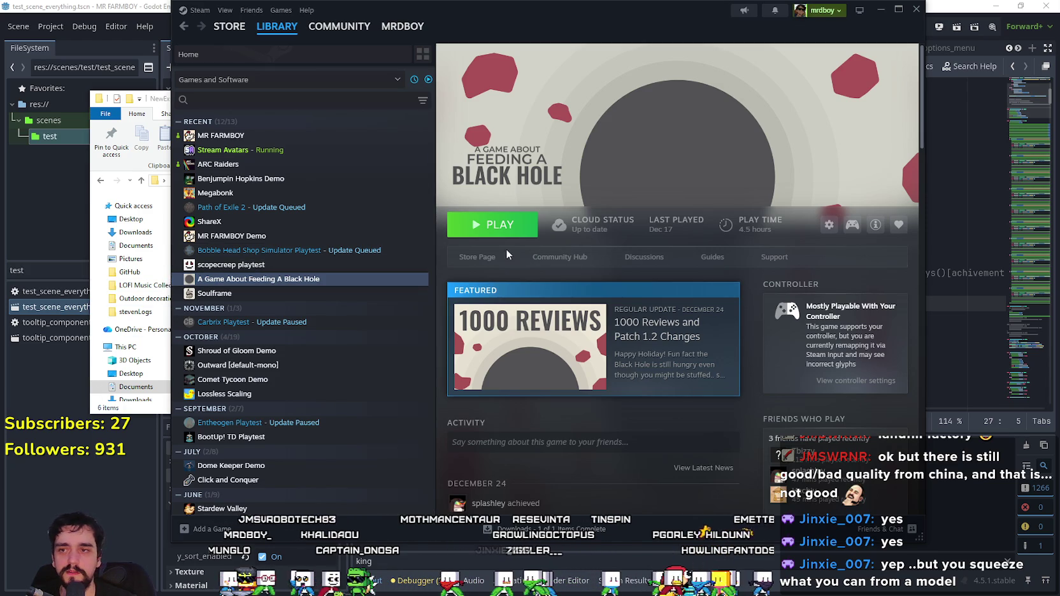
click(476, 257)
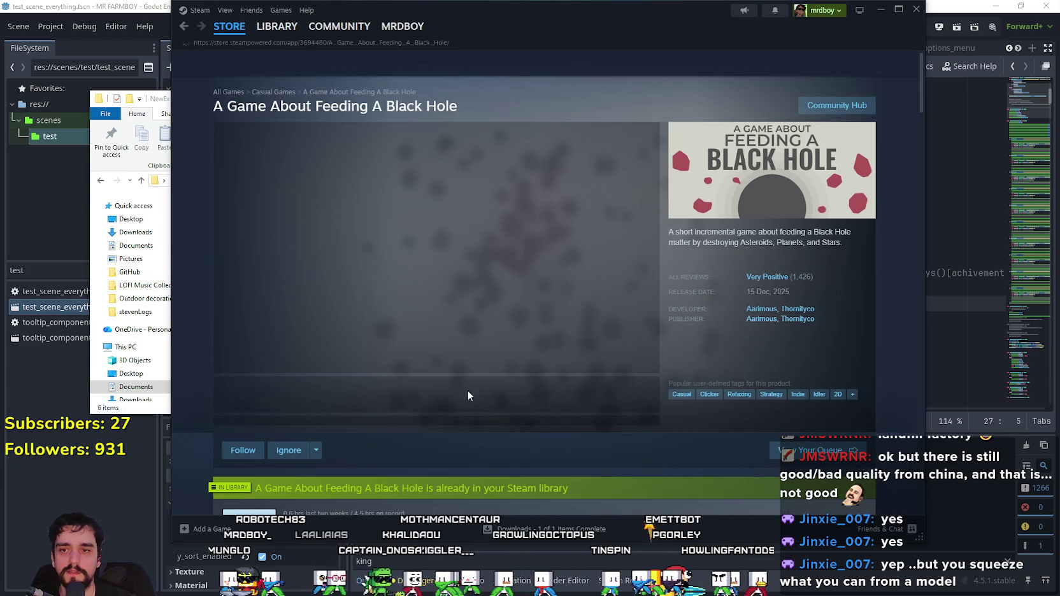
click(377, 408)
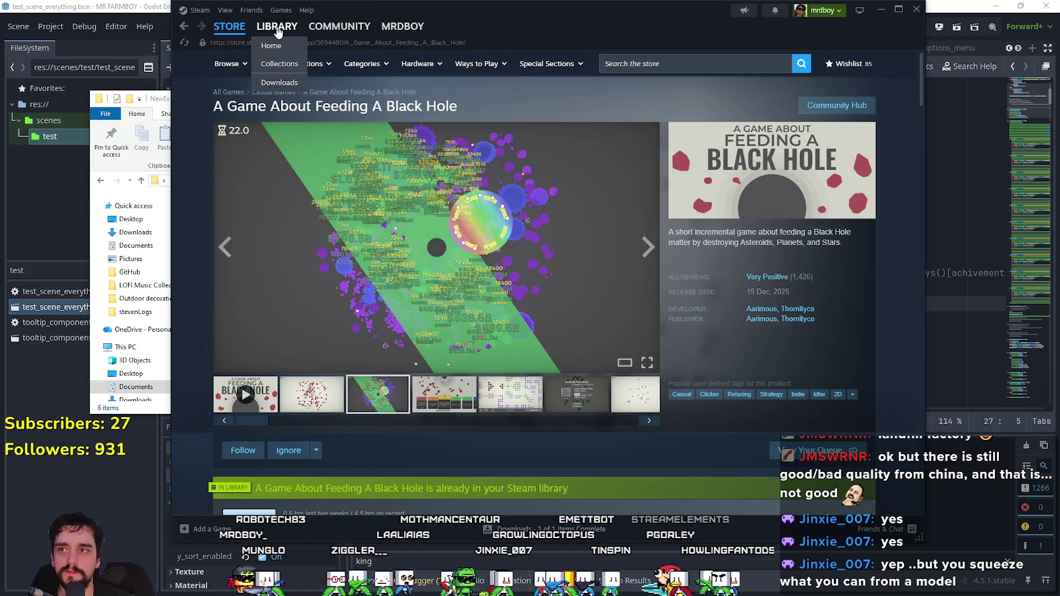
click(277, 26)
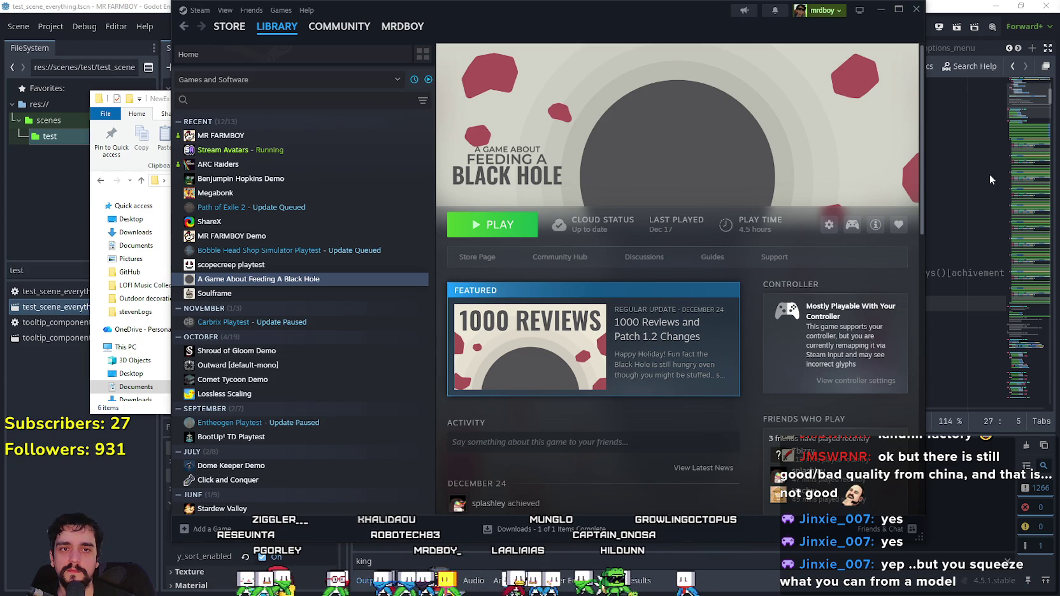
click(881, 9)
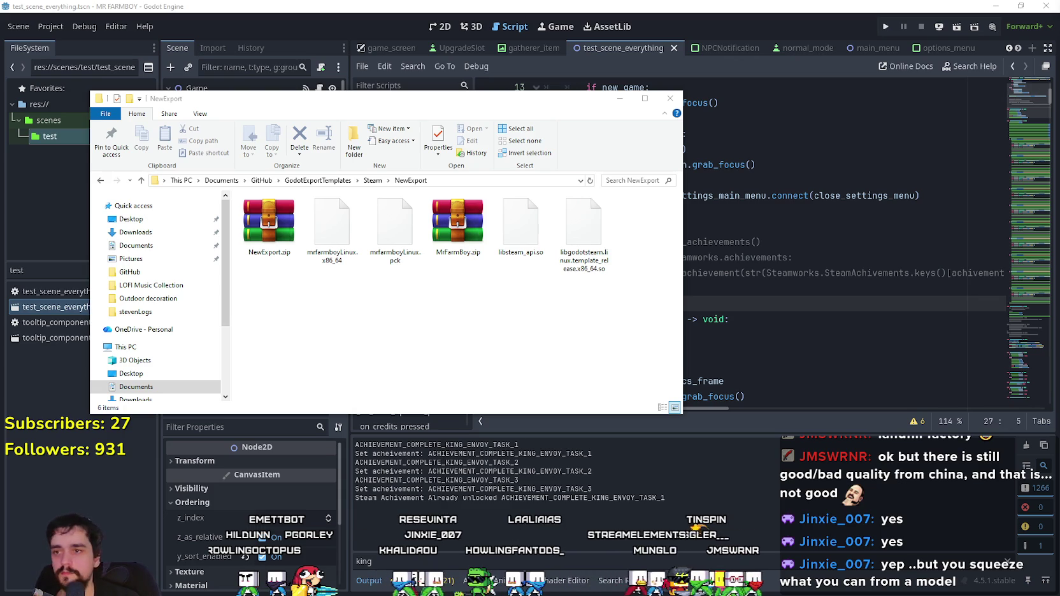
Minimize the NewExport folder to reveal the commented-out achievement-reset code
click(620, 98)
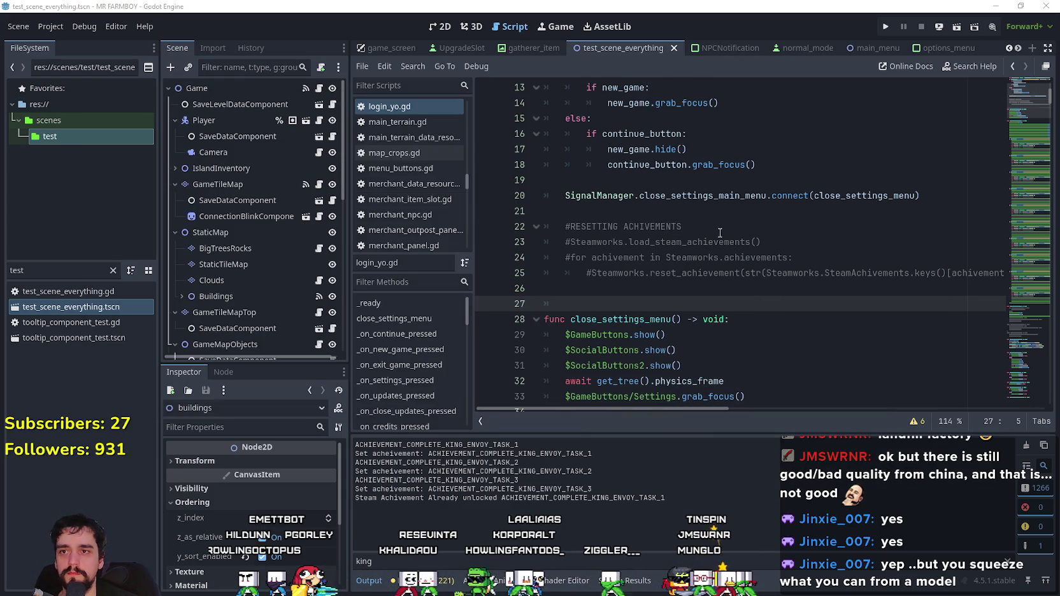
click(723, 214)
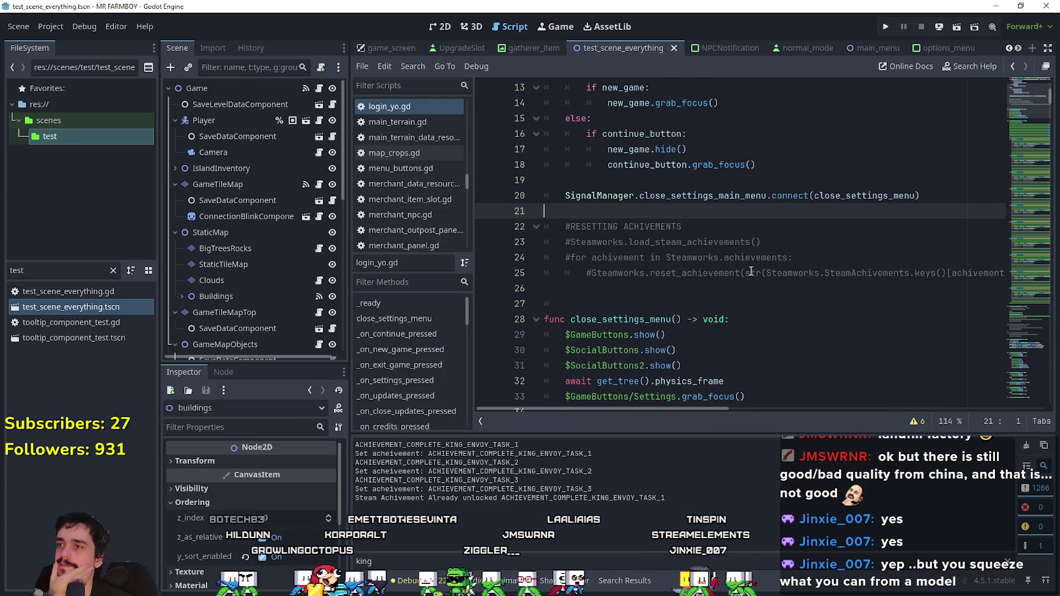
click(725, 289)
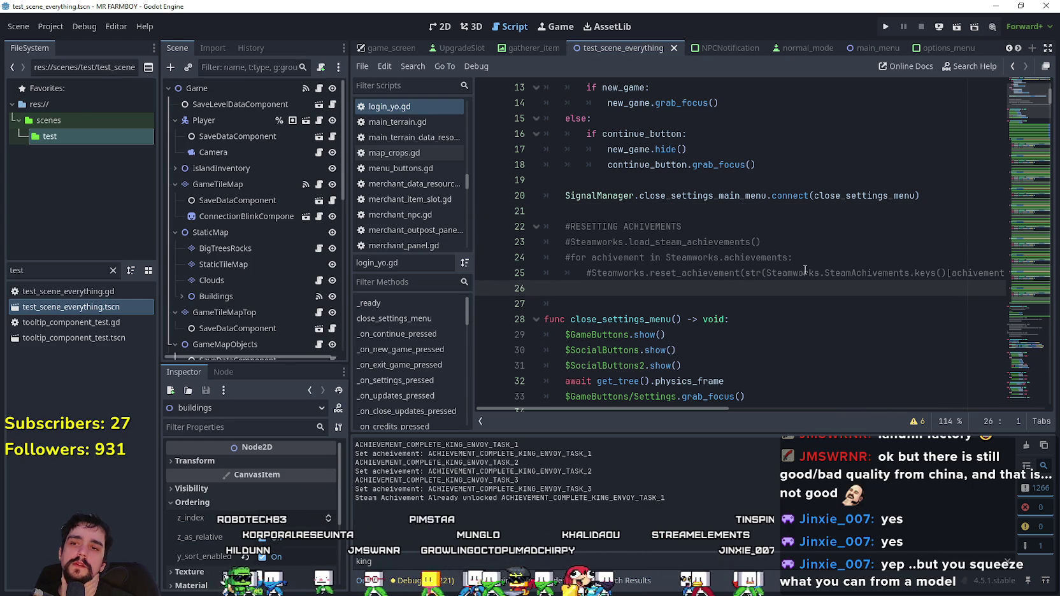
drag(667, 209, 680, 259)
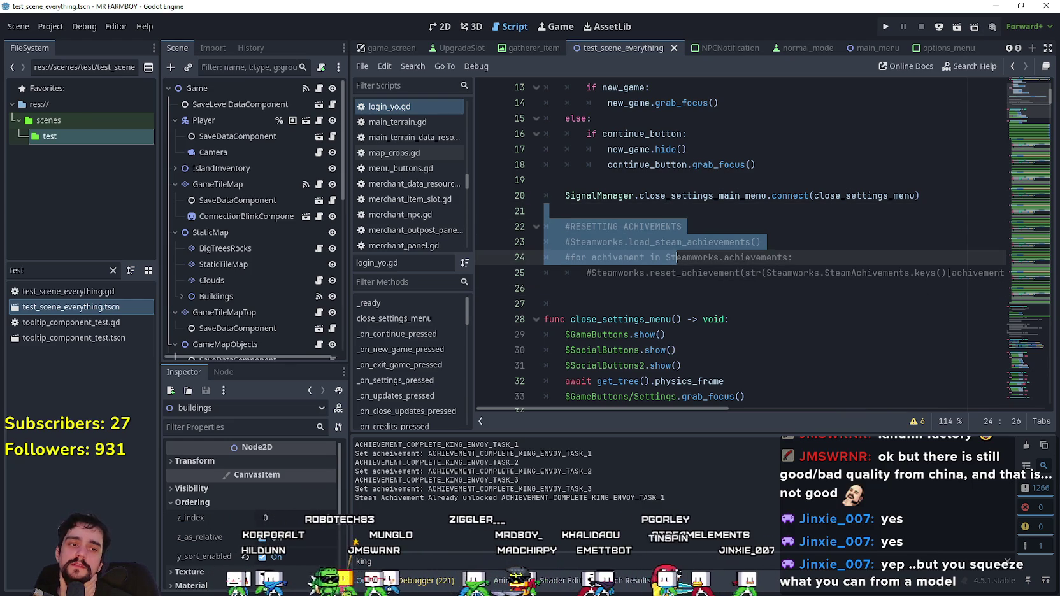
click(790, 245)
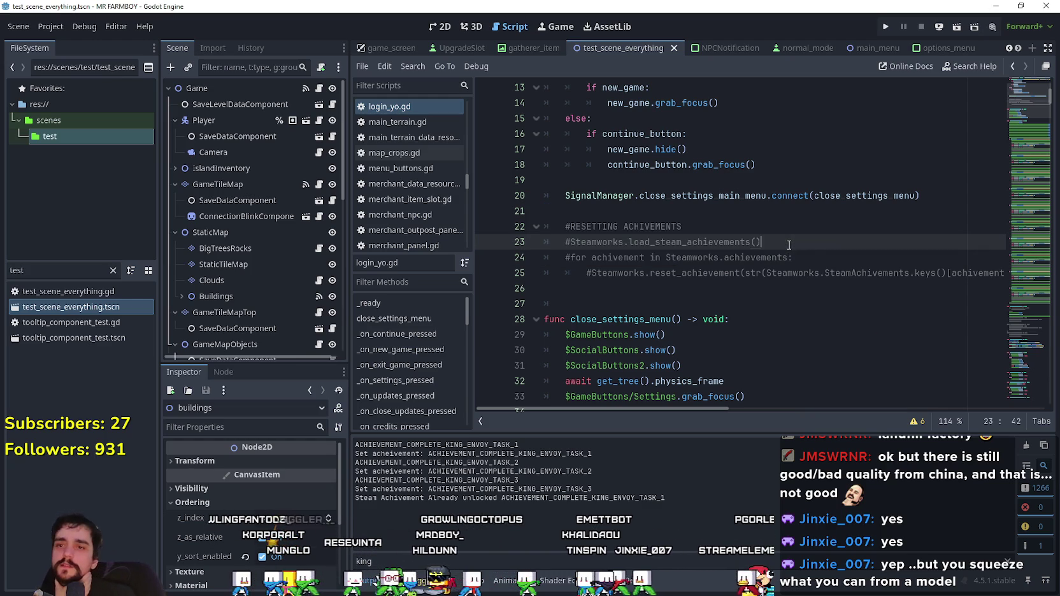
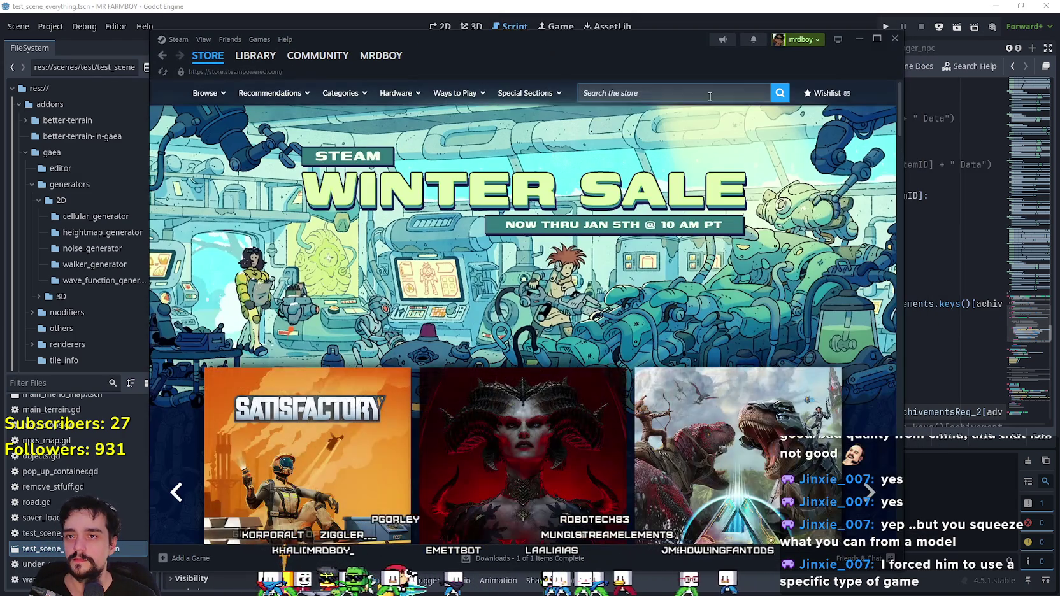
Search the Steam store for 'kingdom' and open the full results list
click(710, 95)
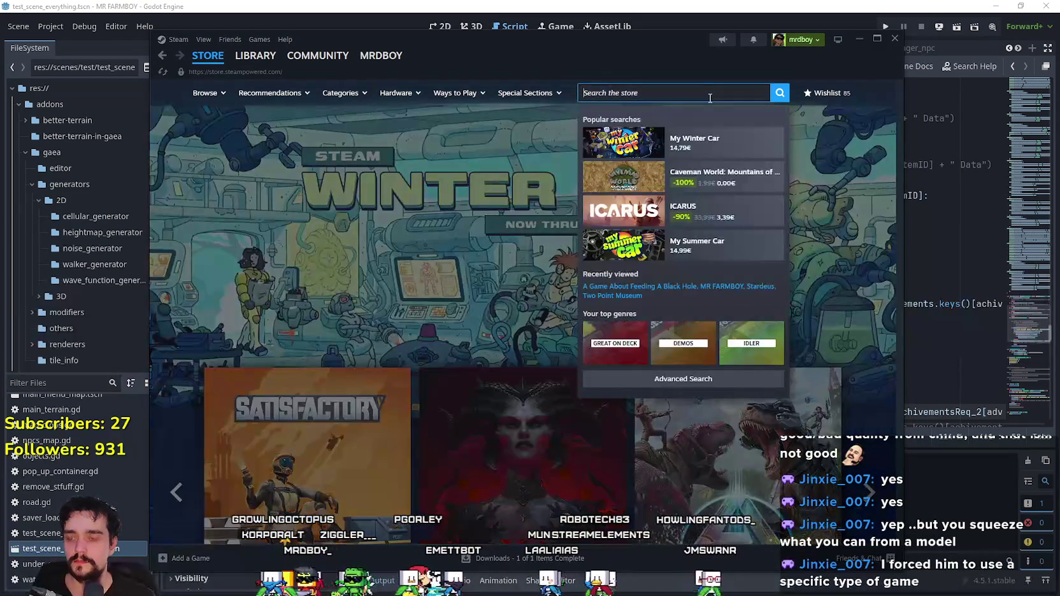
text(super kin)
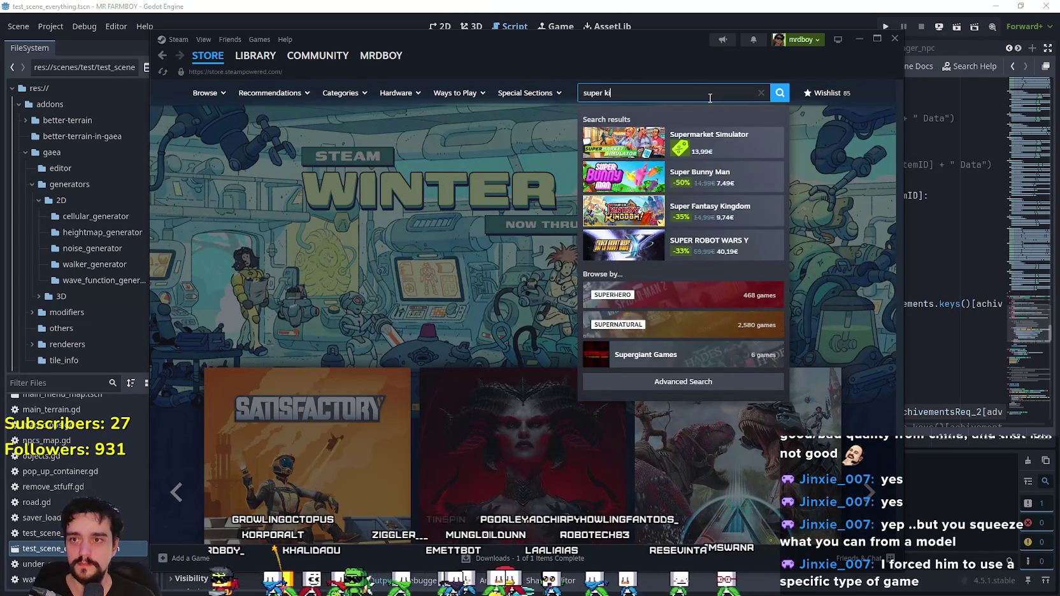
text(gdom)
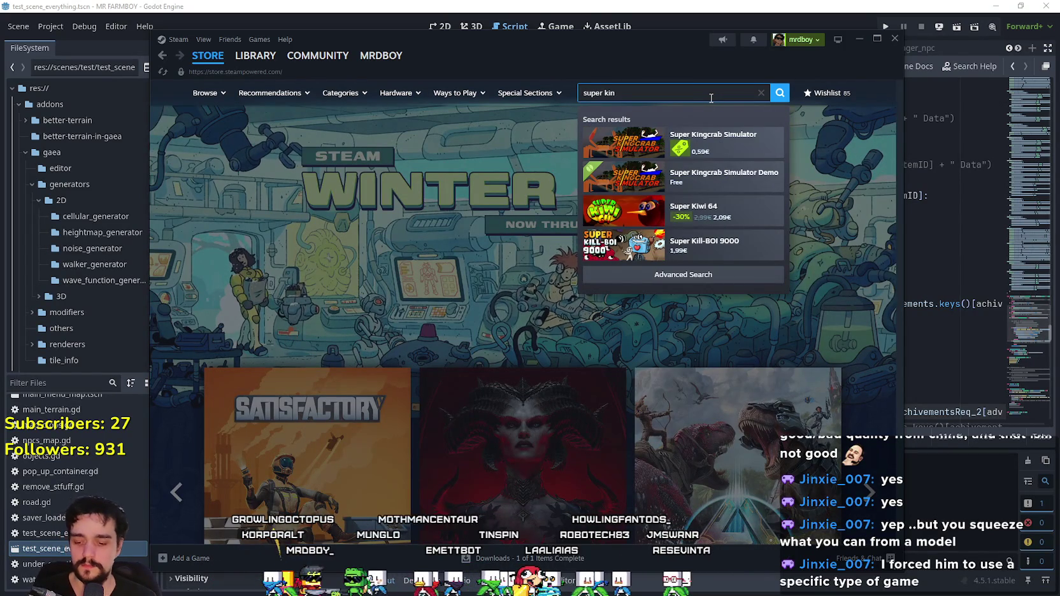
key(BackSpace)
key(BackSpace)
key(BackSpace)
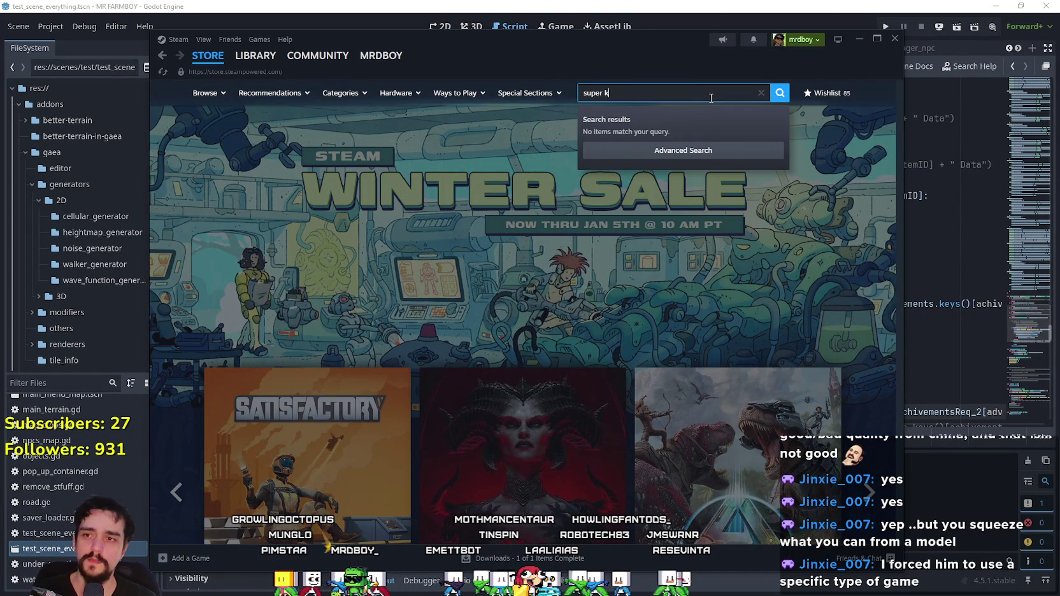
text(kingdom)
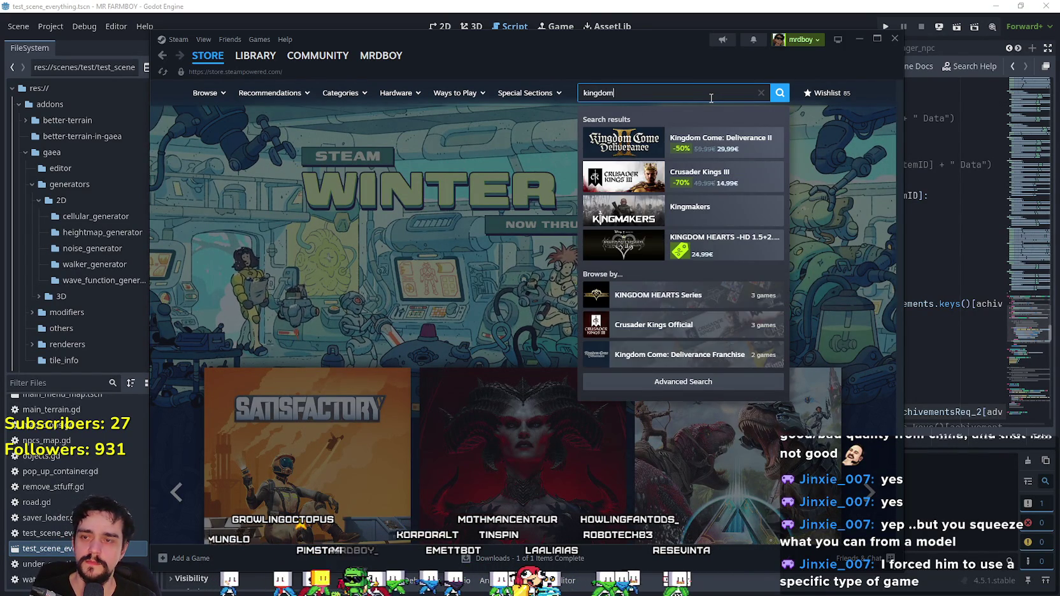
click(717, 390)
scroll(532, 322, down, 4)
scroll(437, 336, up, 4)
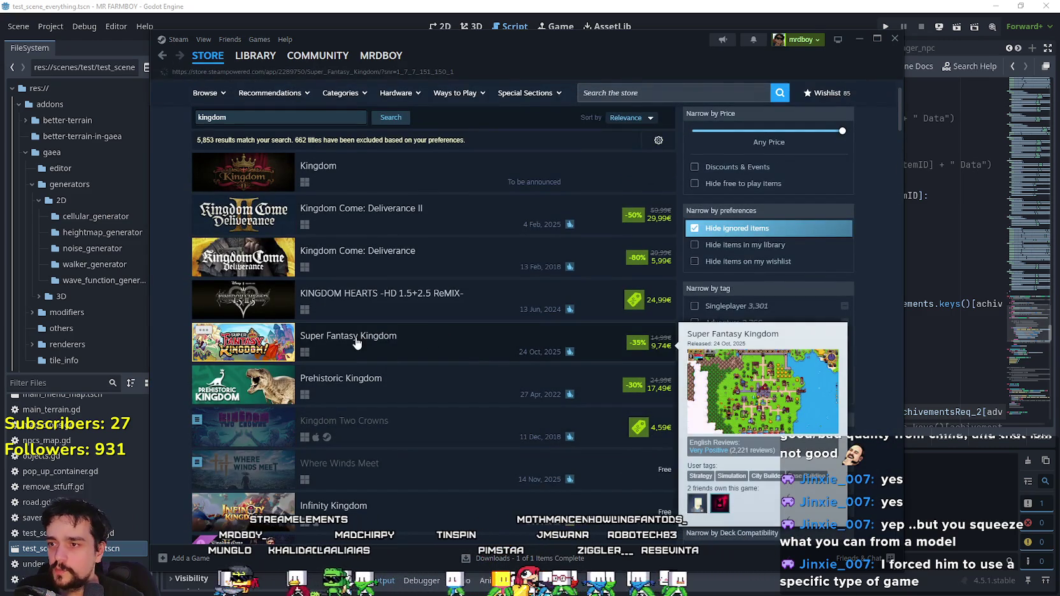
Open Super Fantasy Kingdom's store page and play its gameplay trailer full screen
click(437, 335)
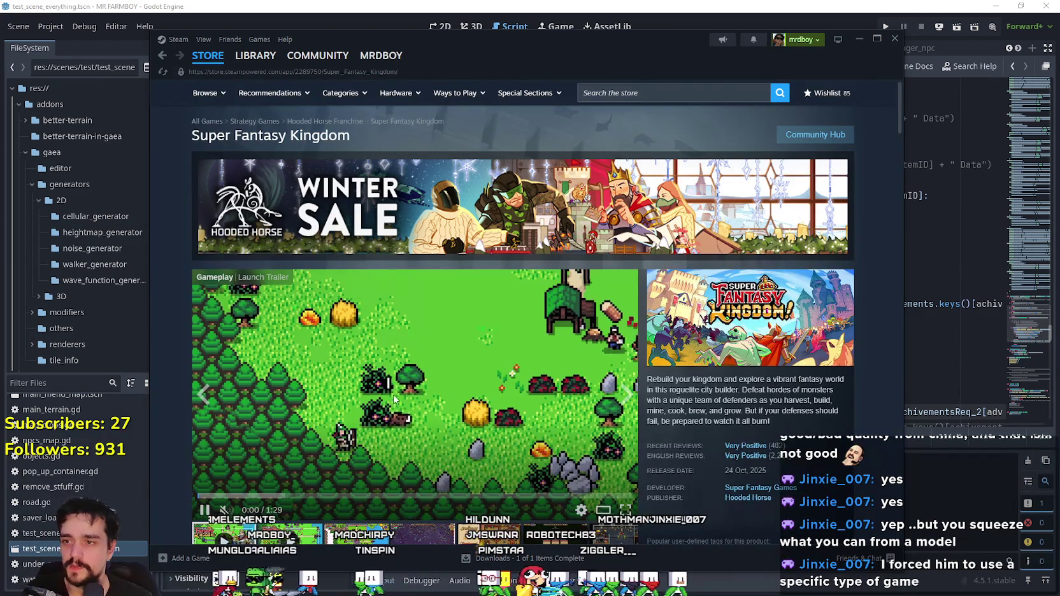
click(627, 511)
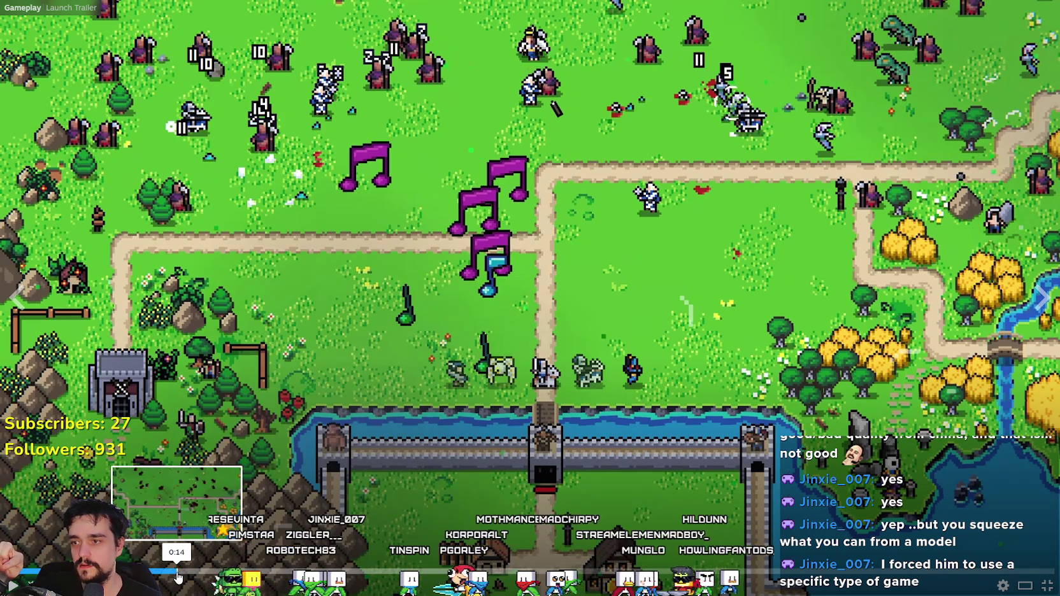
Jump ahead through the Super Fantasy Kingdom trailer, then exit full screen
click(186, 578)
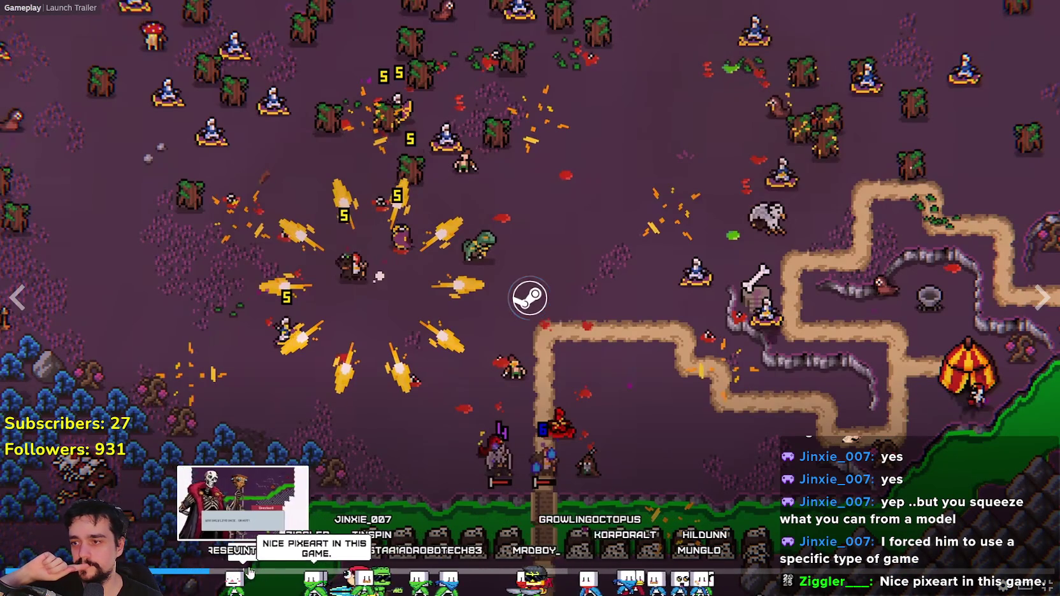
click(253, 578)
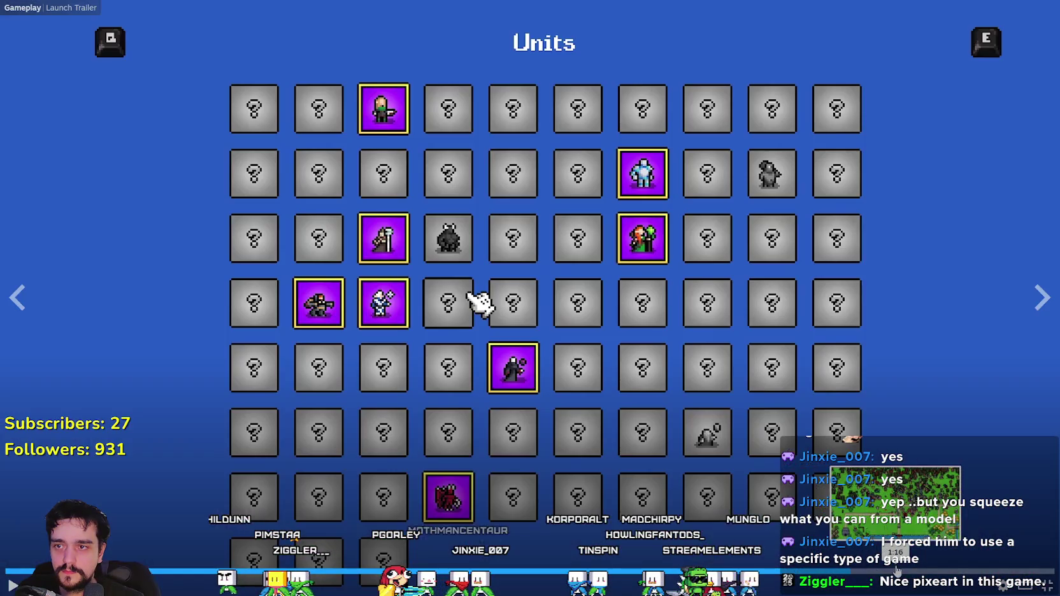
click(897, 569)
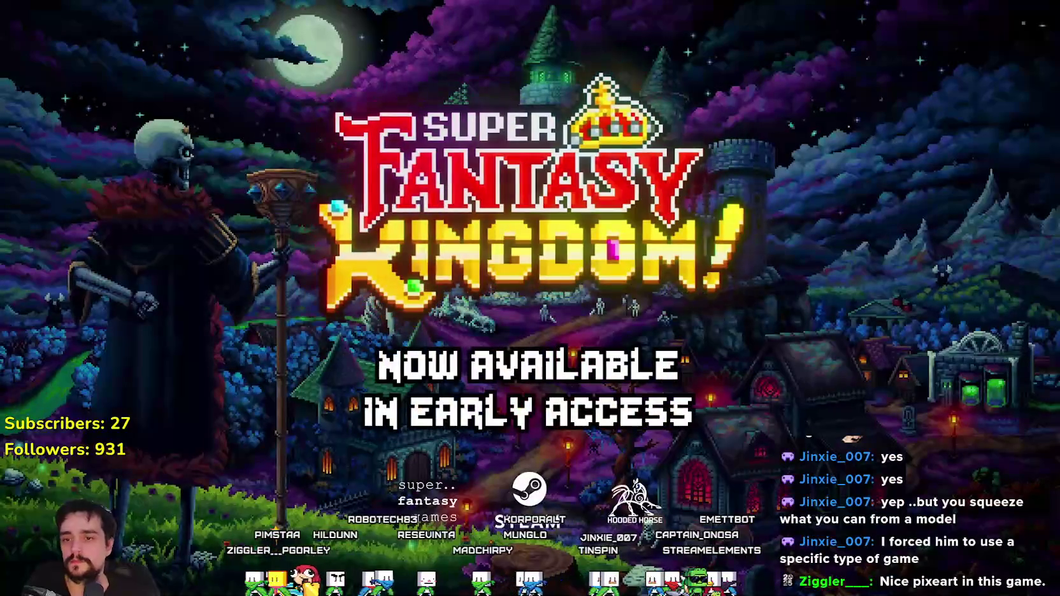
key(Escape)
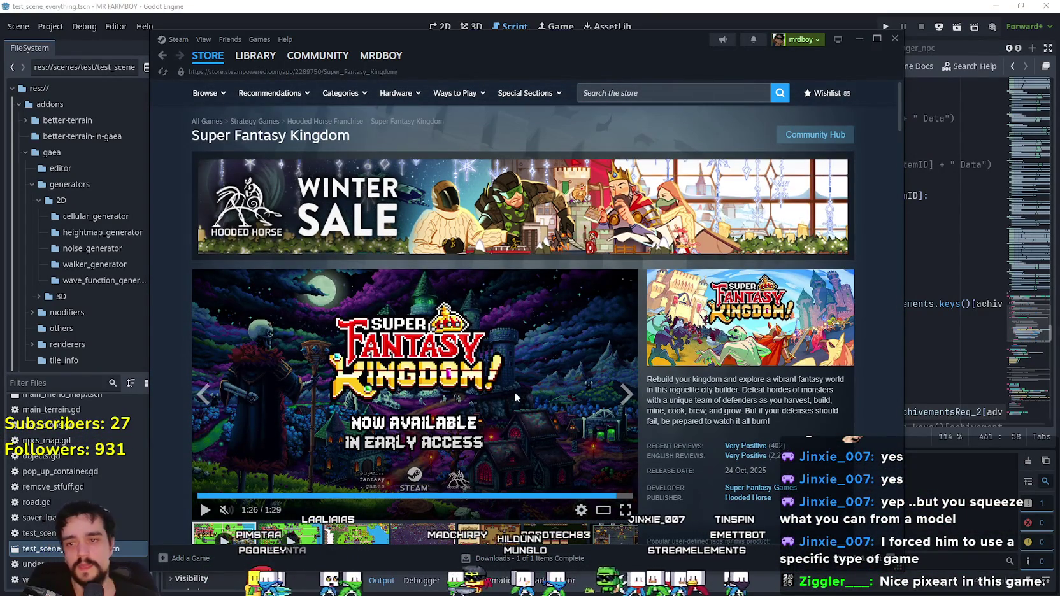
Open the village map screenshot in the enlarged screenshot viewer
scroll(514, 389, down, 2)
click(356, 486)
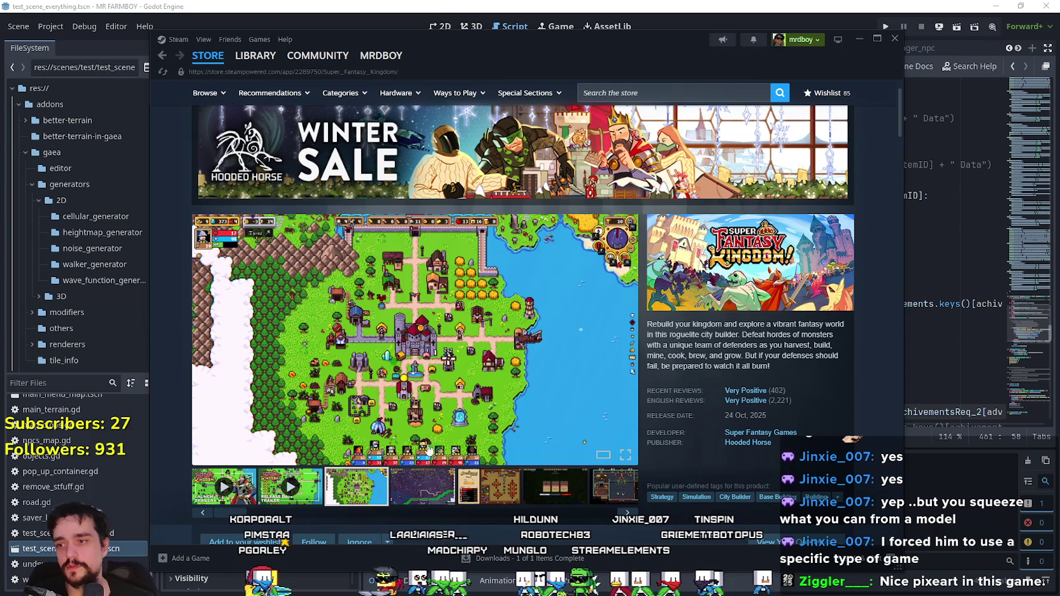
click(438, 314)
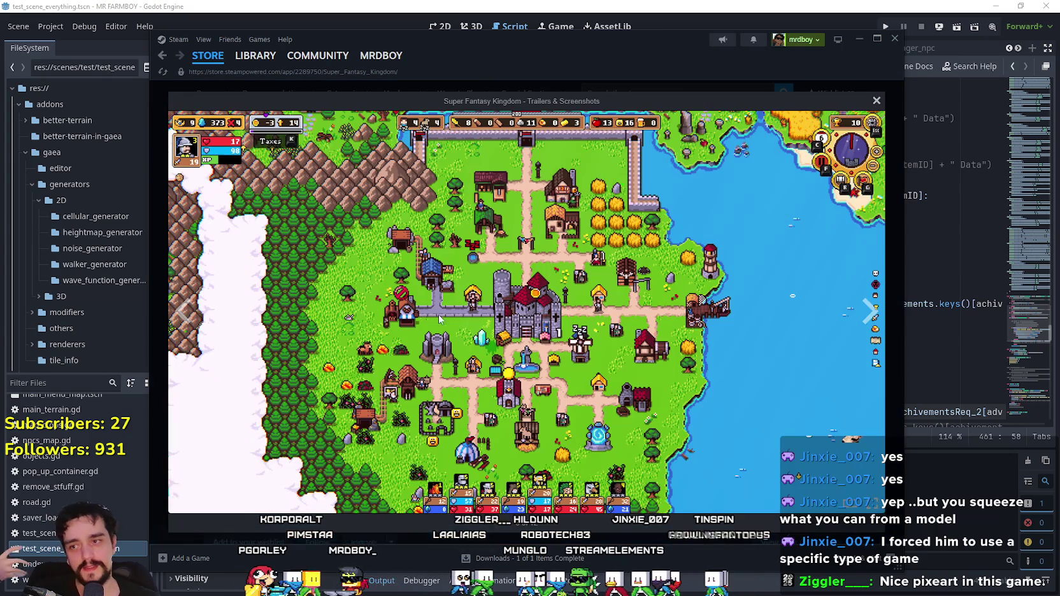
Page through the remaining screenshots back to the trailer, then return to Godot
click(875, 319)
click(877, 318)
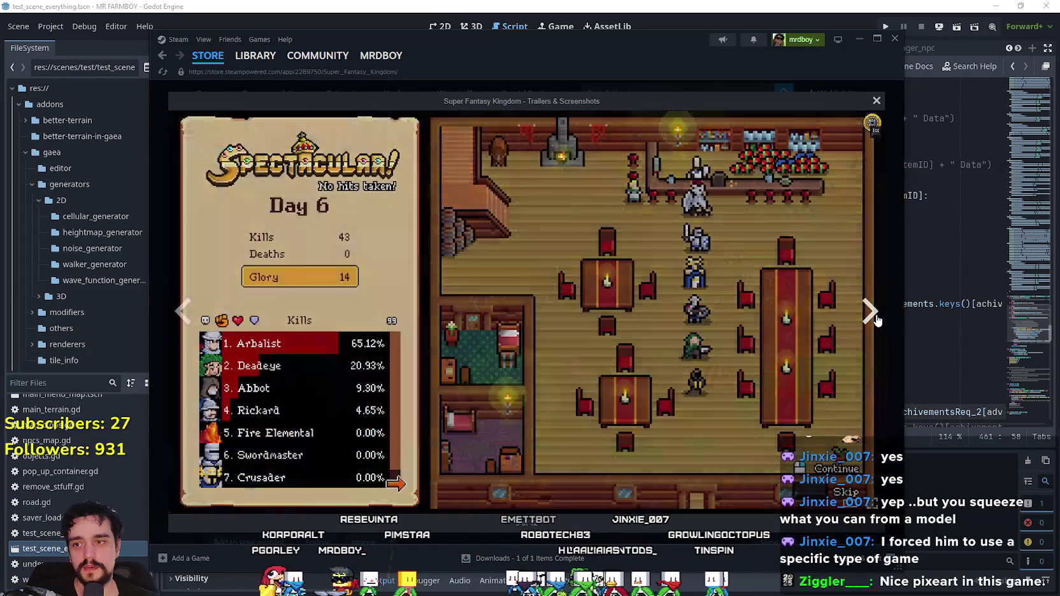
click(877, 318)
click(877, 319)
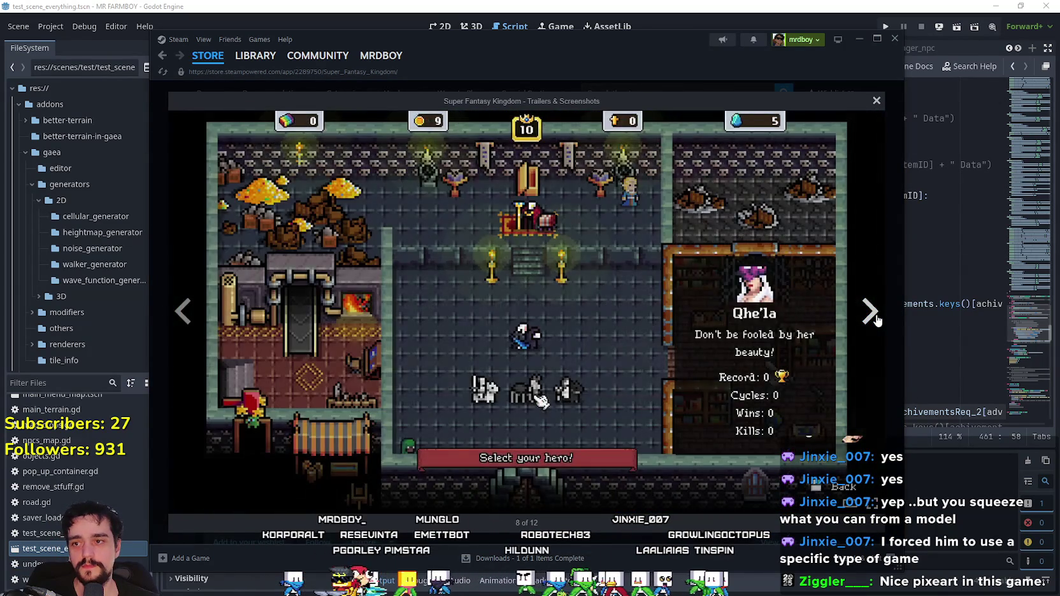
click(875, 320)
click(873, 321)
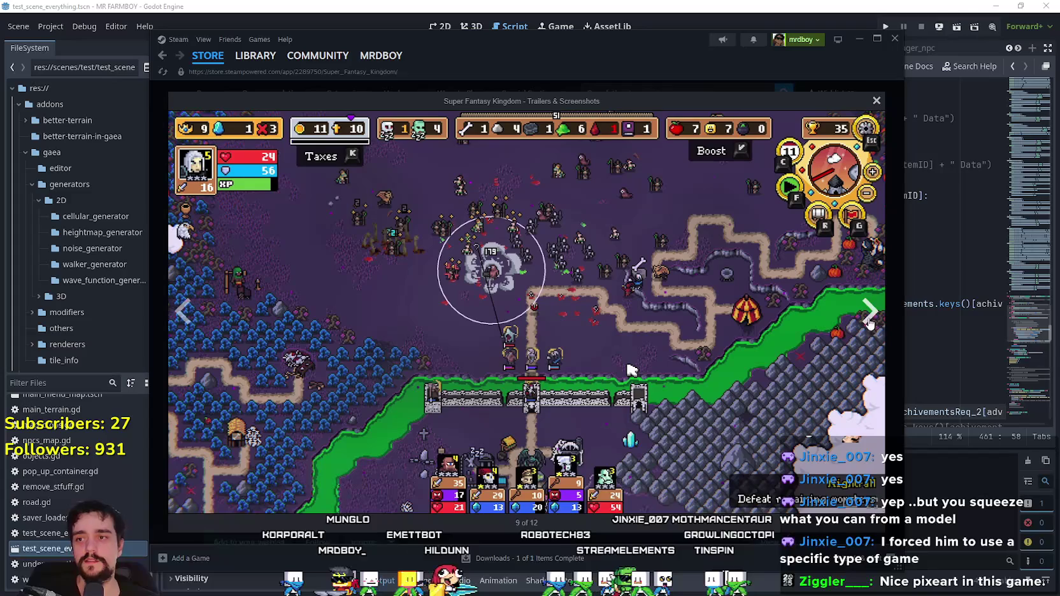
click(869, 314)
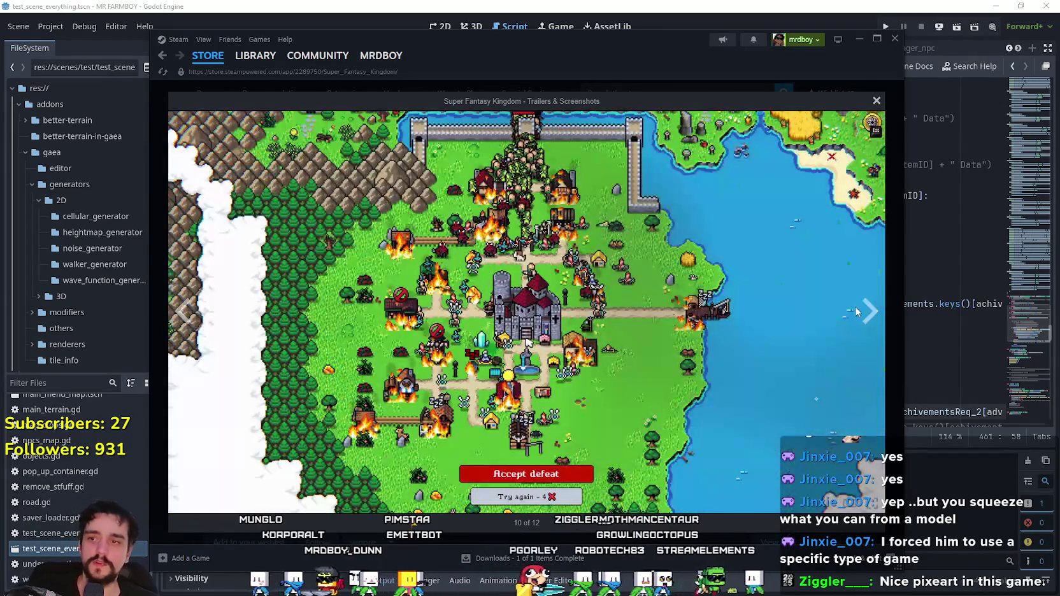
click(869, 312)
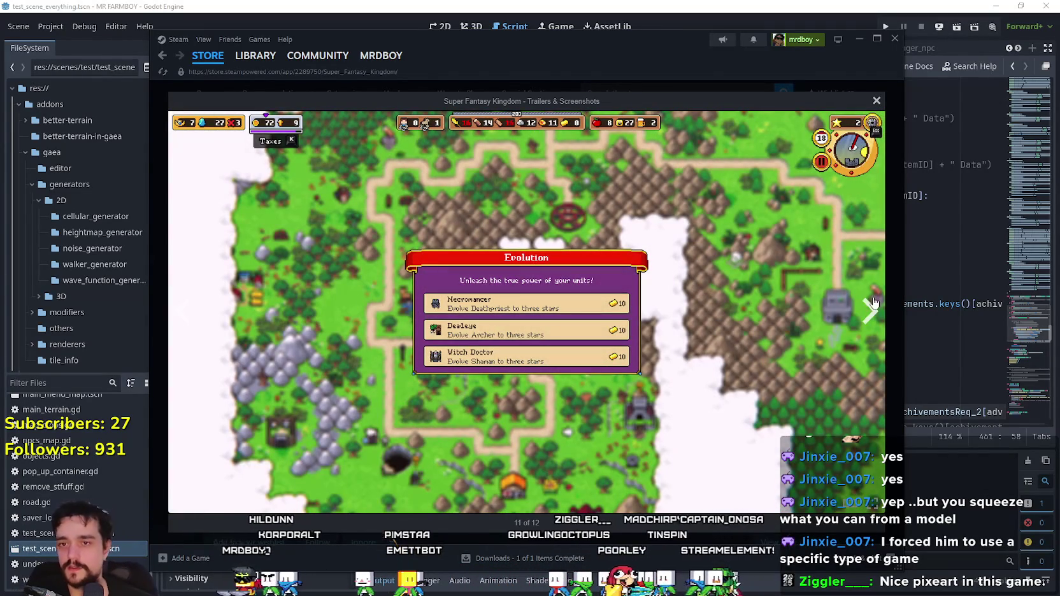
click(765, 313)
click(806, 299)
key(alt+Tab)
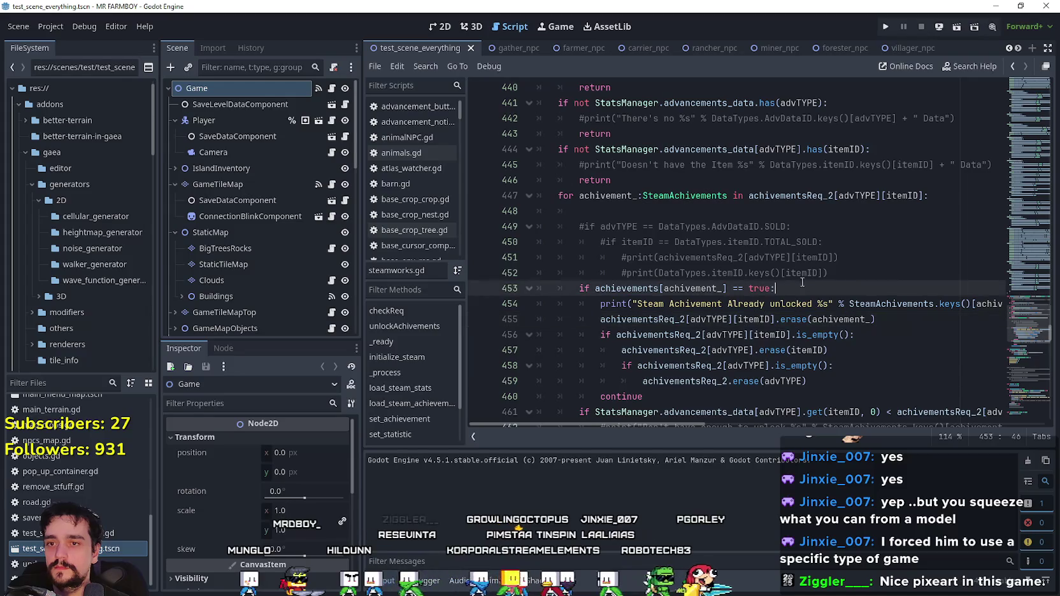
Back in the achievements script, filter the FileSystem files by 'main'
click(893, 269)
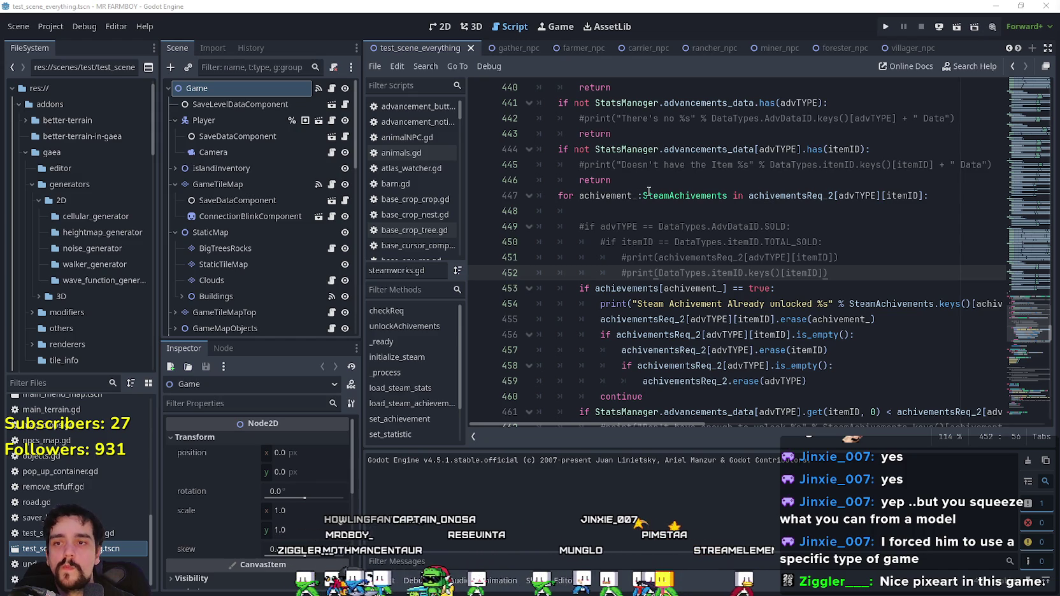
click(648, 289)
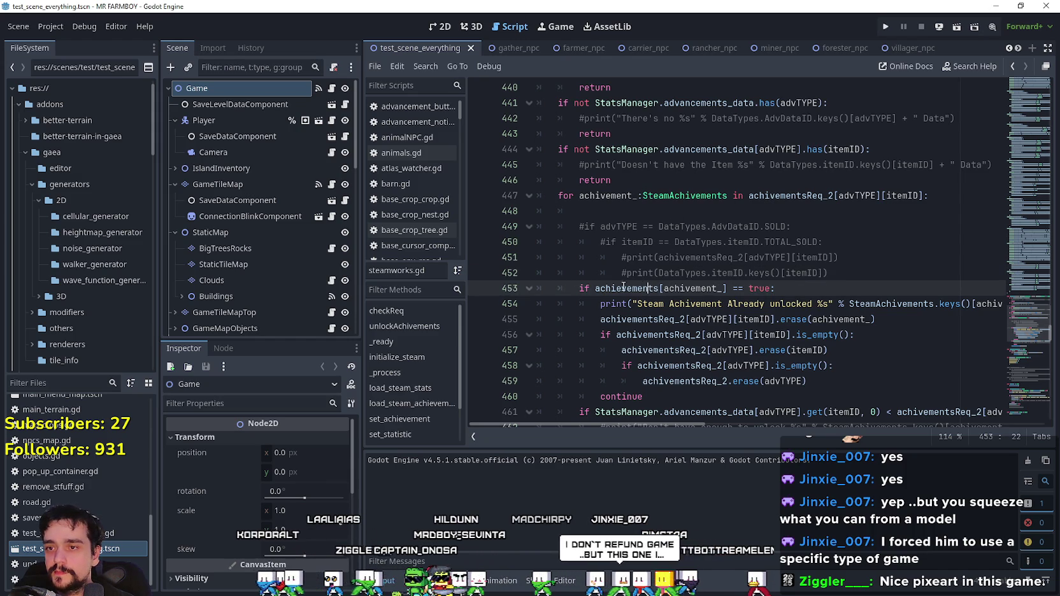
click(59, 387)
scroll(656, 325, down, 1)
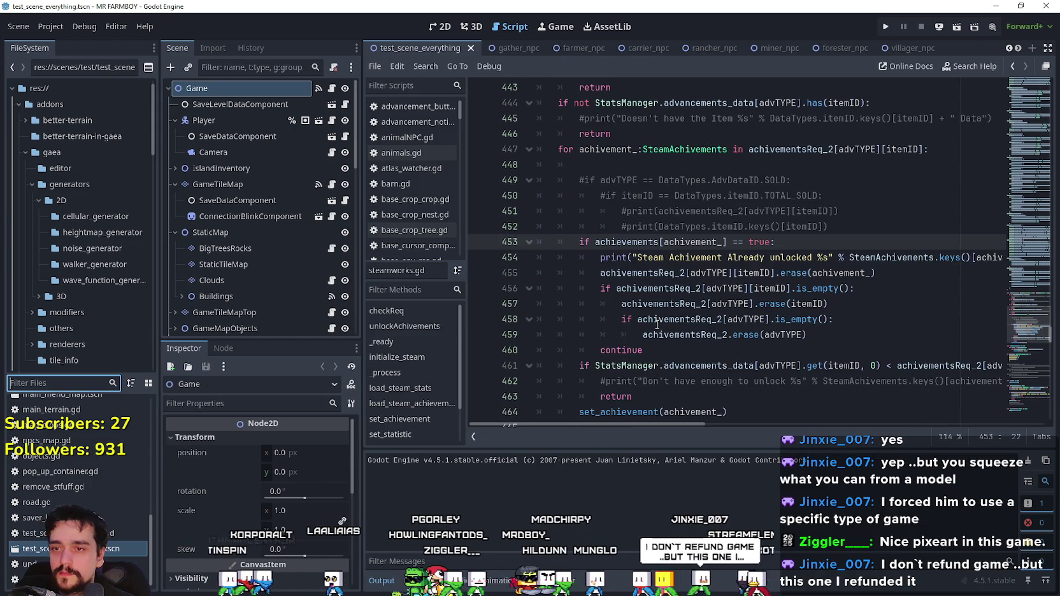
scroll(659, 321, down, 3)
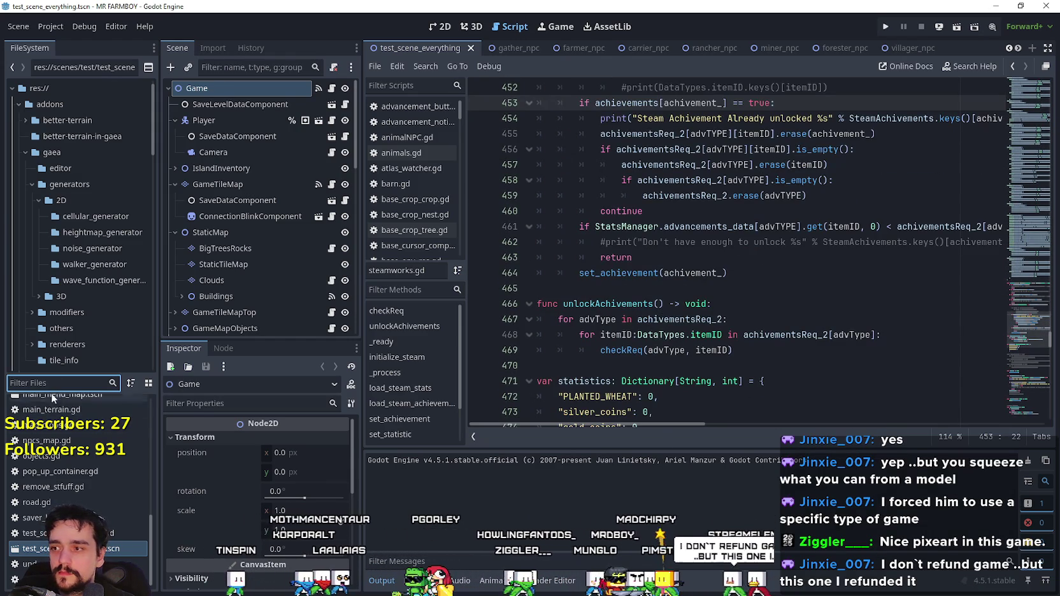
text(main)
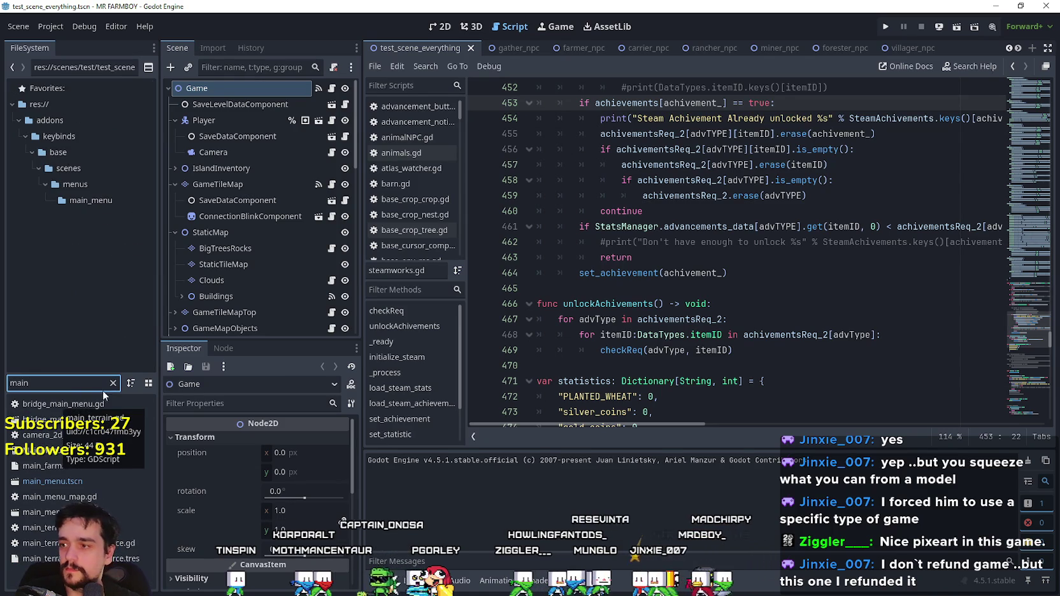
Open the main_menu scene and login_yo.gd script, scroll it, and close the extra window
double_click(43, 481)
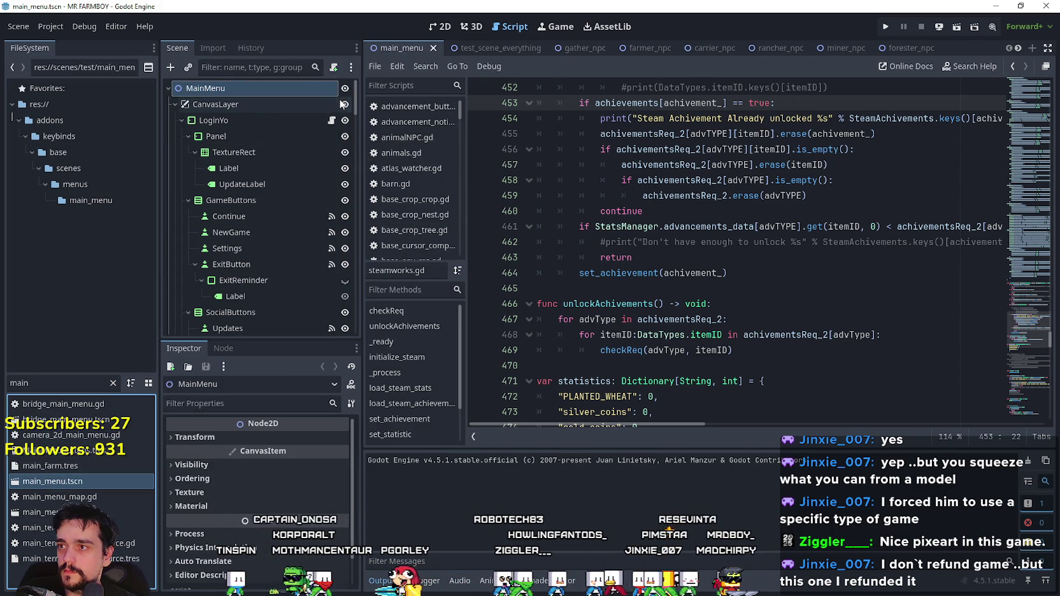
click(331, 120)
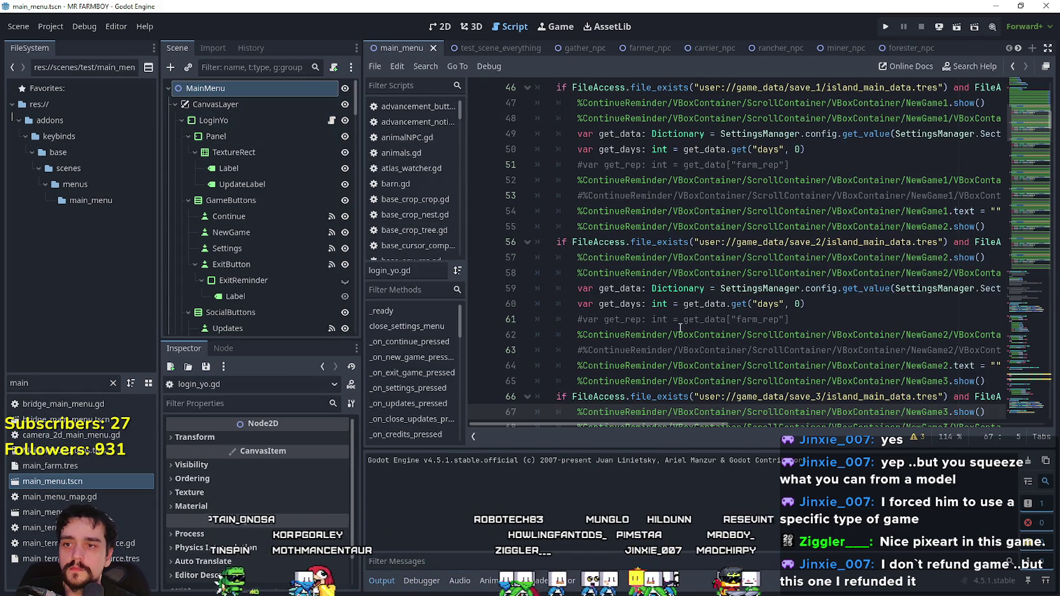
click(1023, 197)
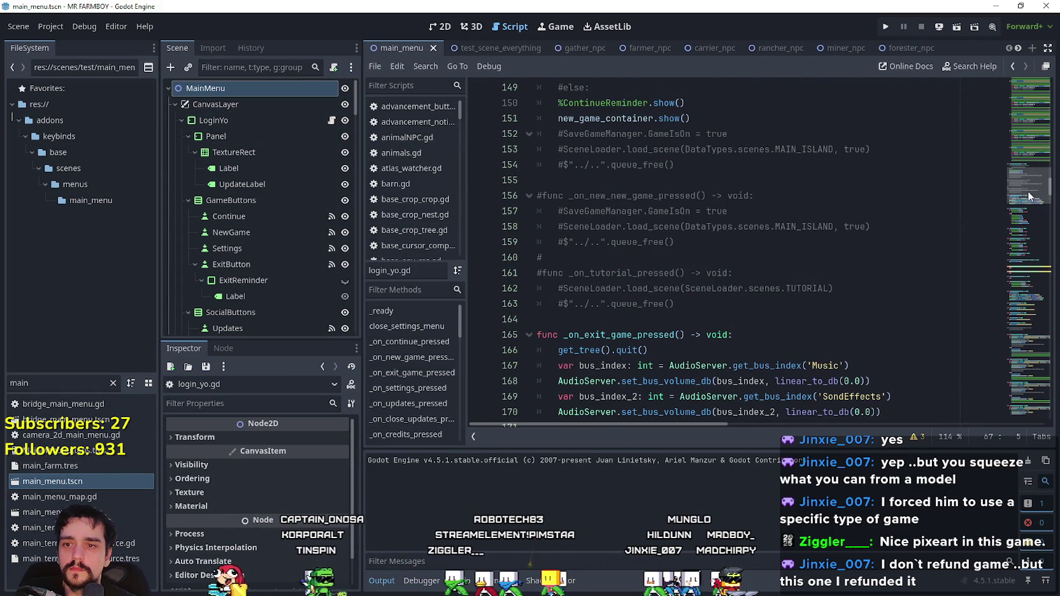
drag(1024, 197, 1026, 102)
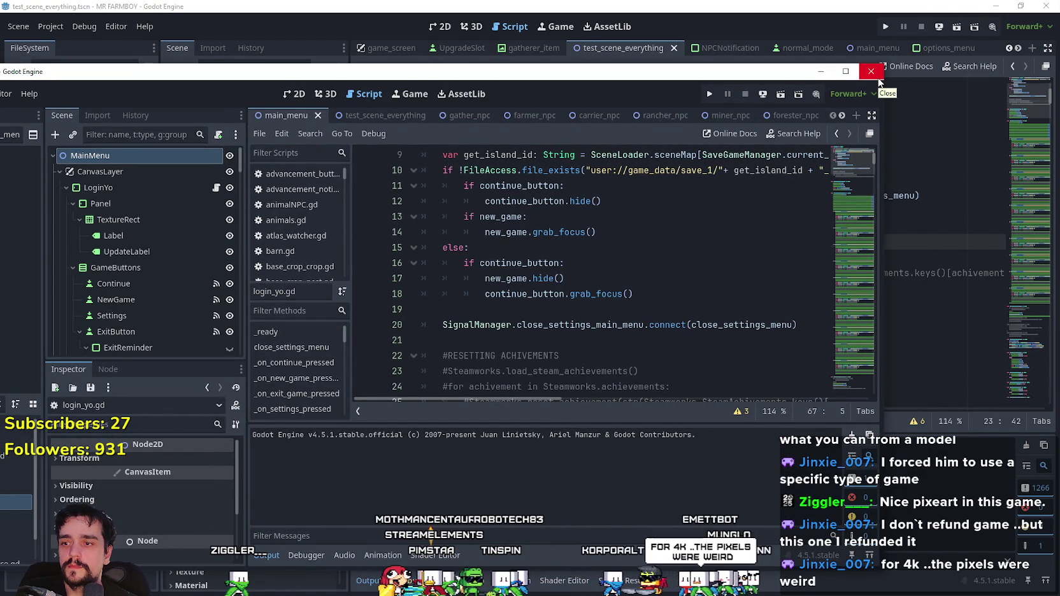
click(878, 76)
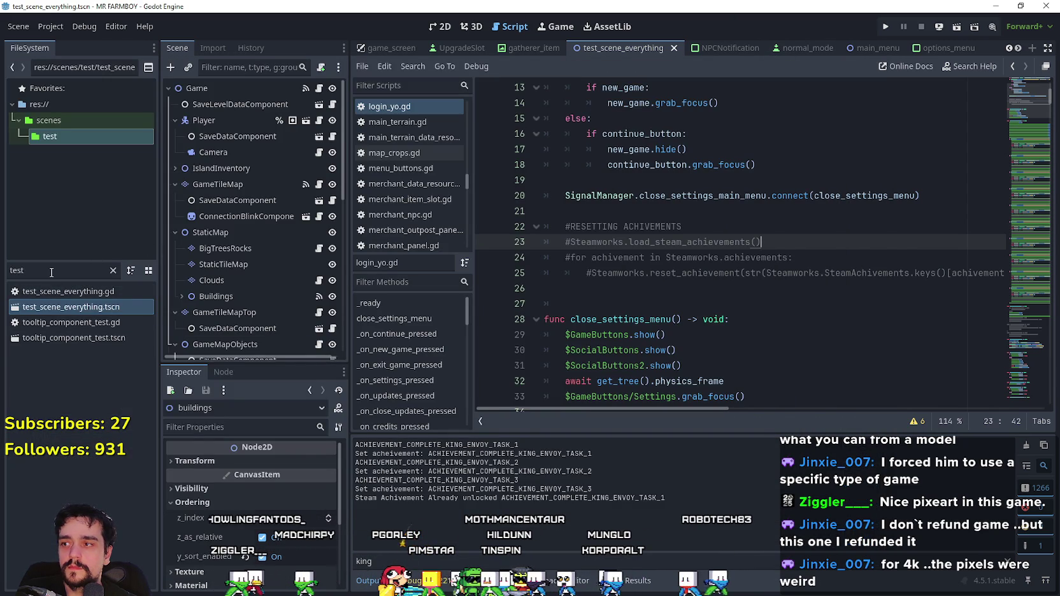
Set the FileSystem filter to 'mai' and open Project Settings
text(maimn)
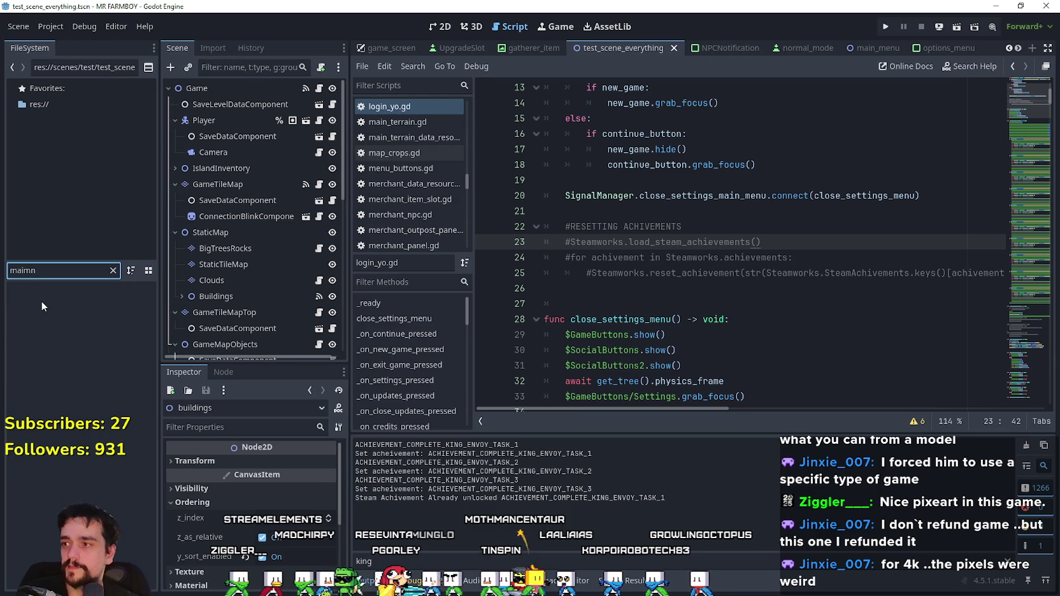
key(BackSpace)
key(BackSpace)
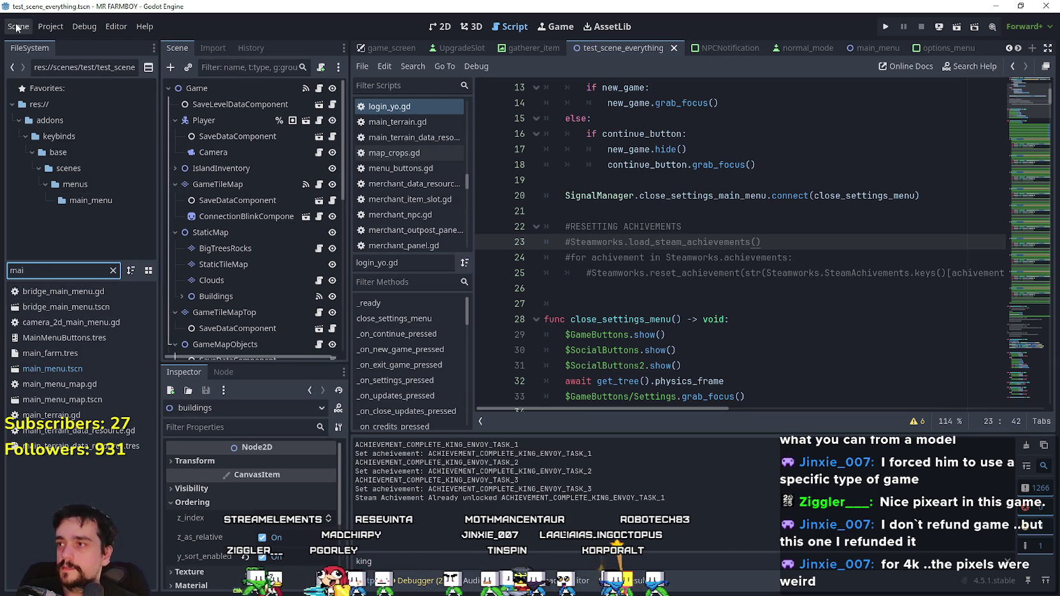
click(52, 27)
click(64, 40)
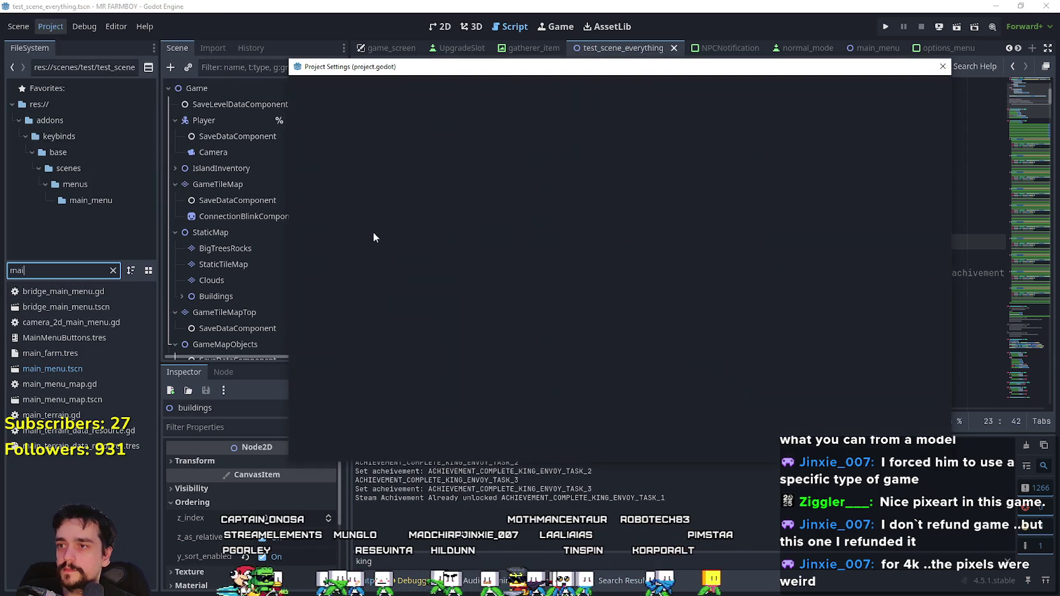
Dismiss the Project Settings dialog with Escape
key(Escape)
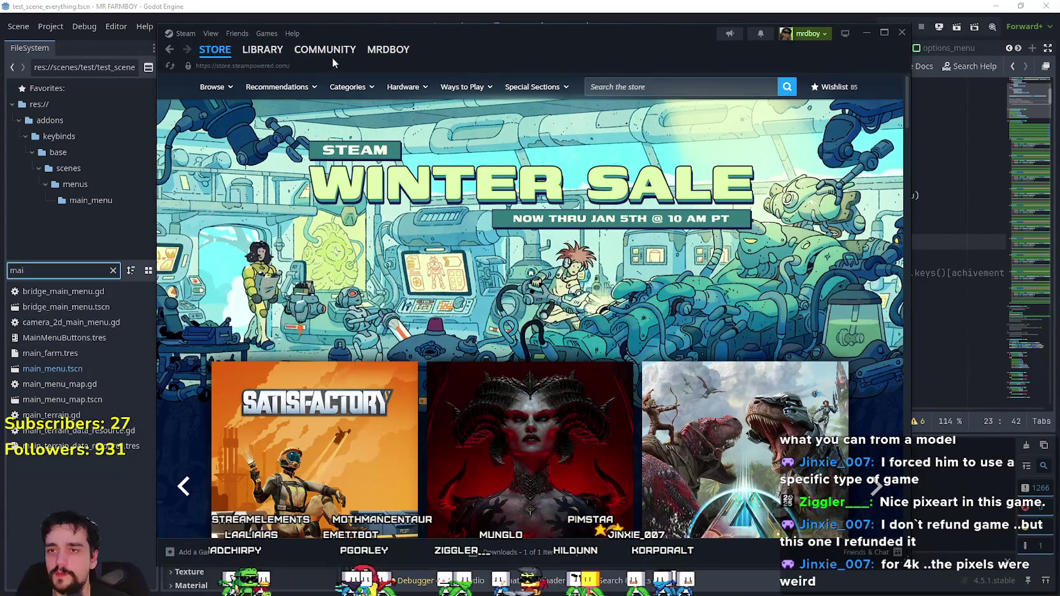
Browse the Winter Sale store page and its search suggestions, then switch to the Library
click(650, 86)
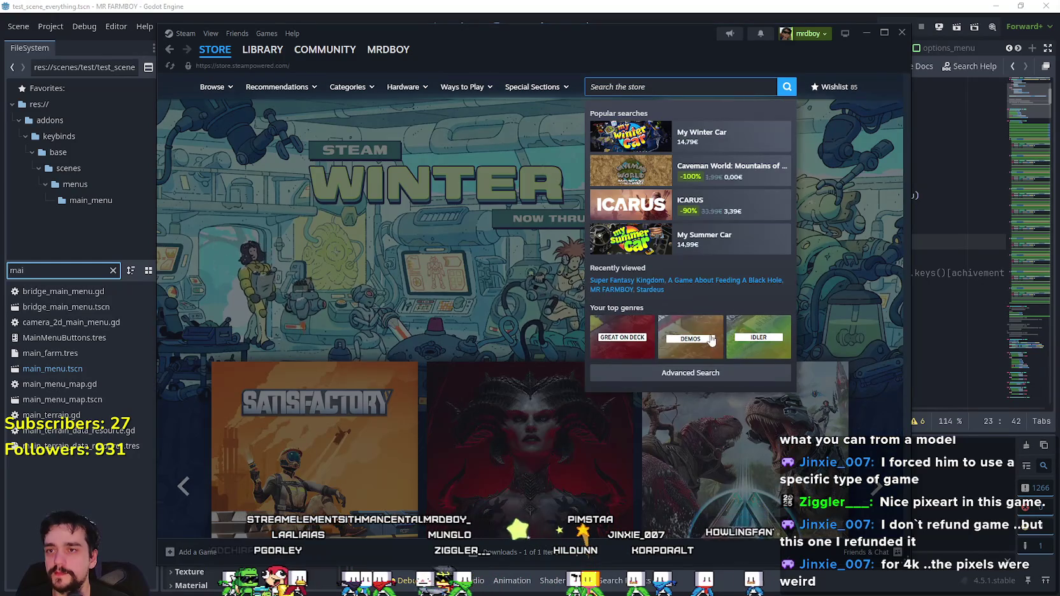
click(511, 222)
scroll(448, 471, down, 6)
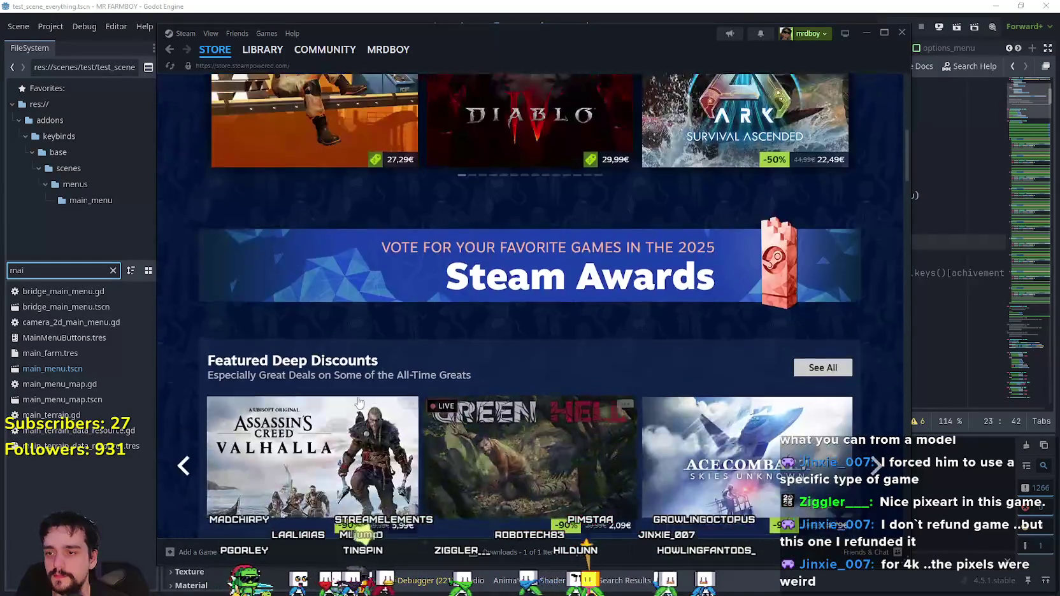
scroll(371, 407, down, 3)
scroll(580, 320, up, 9)
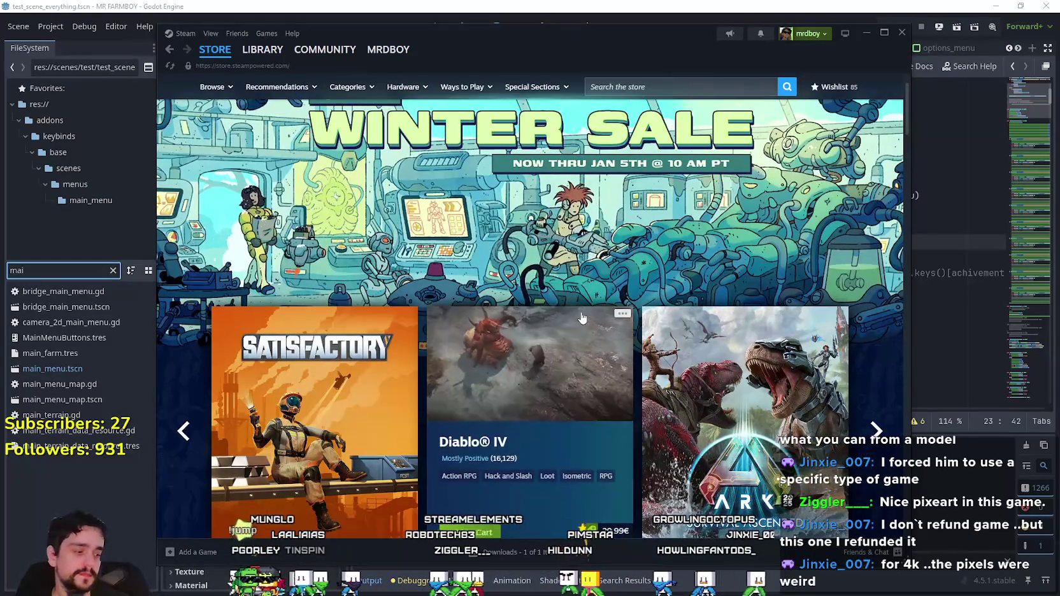
scroll(581, 317, up, 1)
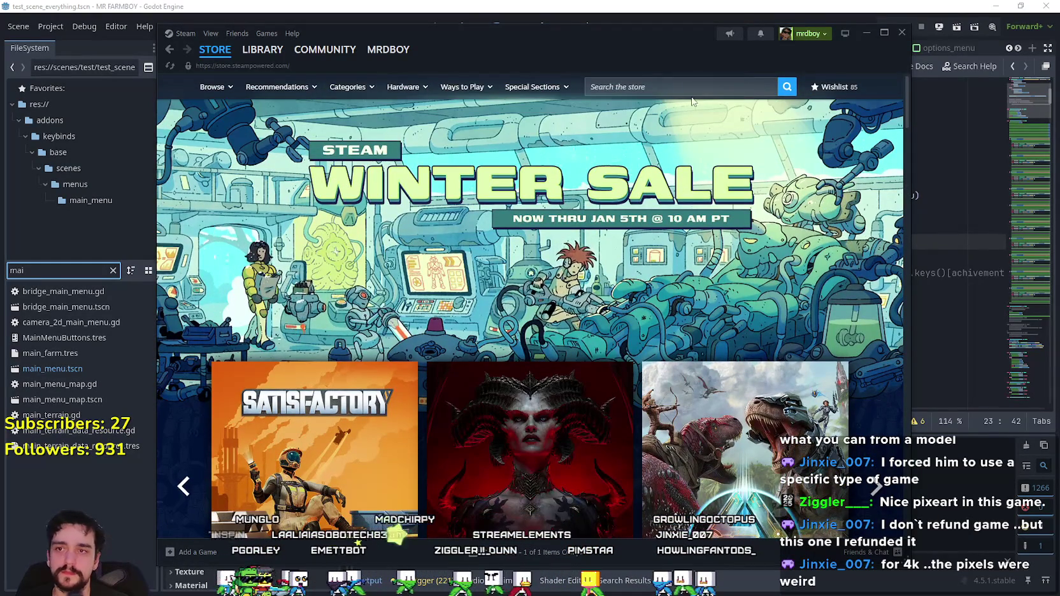
click(692, 88)
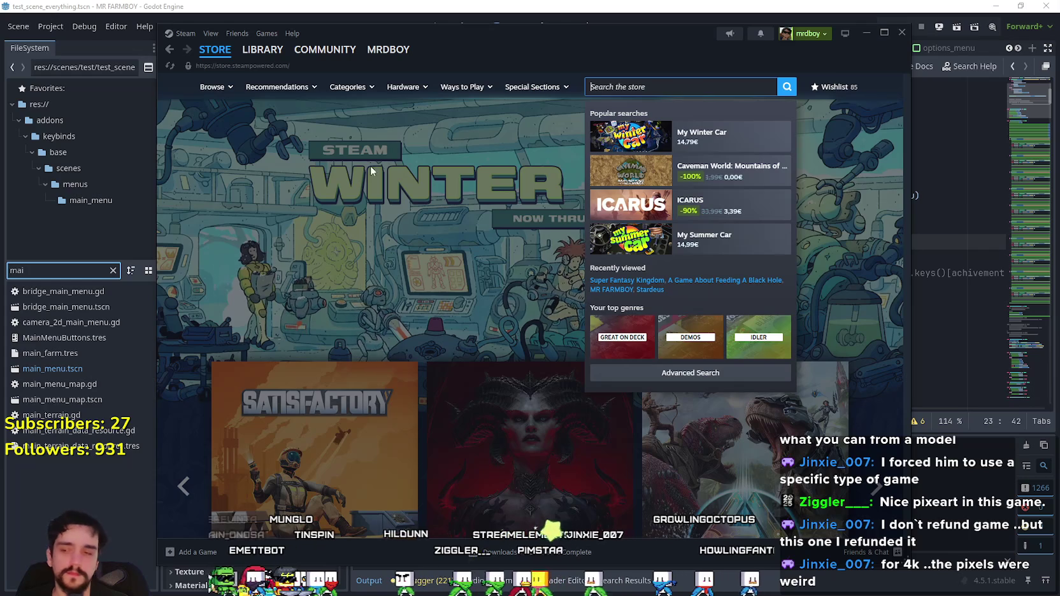
click(496, 423)
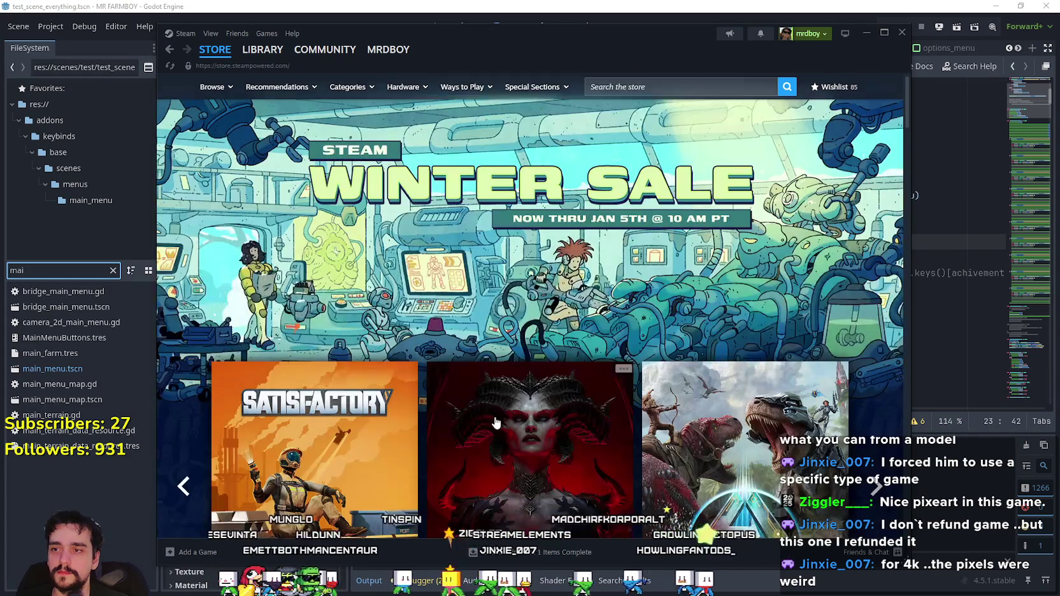
scroll(490, 407, down, 8)
scroll(573, 255, up, 8)
scroll(637, 159, down, 1)
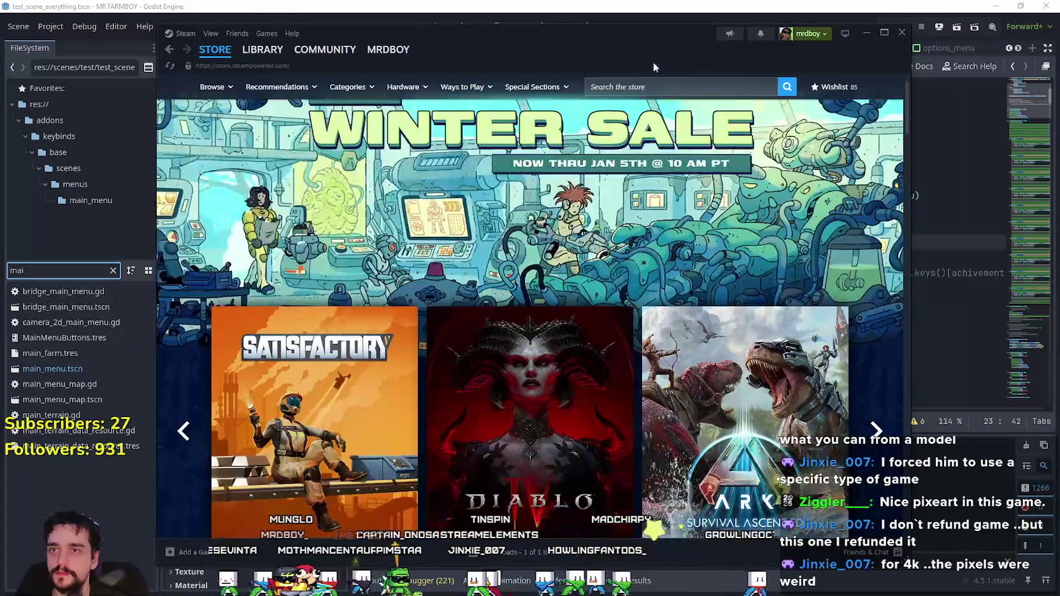
click(663, 87)
click(401, 254)
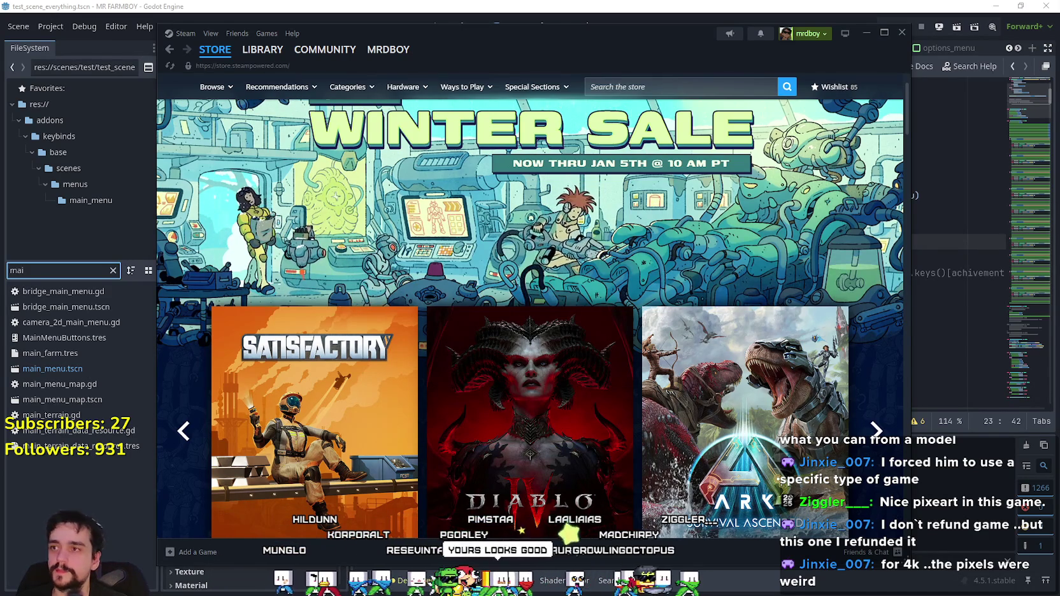
click(262, 49)
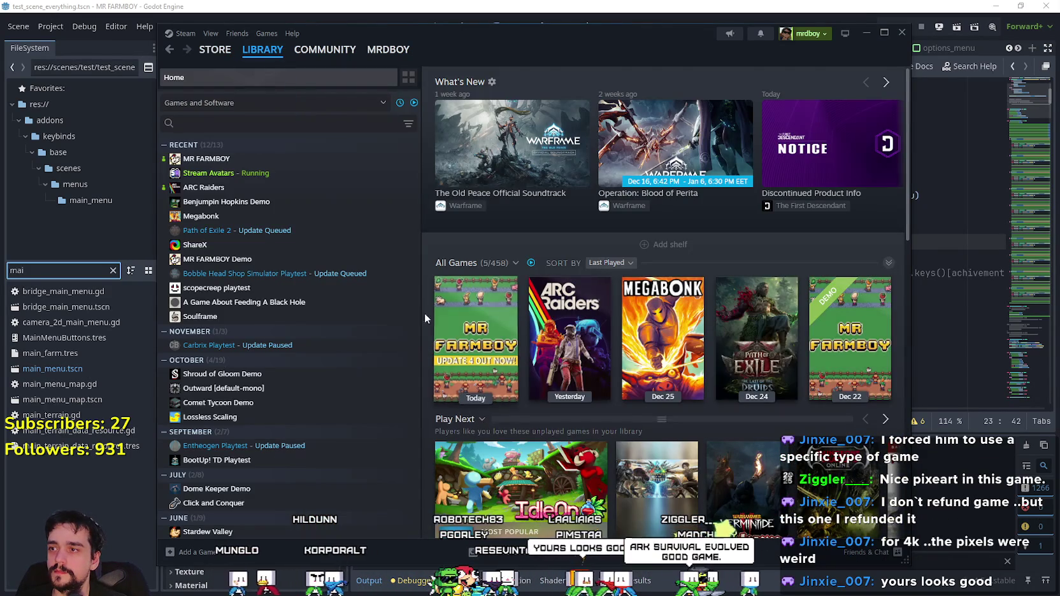
Open MR FARMBOY's community hub from the Library and scroll through it
click(296, 160)
click(536, 273)
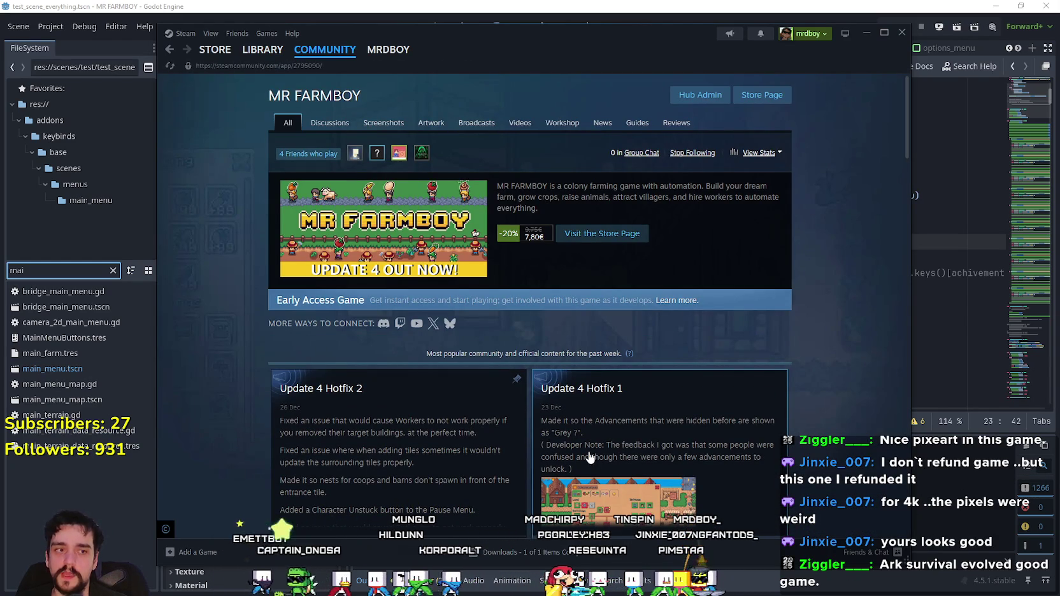
scroll(237, 270, down, 5)
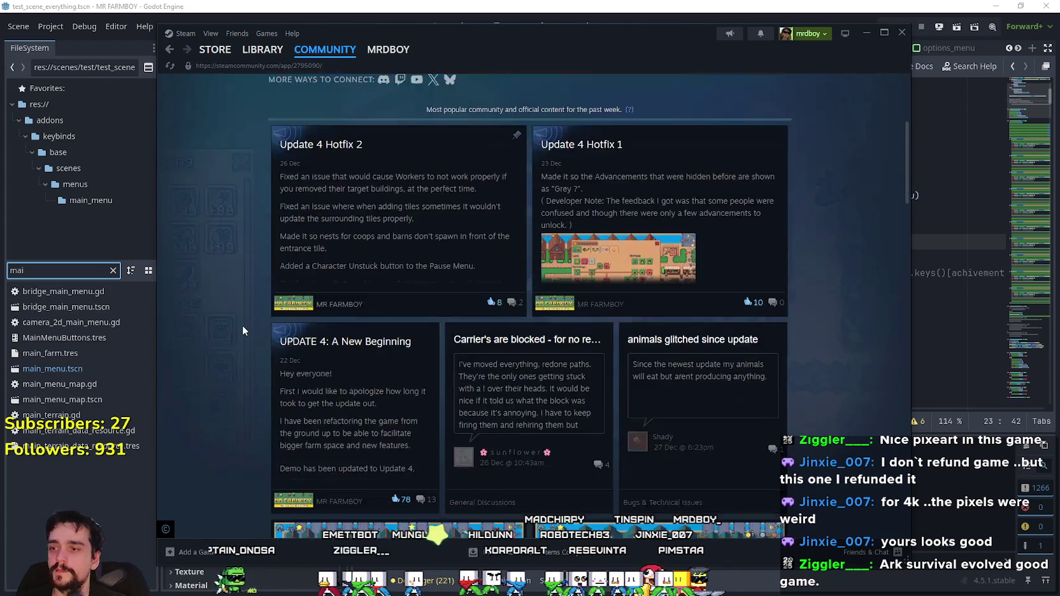
scroll(242, 325, up, 3)
scroll(242, 323, down, 2)
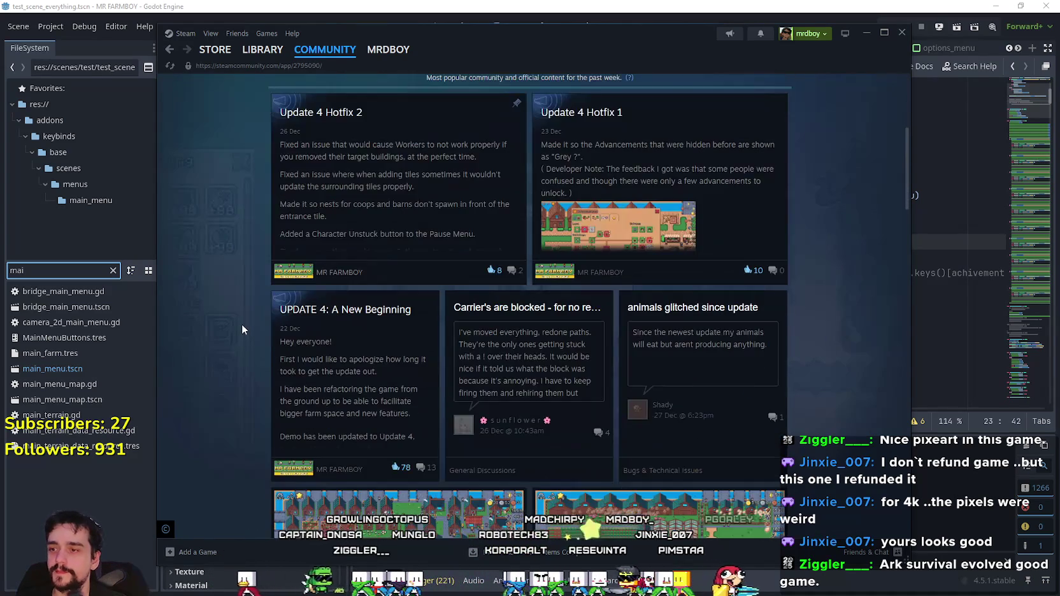
scroll(240, 321, up, 5)
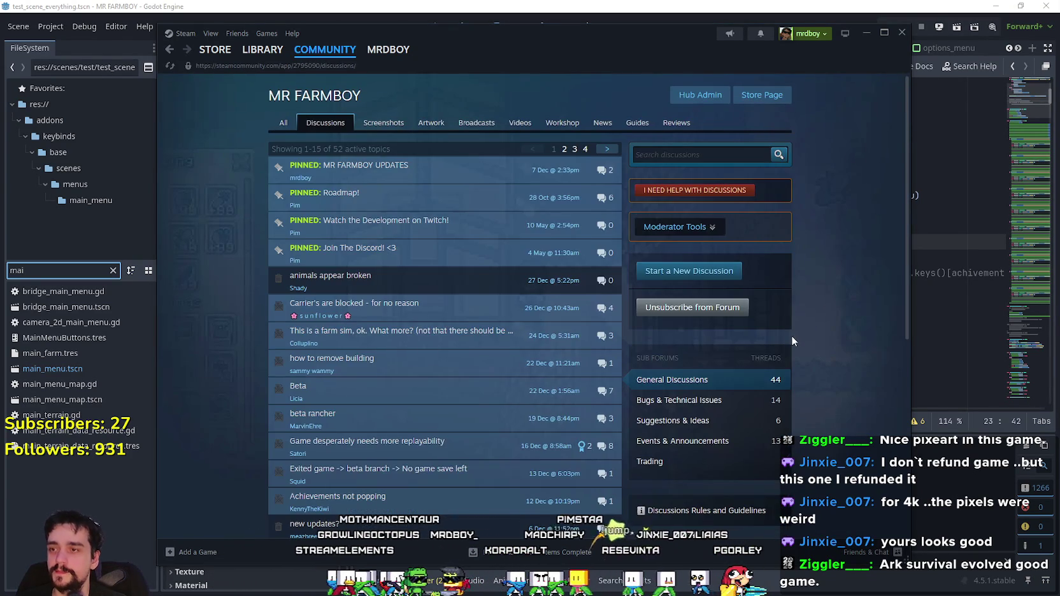
scroll(790, 337, down, 2)
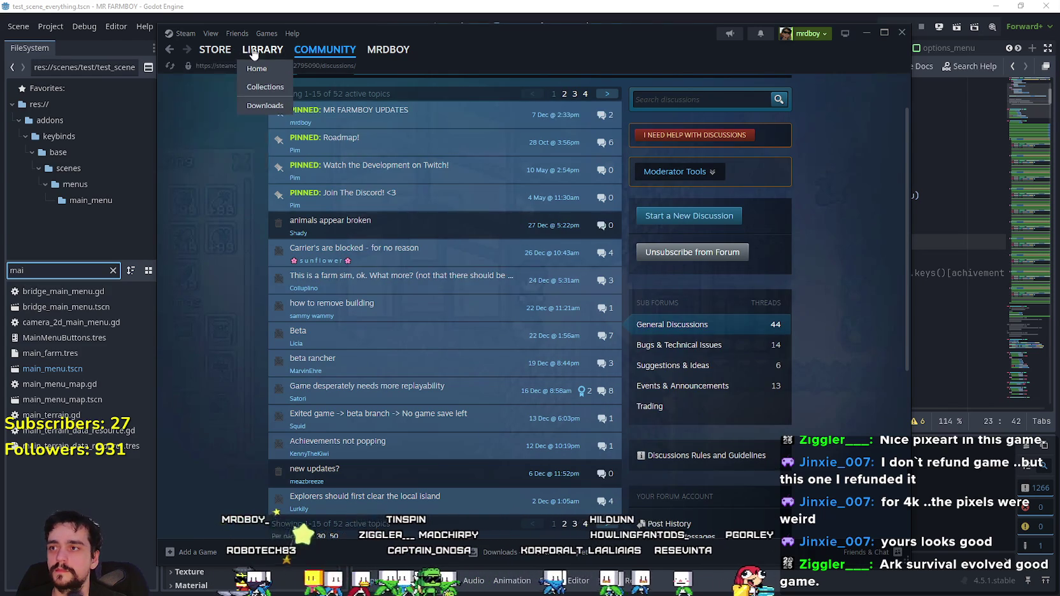
Return to the MR FARMBOY library page after briefly viewing Stream Avatars
click(258, 51)
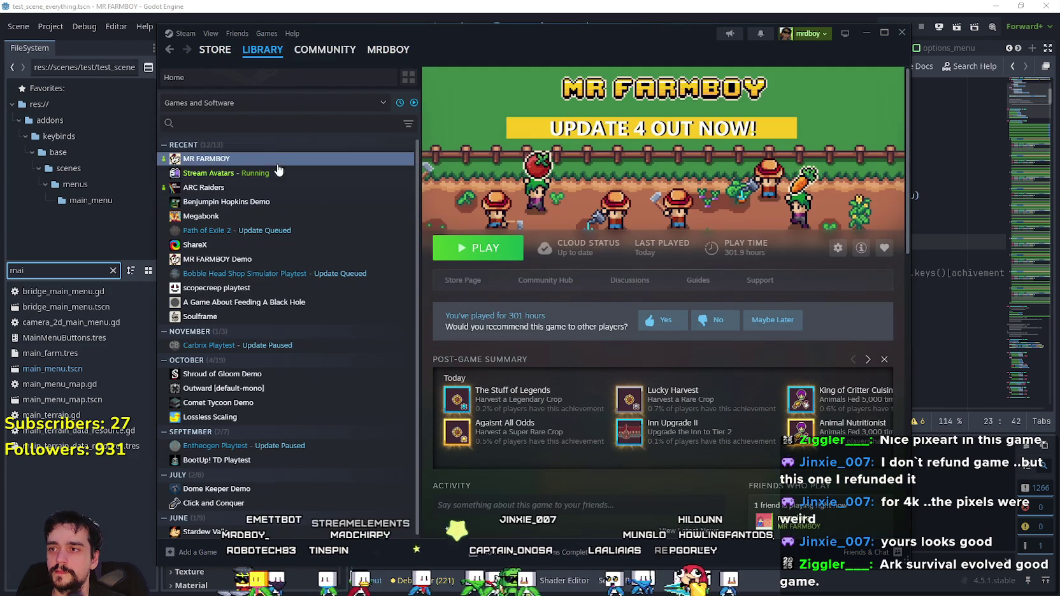
click(253, 173)
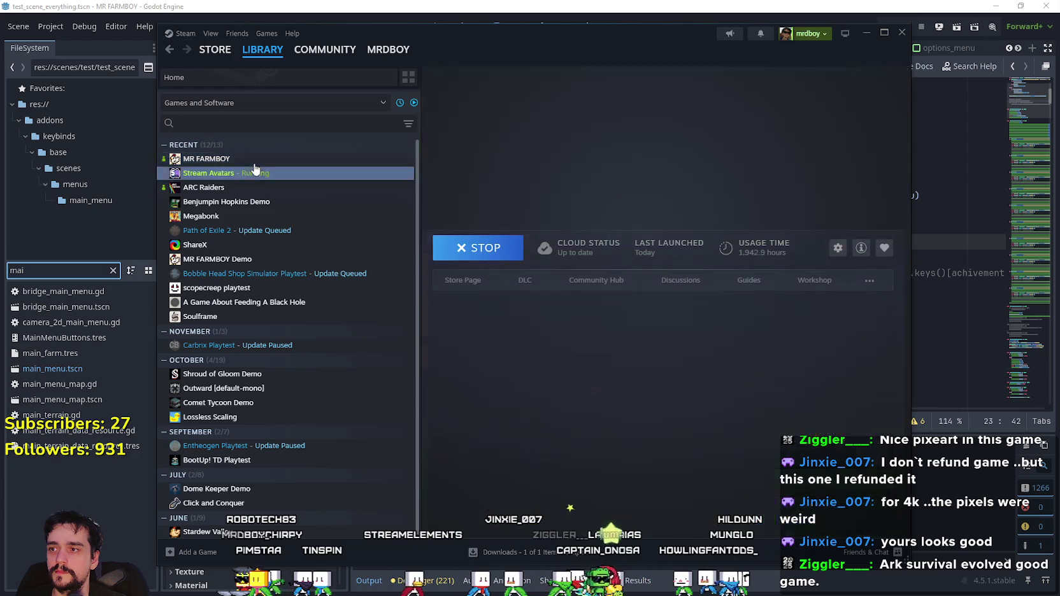
click(252, 159)
scroll(766, 434, down, 5)
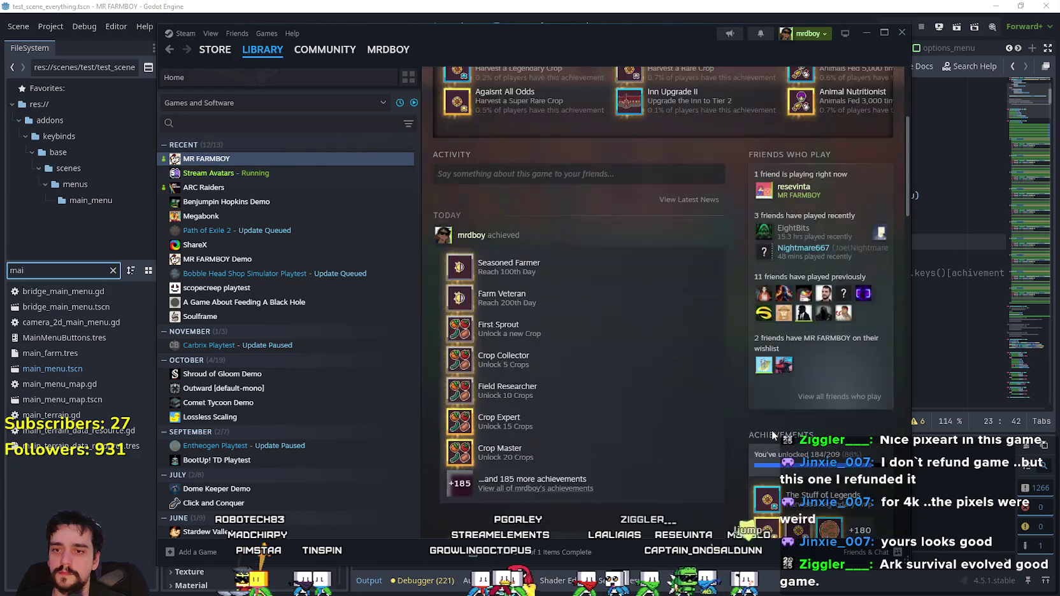
scroll(772, 430, up, 5)
scroll(772, 428, up, 2)
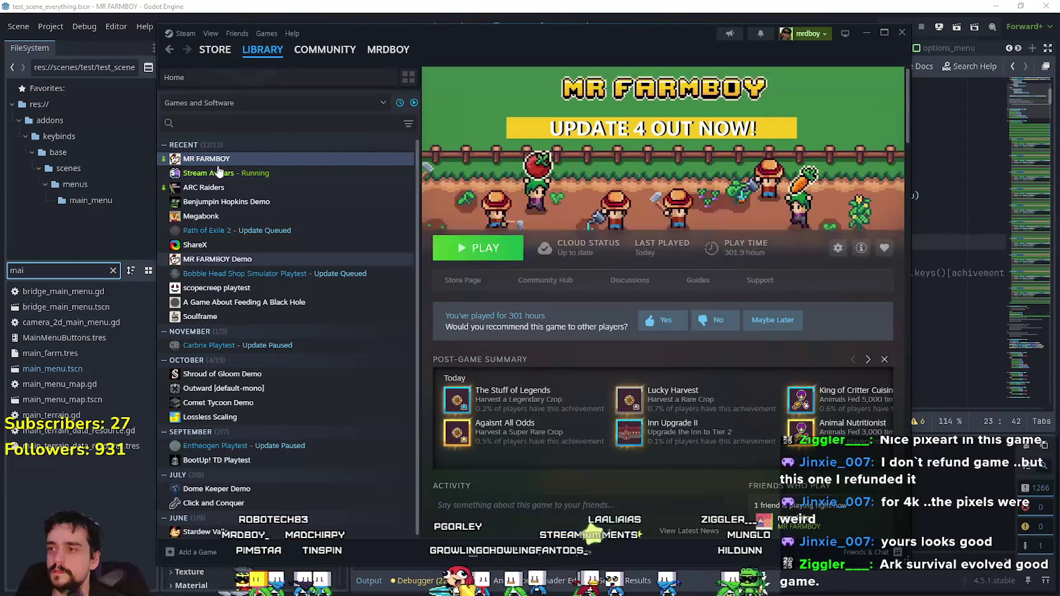
Verify MR FARMBOY's installed files from Properties, then open the Downloads queue
right_click(223, 164)
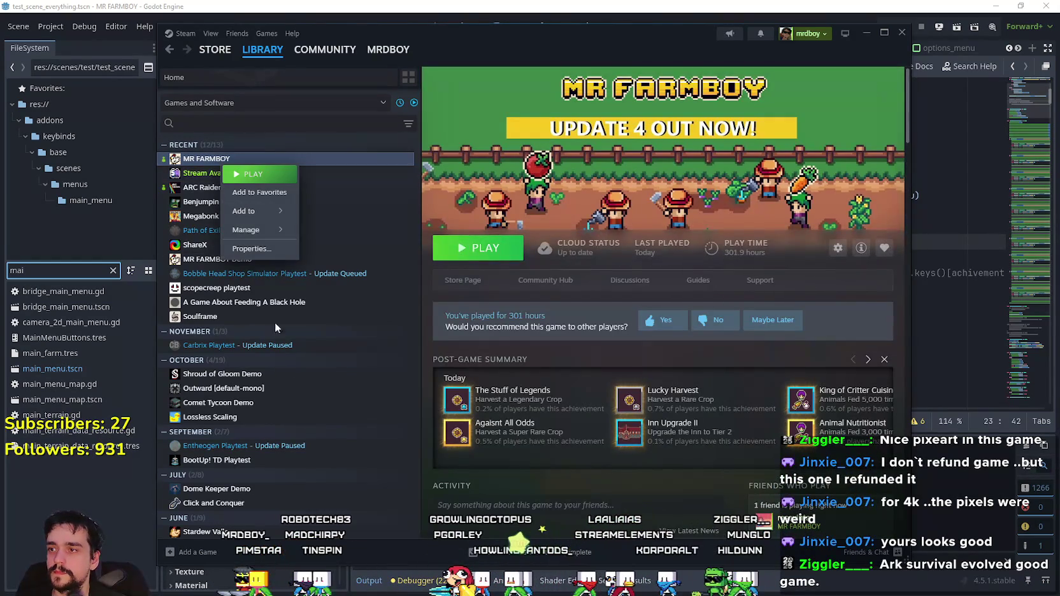
click(251, 248)
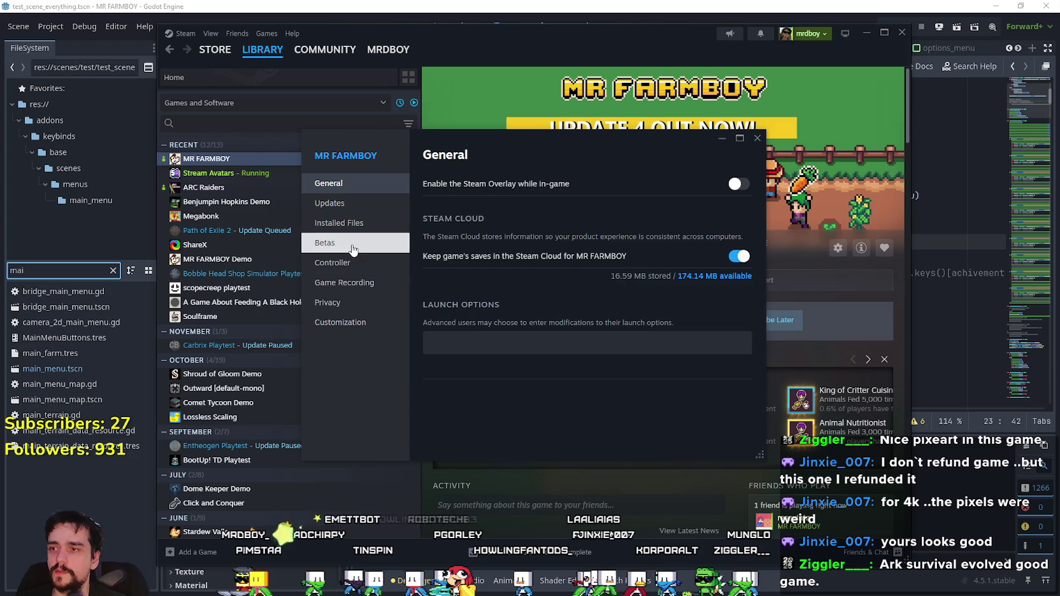
click(349, 242)
click(346, 263)
click(345, 282)
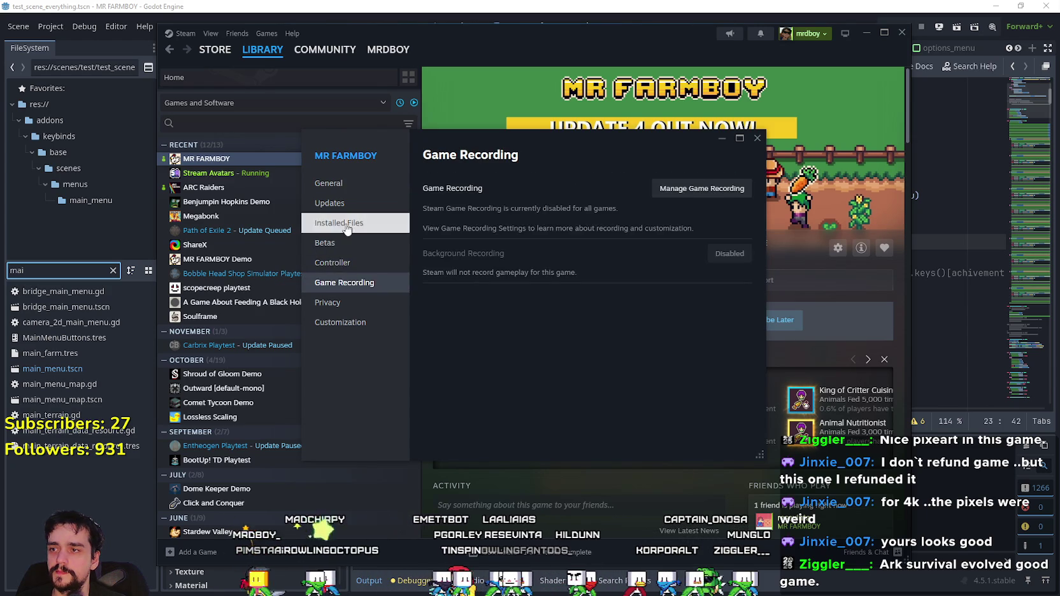
click(339, 223)
click(733, 293)
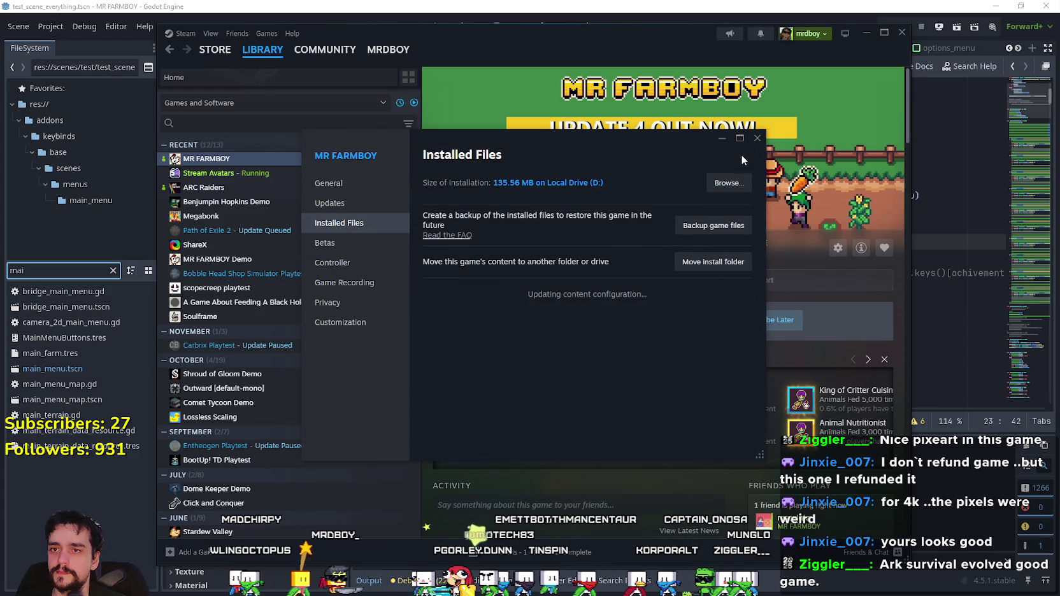
click(755, 139)
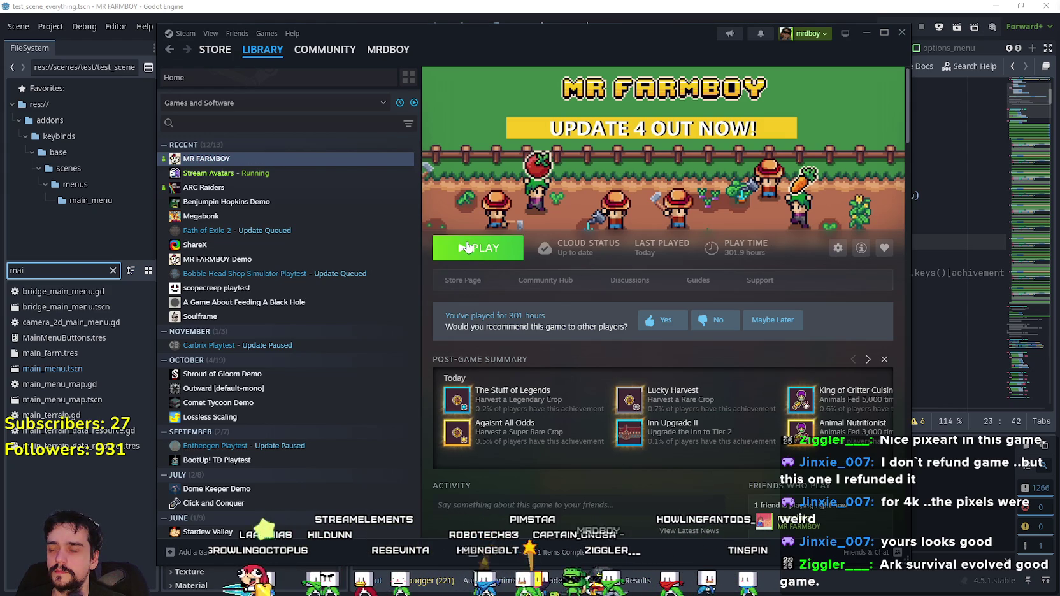
click(591, 546)
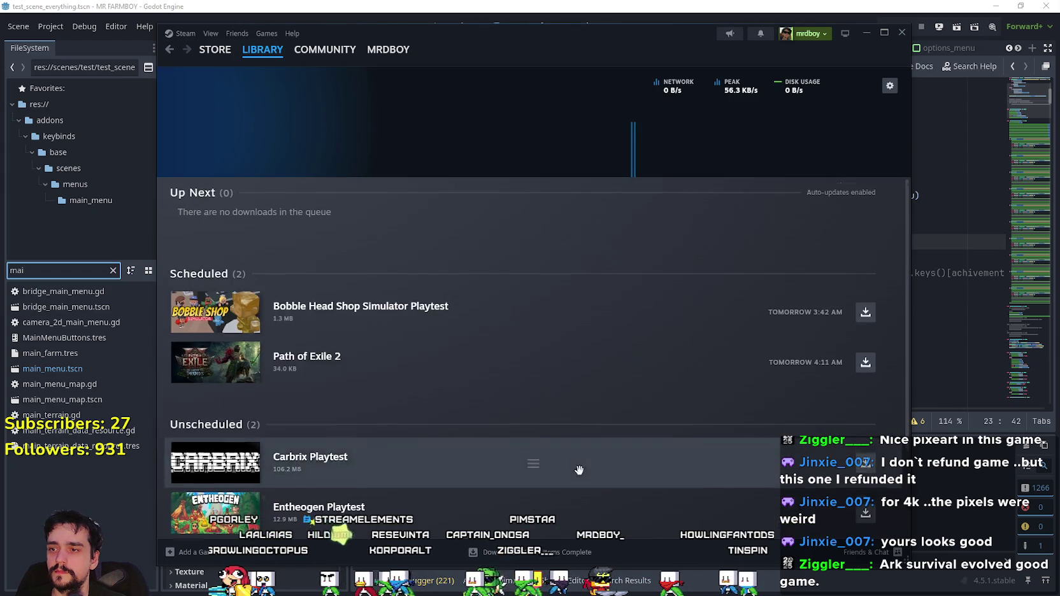
Return to Steam's Library Home and launch MR FARMBOY to reach its save list
scroll(581, 468, down, 2)
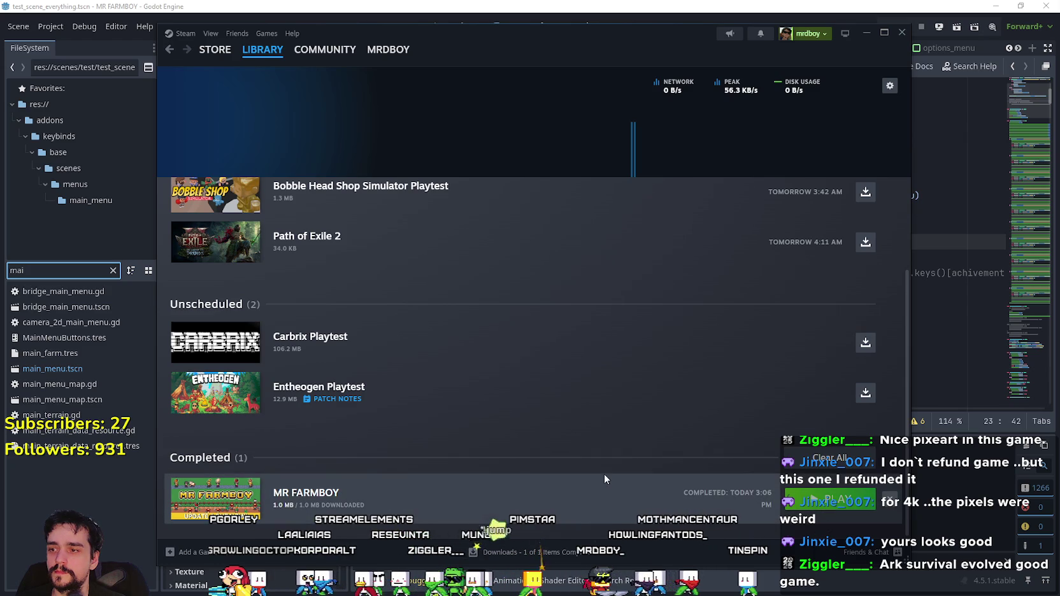
scroll(523, 443, up, 5)
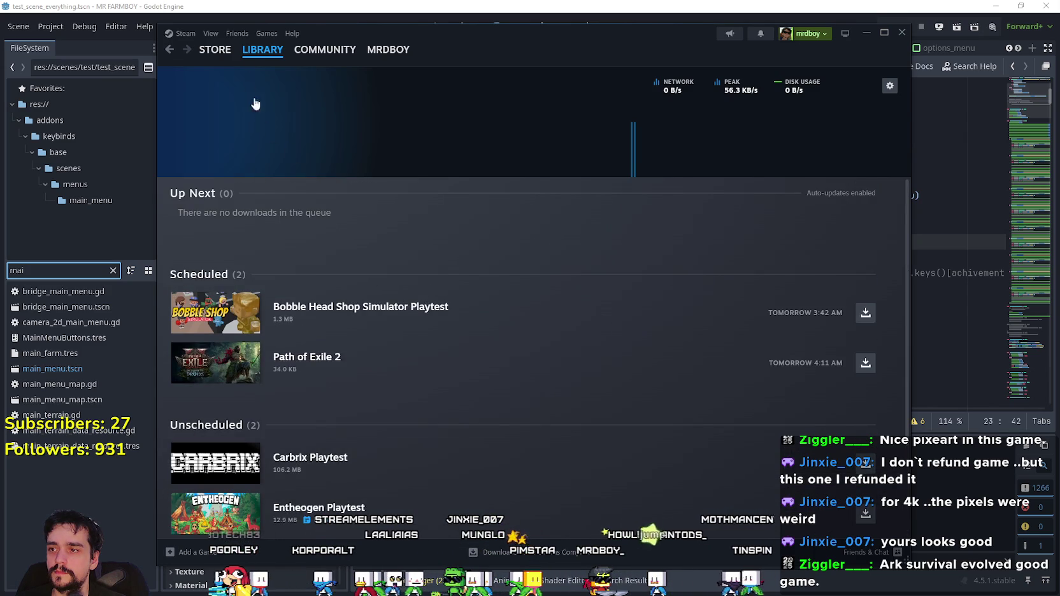
click(251, 52)
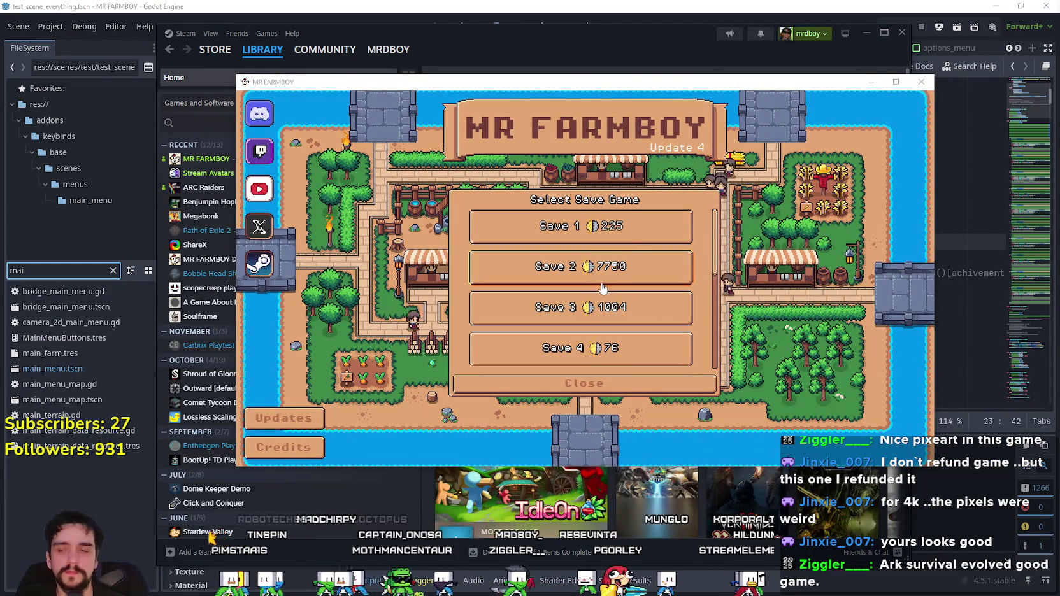
Expand the Save 1 slot and load that farm
scroll(649, 357, down, 2)
scroll(648, 361, up, 2)
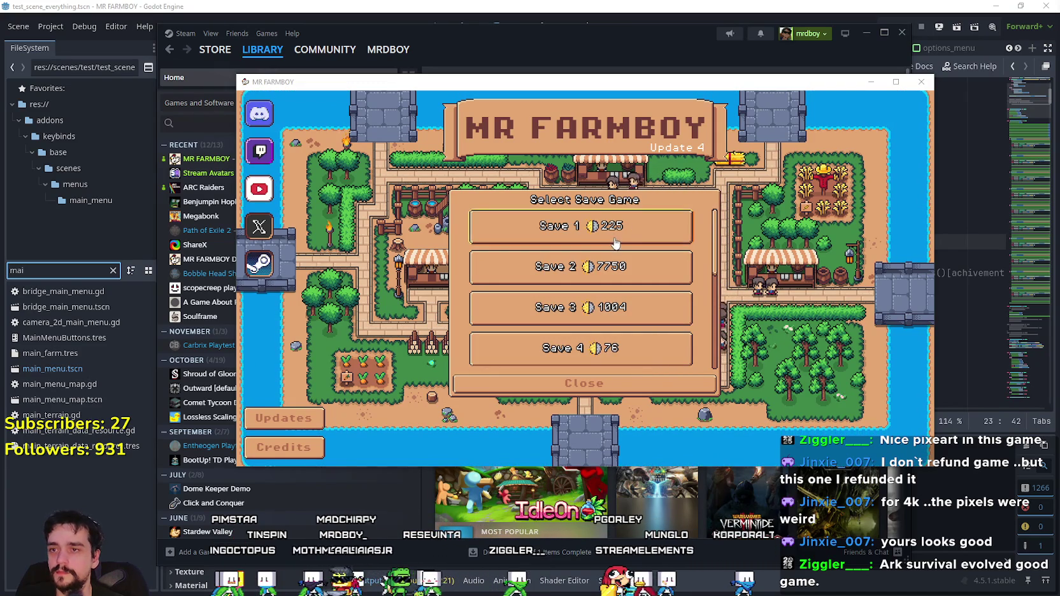
click(495, 237)
click(545, 236)
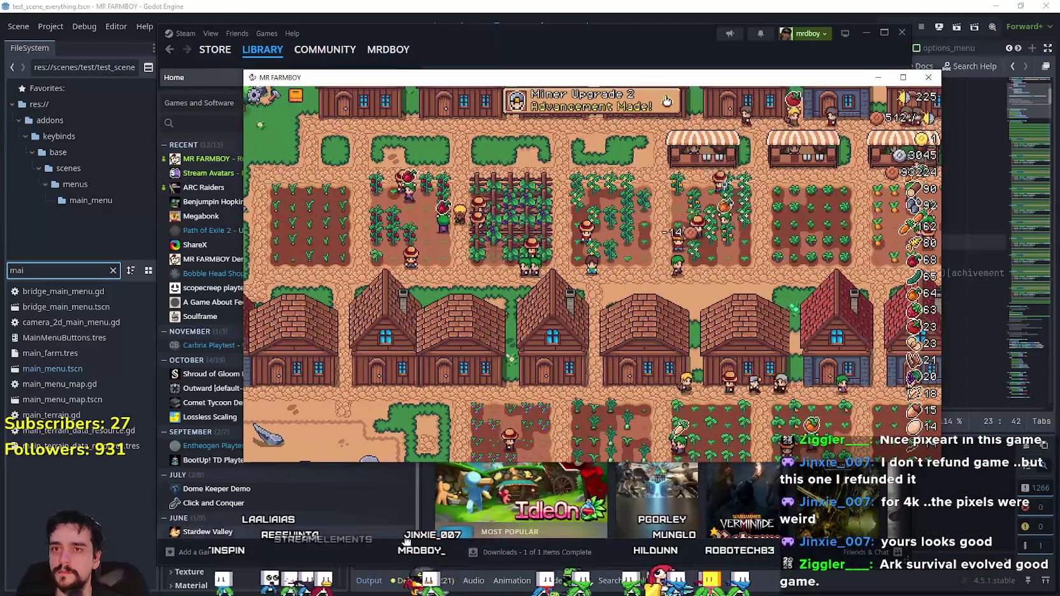
Move the Steam window aside, close the running game, and return to the Godot editor
drag(695, 36, 657, 18)
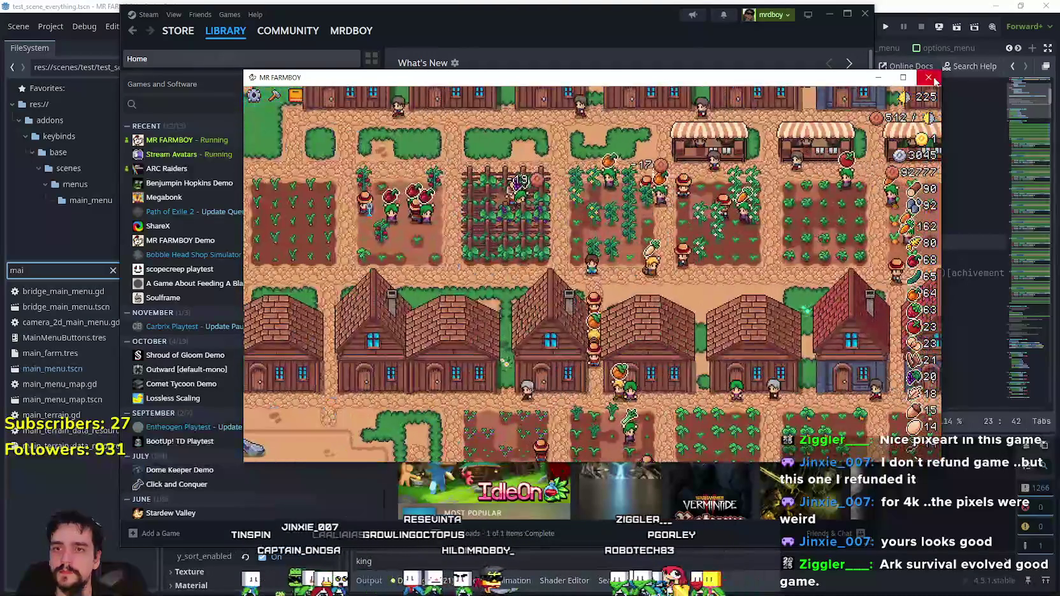
click(931, 79)
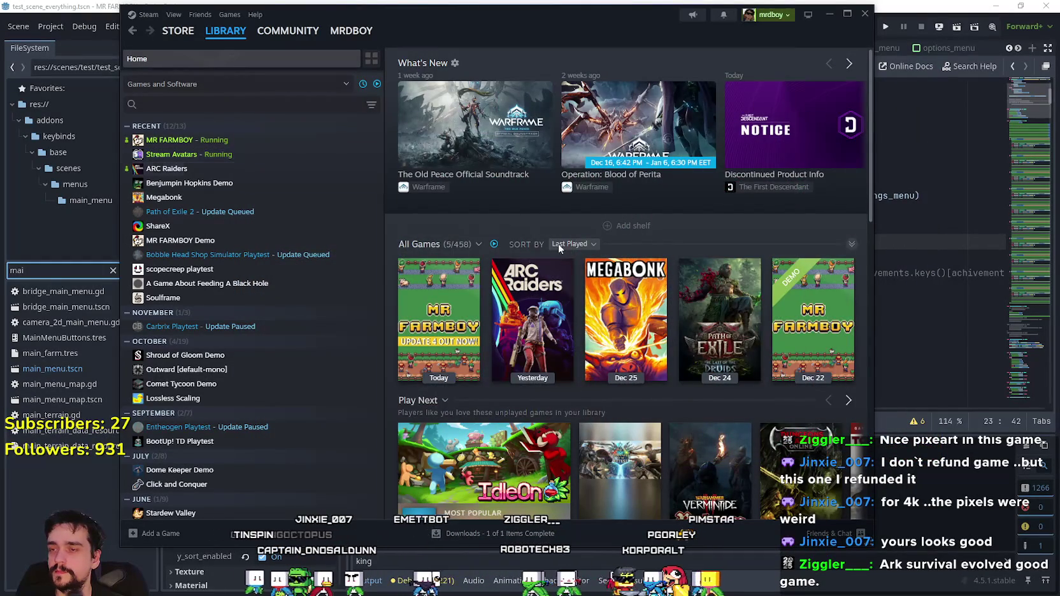
mouse_move(625, 292)
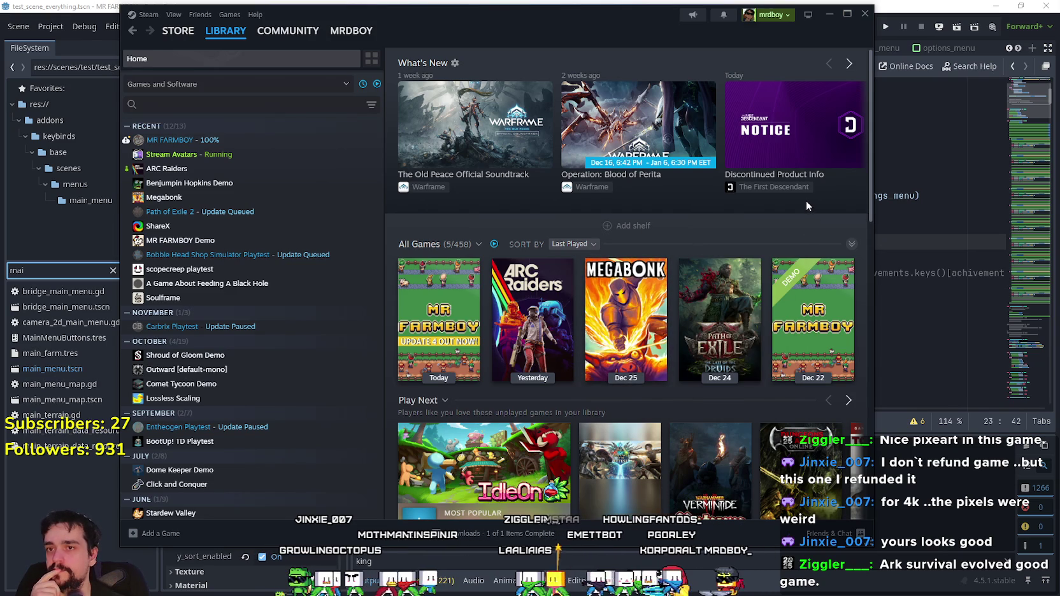
click(848, 64)
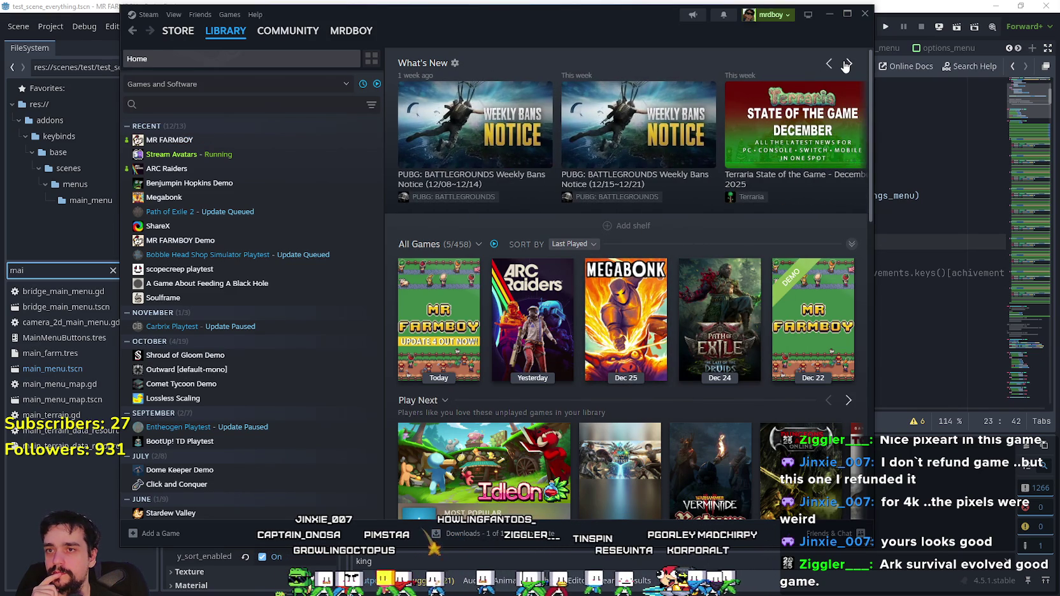
click(829, 64)
click(829, 13)
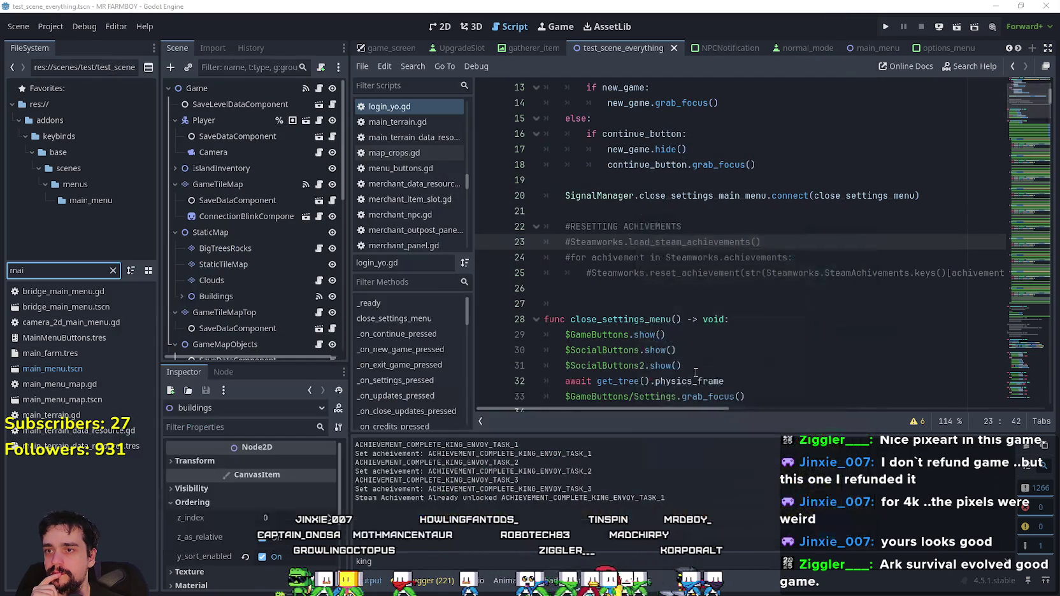
Show the Debugger monitors and run the project with F5 to launch the MR FARMBOY debug build
click(706, 304)
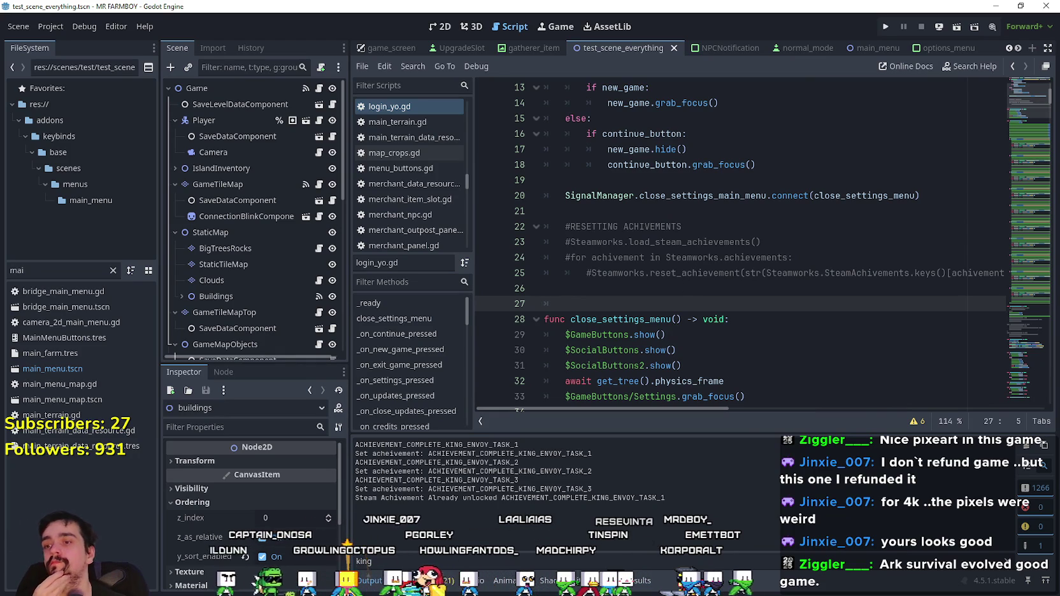
click(440, 581)
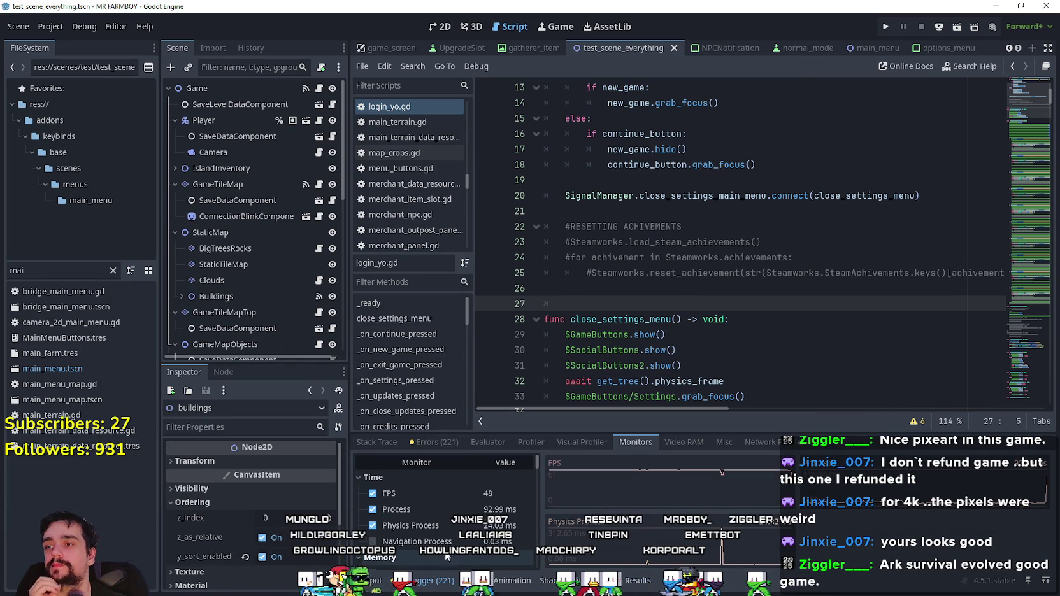
key(F5)
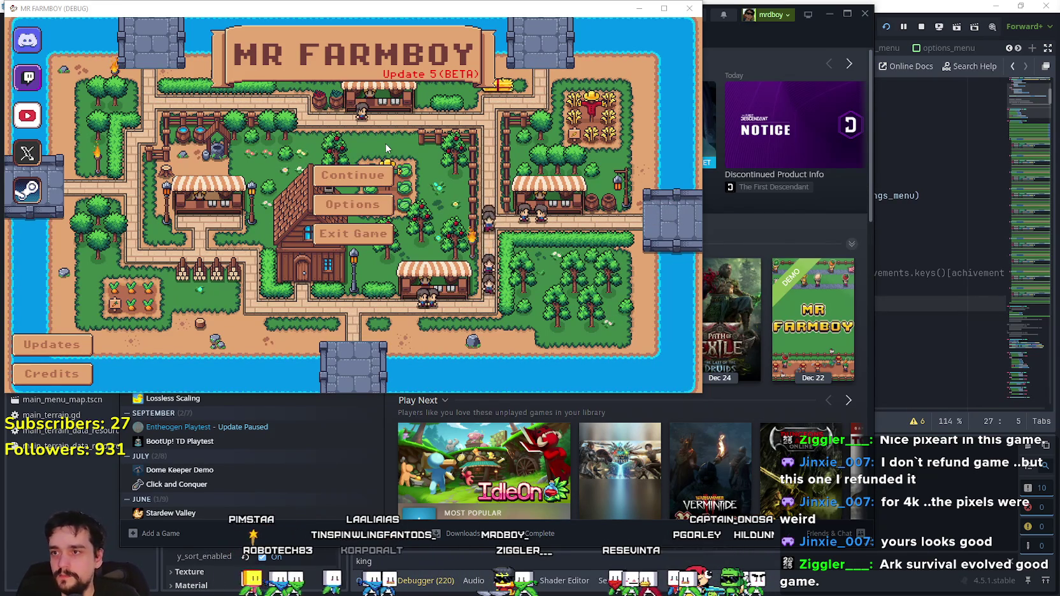
Choose Continue from the title menu with the arrow keys and maximise the game window
key(Down)
key(Down)
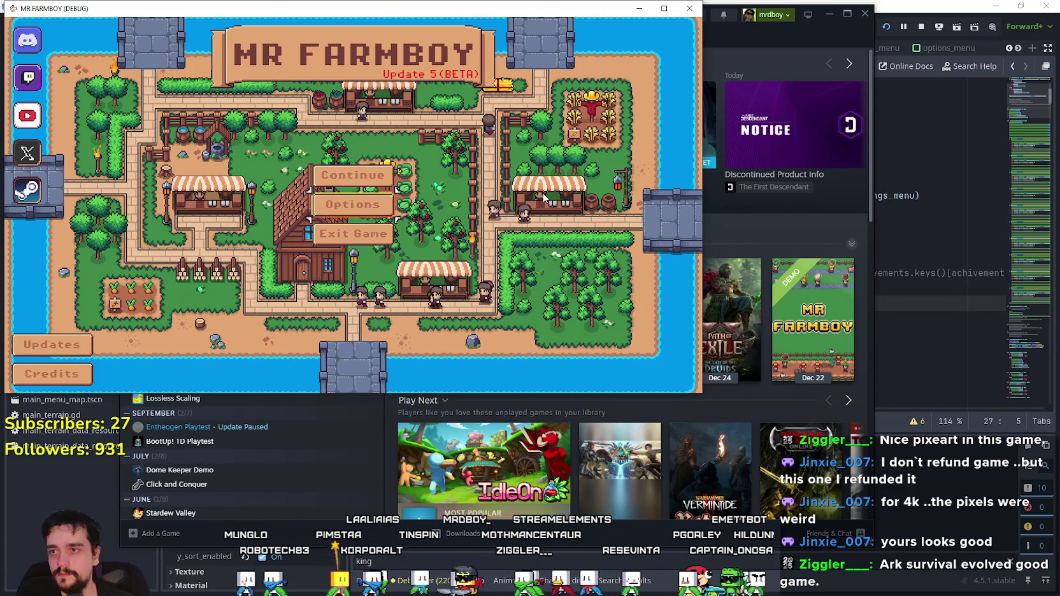
key(Up)
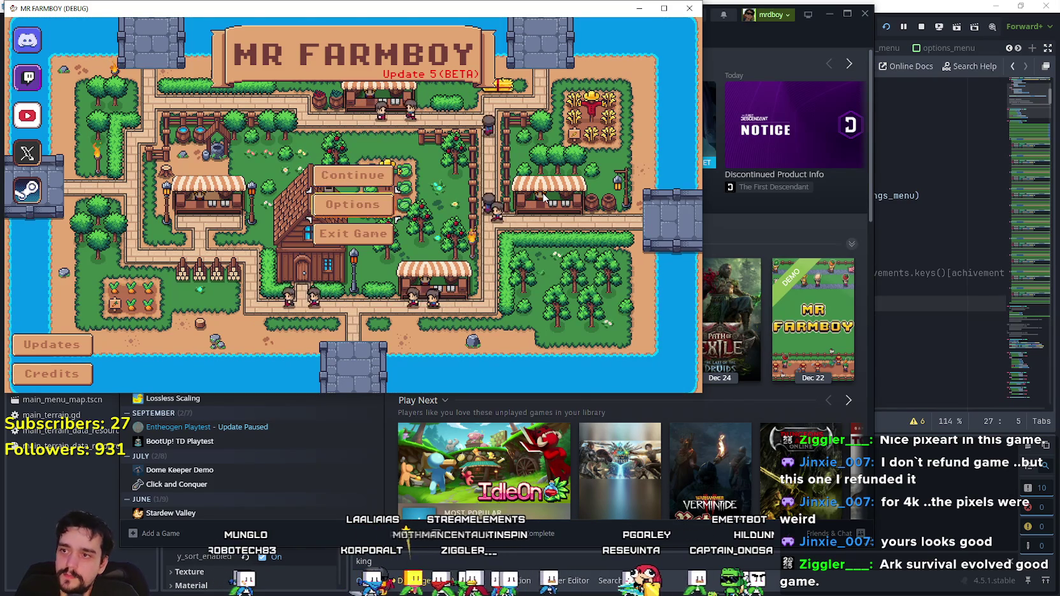
key(Return)
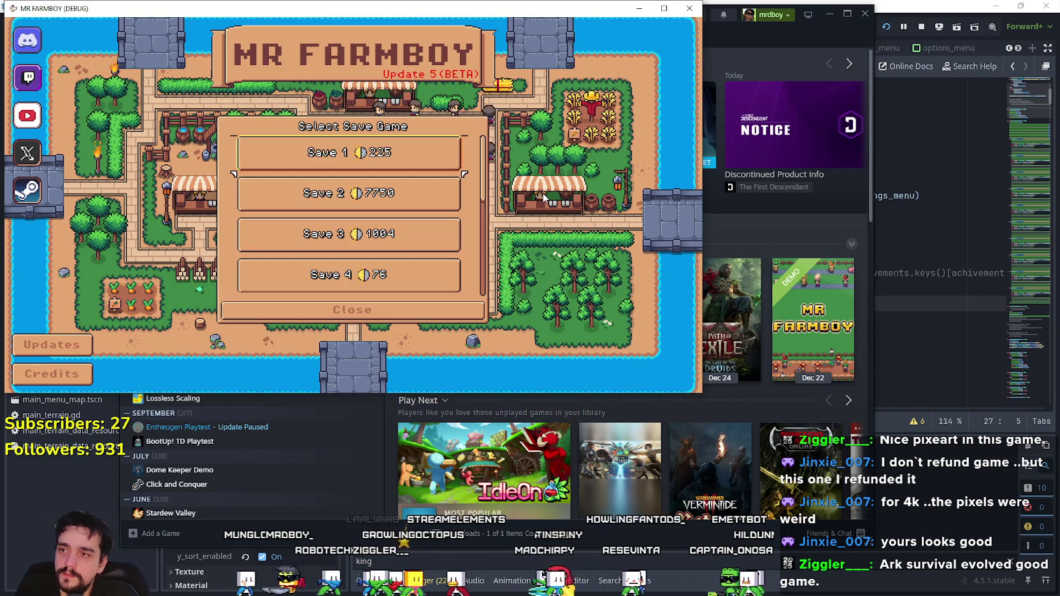
click(661, 8)
Arrow through the save slots to Save 1 and load it with Enter
key(Down)
key(Down)
key(Up)
key(Up)
key(Down)
key(Down)
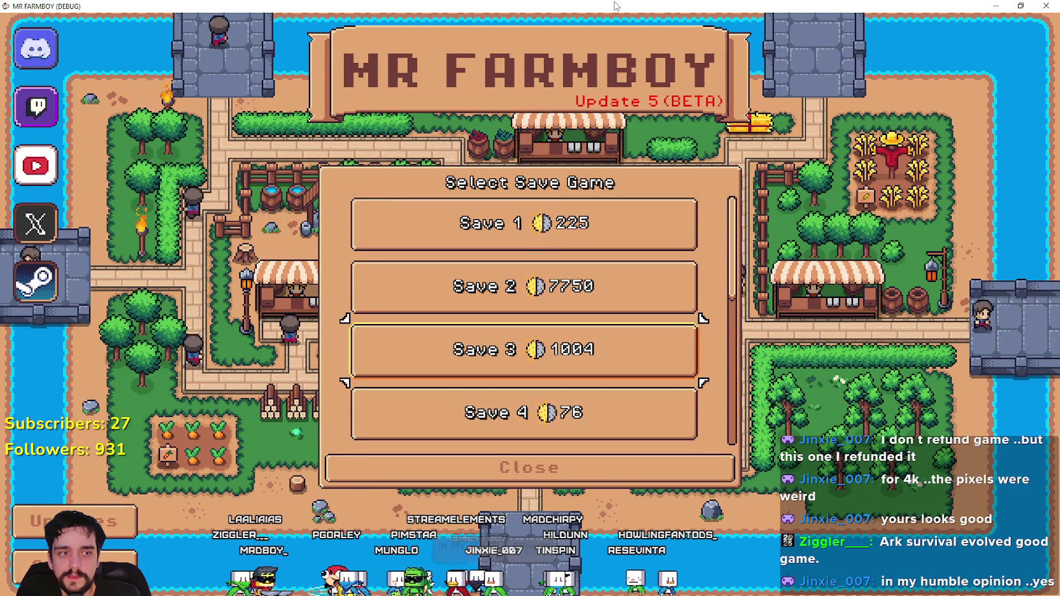
key(Down)
key(Down)
key(Down)
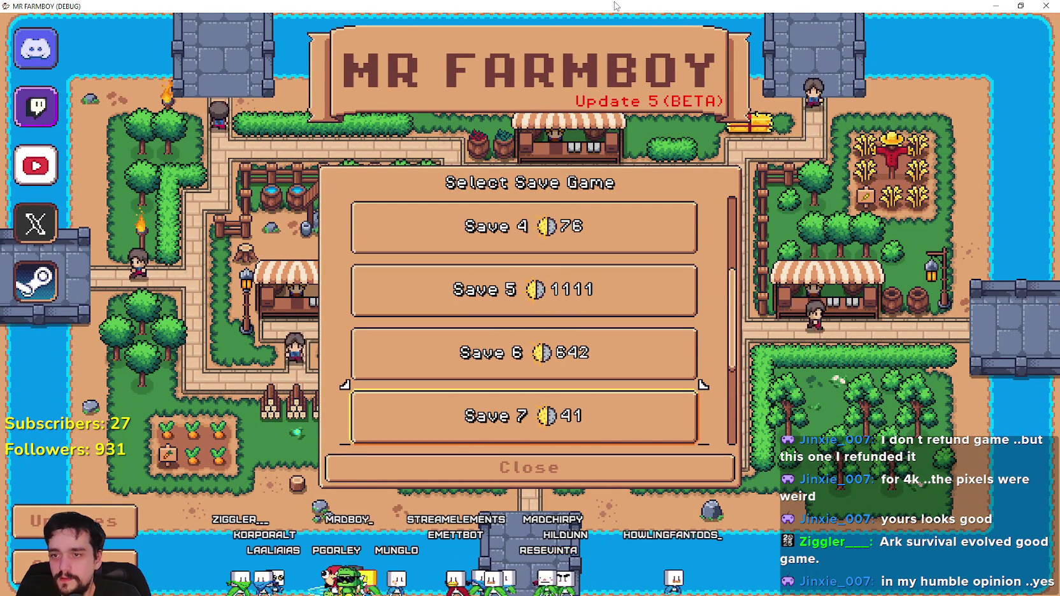
key(Up)
key(Up)
key(Up)
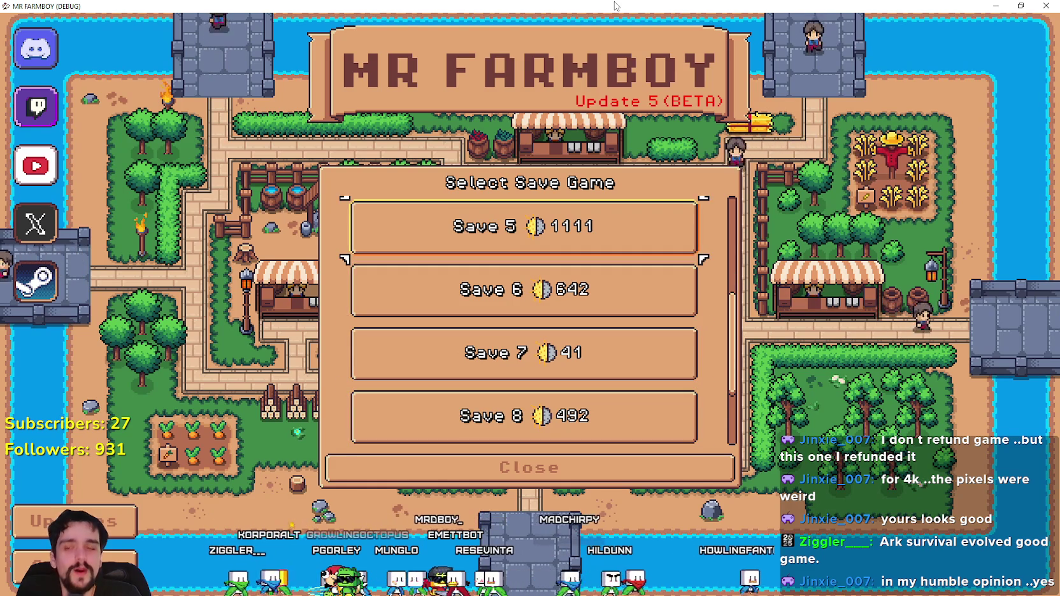
key(Up)
key(Up)
key(Up)
key(Return)
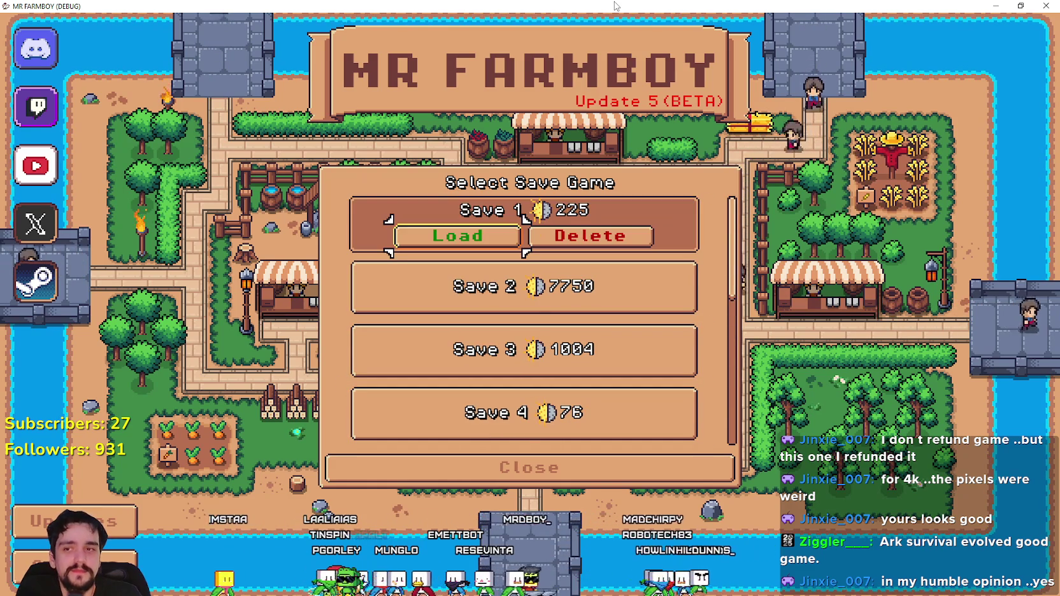
key(Return)
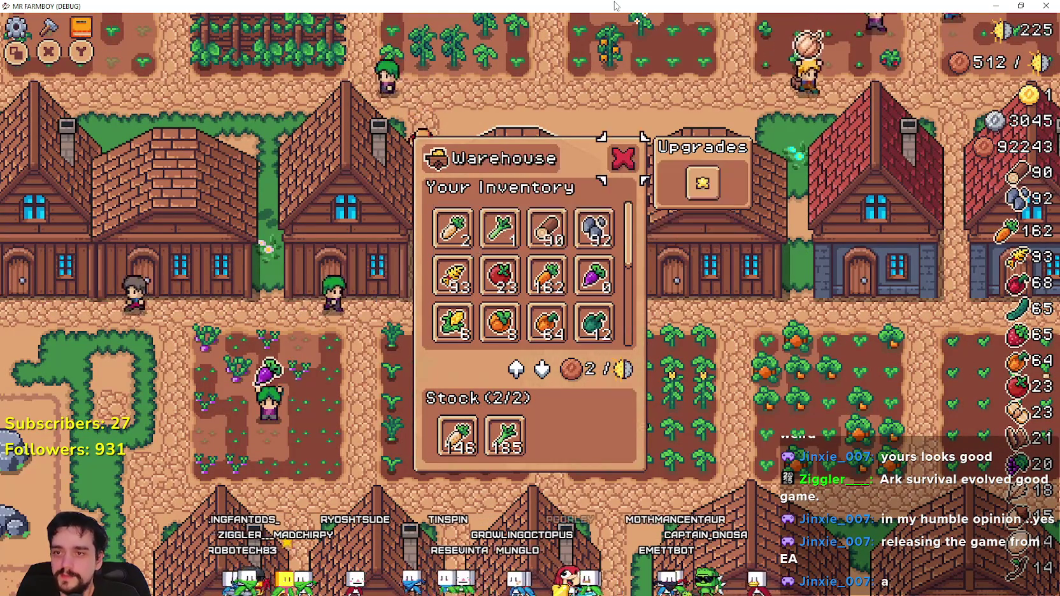
Close the Warehouse, pause the game, and open Options from the pause menu
key(Escape)
key(w)
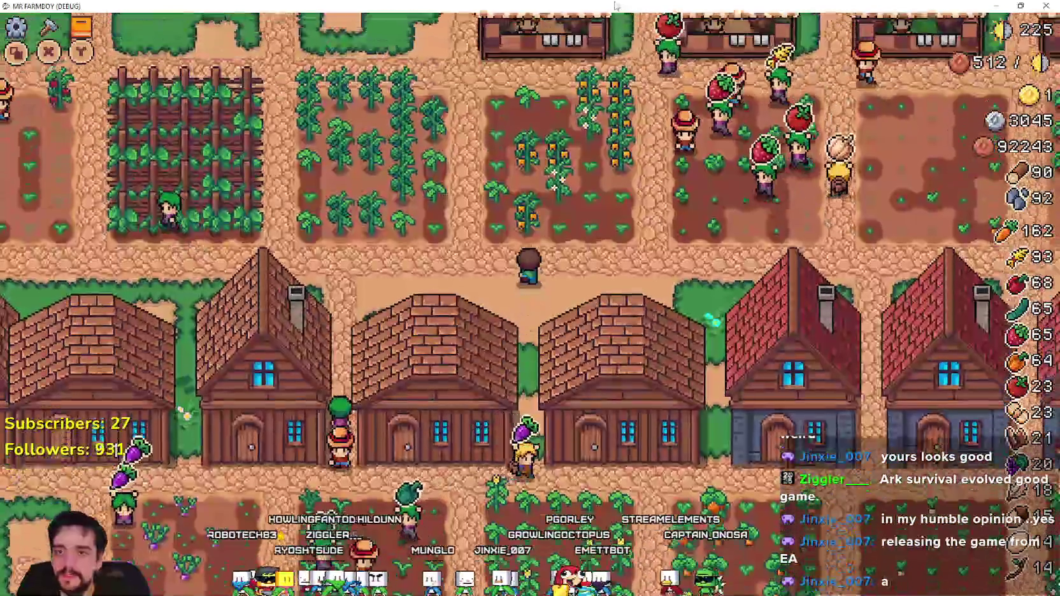
key(Escape)
key(Down)
key(Down)
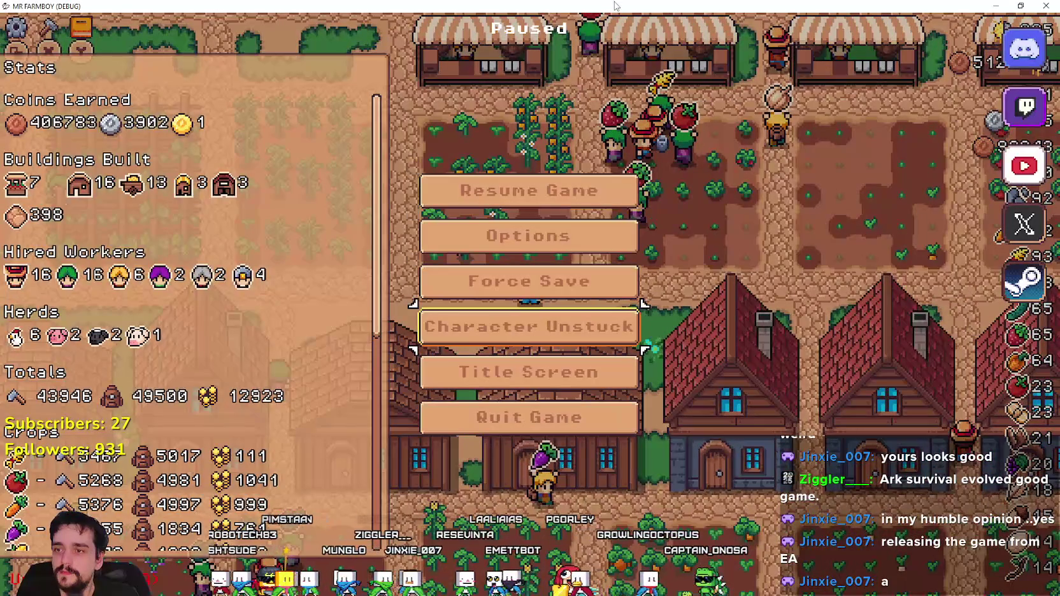
key(Up)
key(Up)
key(Return)
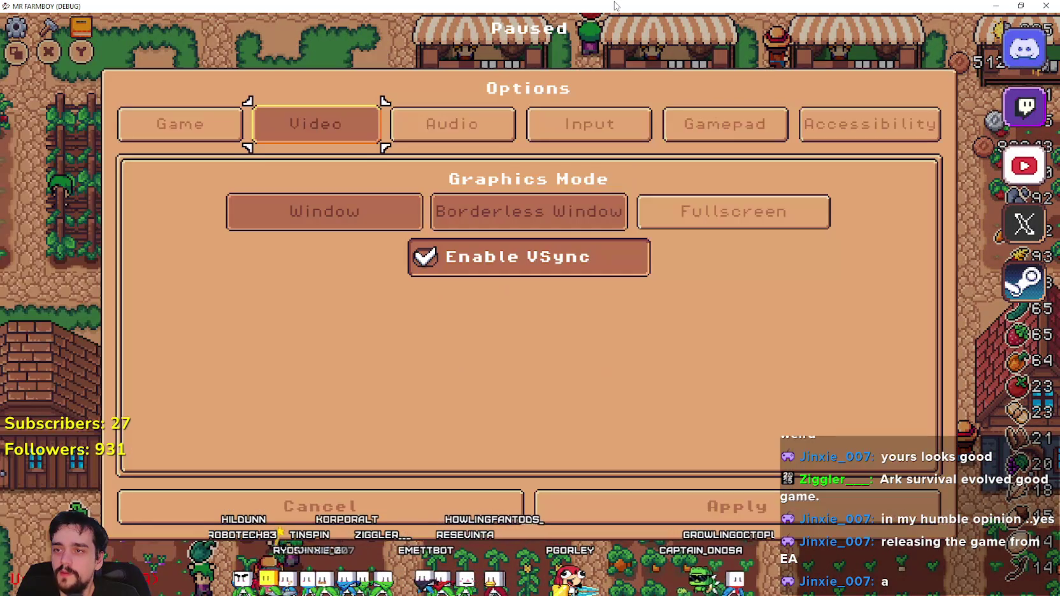
Switch to the Game tab and move focus across Cozy, Normal and Hard Mode
key(Left)
key(Down)
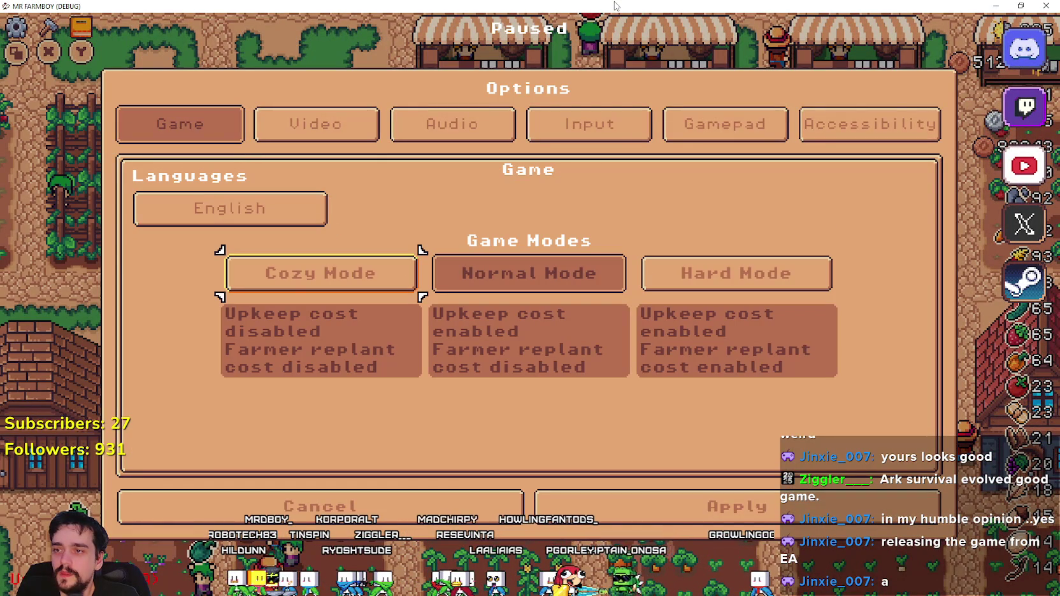
key(Right)
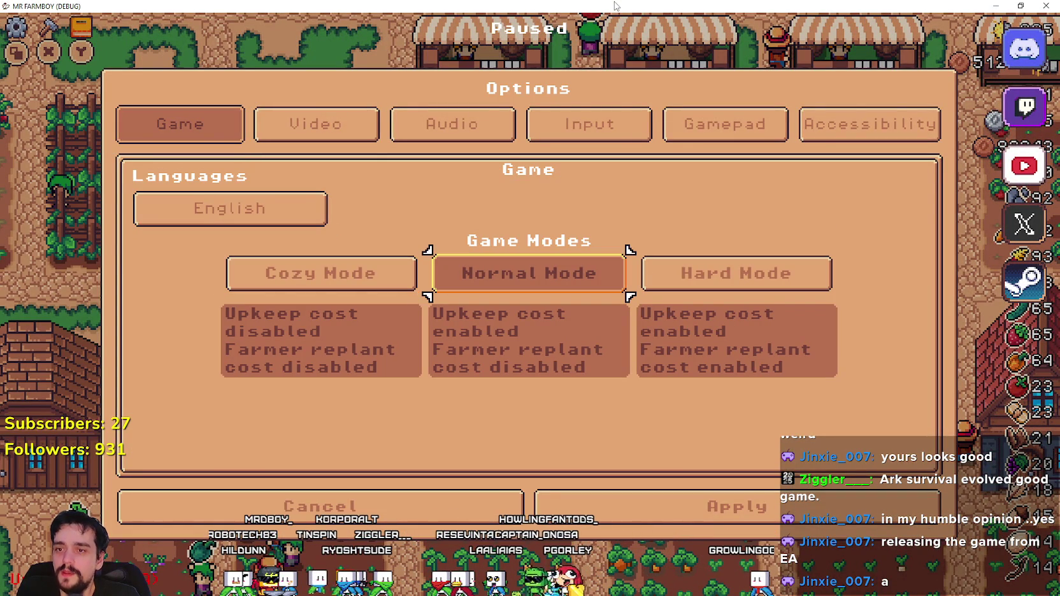
key(Right)
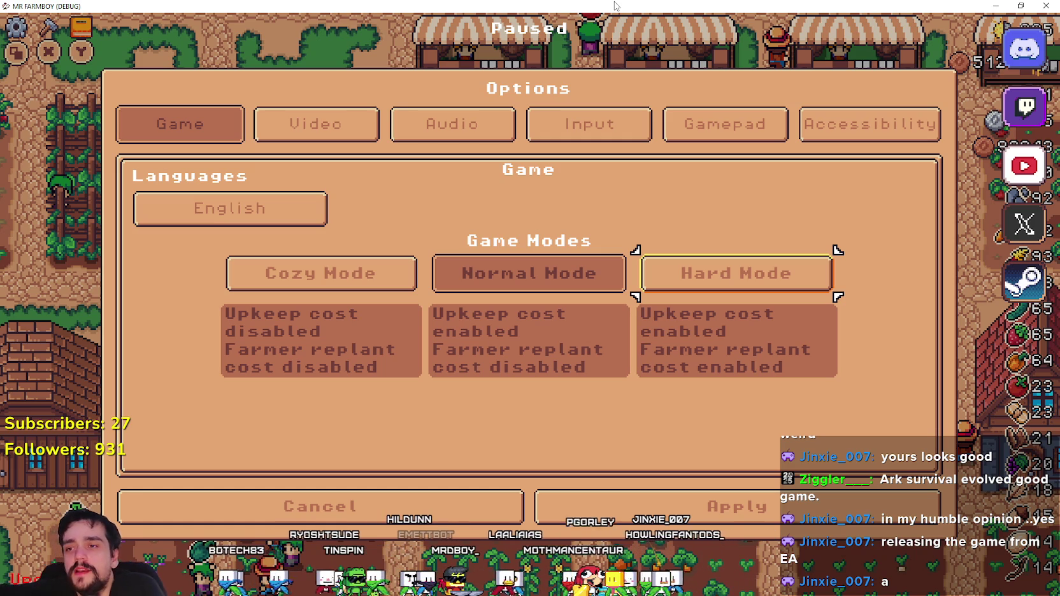
key(Left)
key(Left)
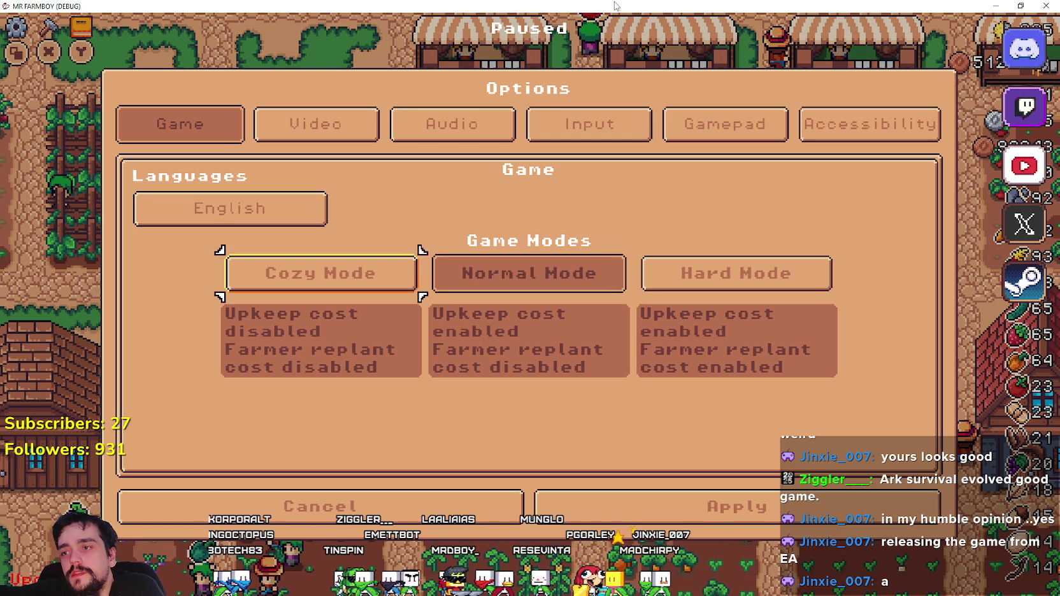
key(Right)
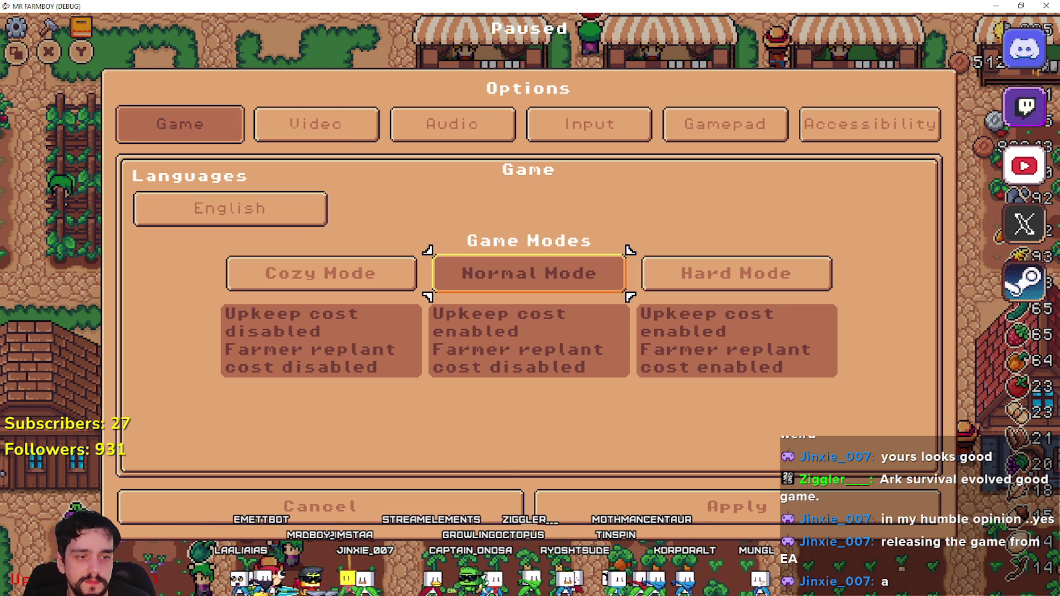
Close the debug game, clear the file filter, and open the options_menu scene
click(1045, 6)
click(40, 270)
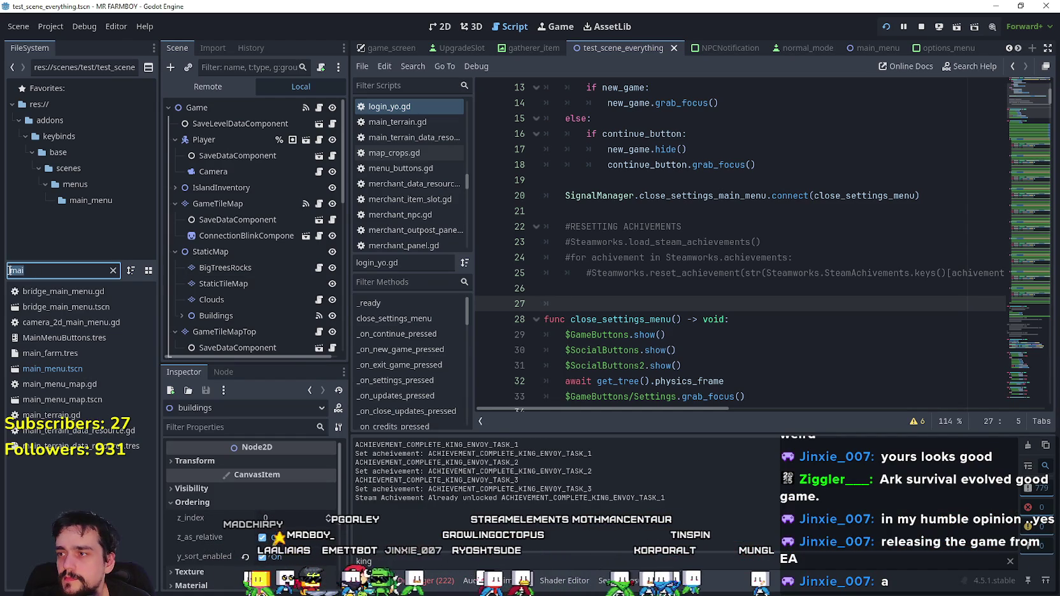
key(BackSpace)
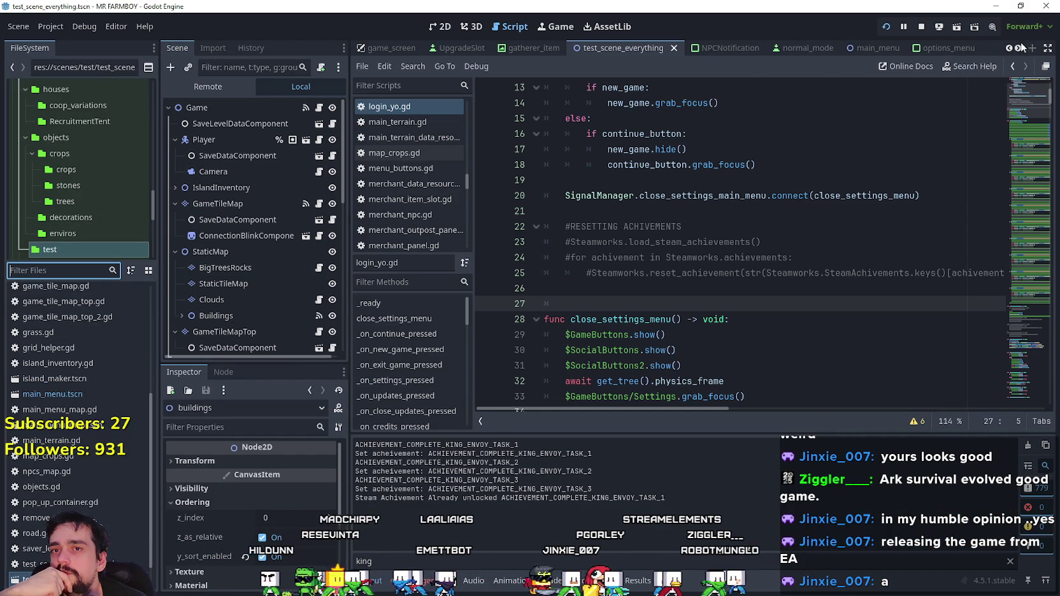
click(955, 51)
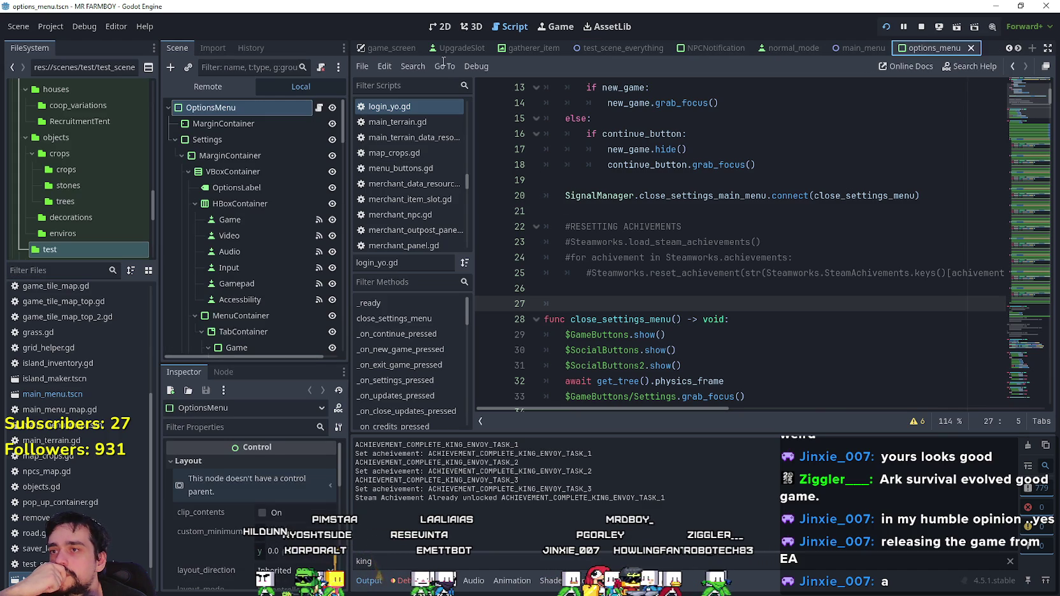
Scroll the Scene dock and collapse the language button containers
scroll(263, 239, down, 10)
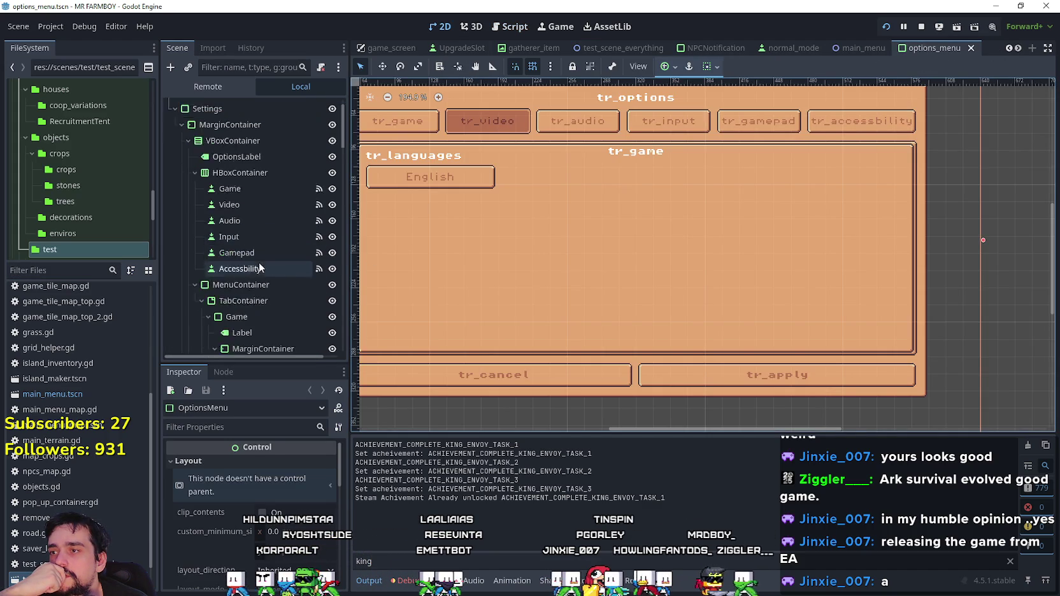
scroll(345, 190, down, 2)
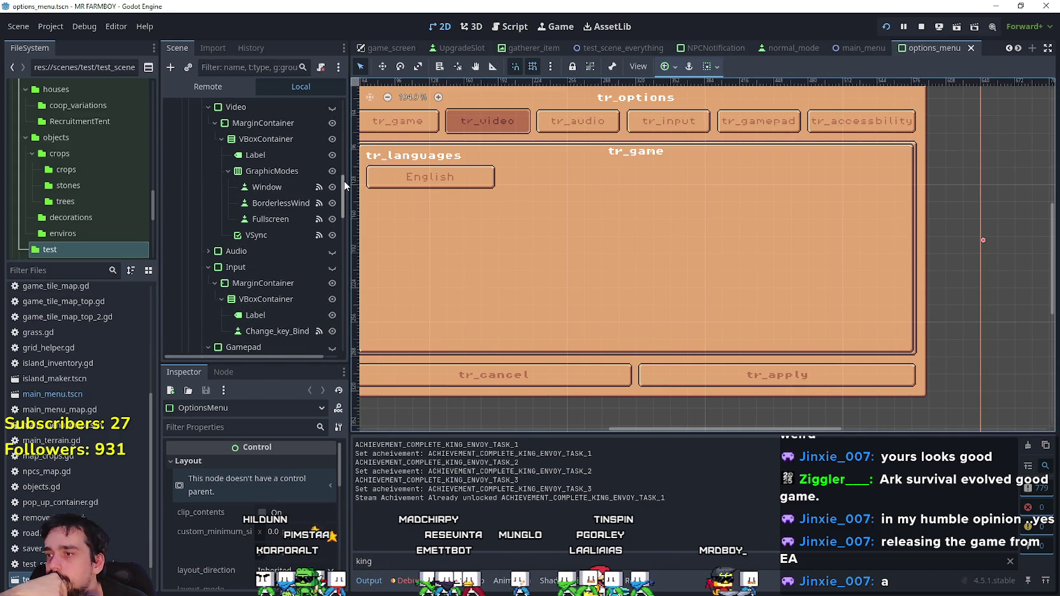
scroll(342, 191, down, 5)
scroll(338, 204, down, 8)
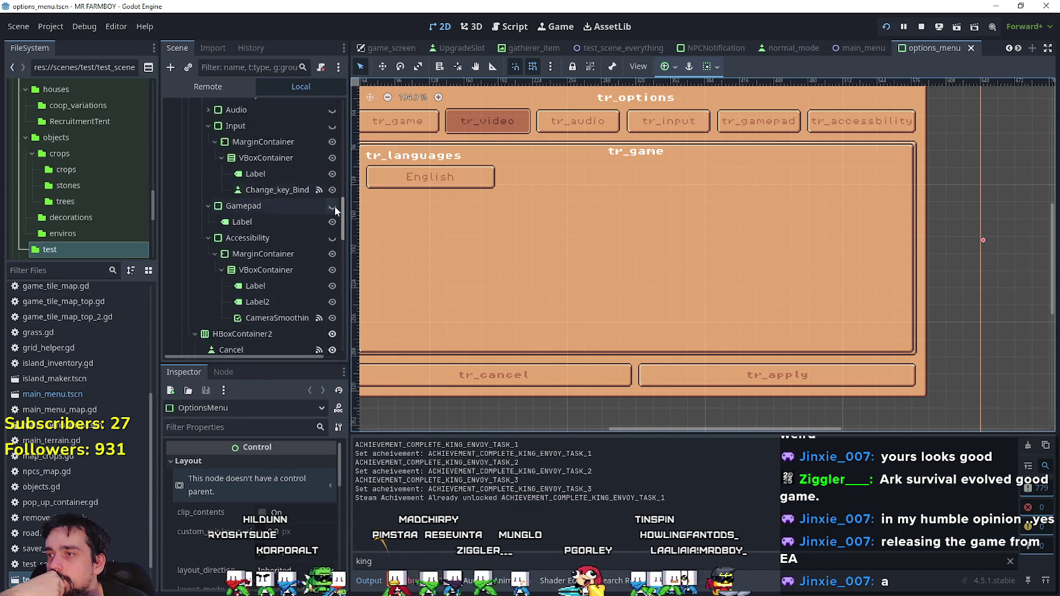
scroll(336, 236, down, 9)
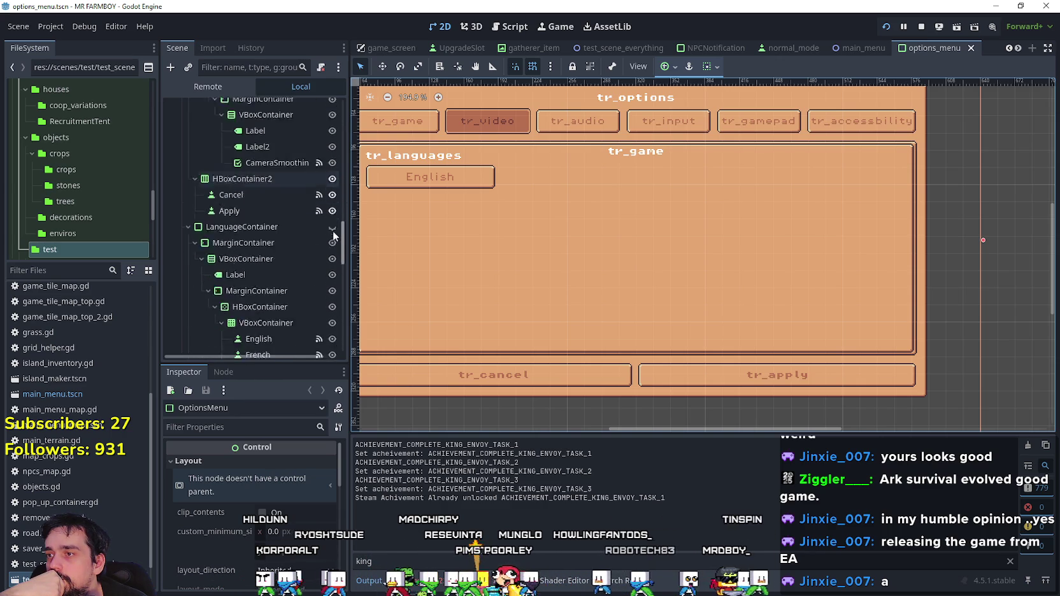
scroll(319, 210, up, 1)
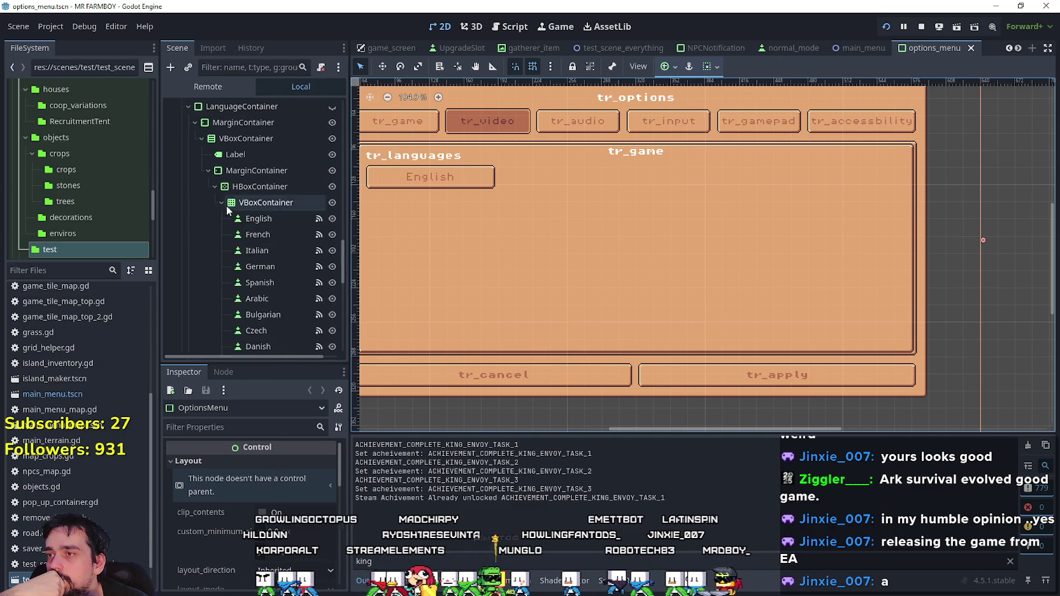
click(214, 186)
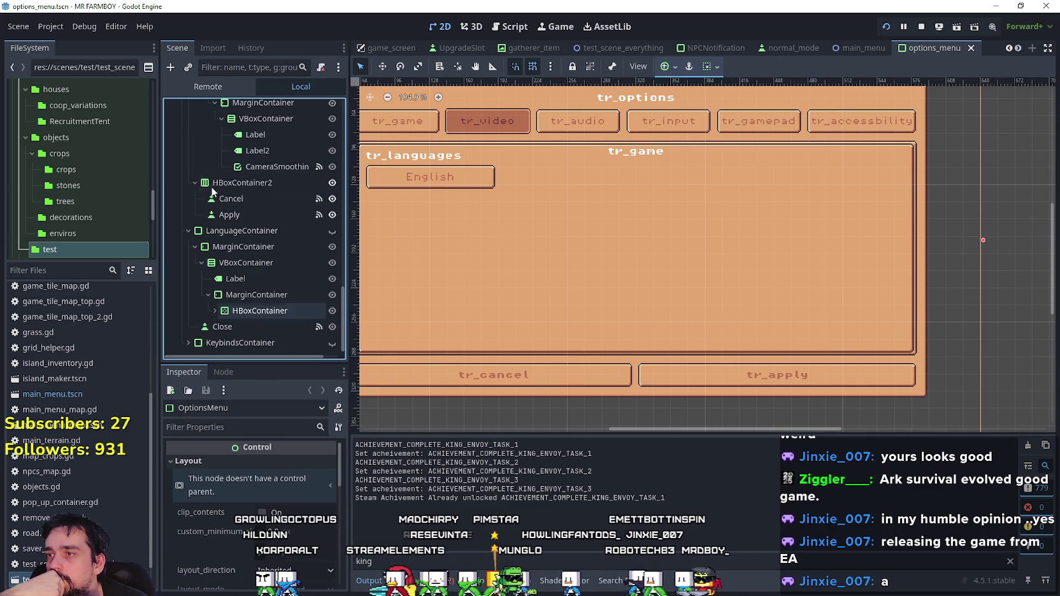
click(208, 295)
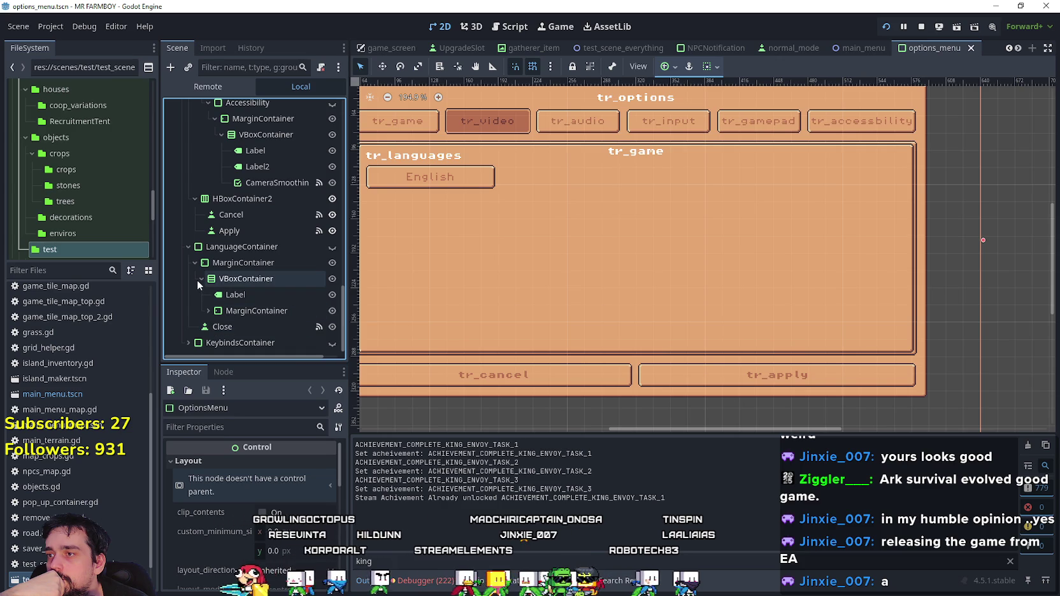
Expand KeybindsContainer and Controls, then scroll back up and select the NormalMode button
click(188, 342)
scroll(207, 331, down, 3)
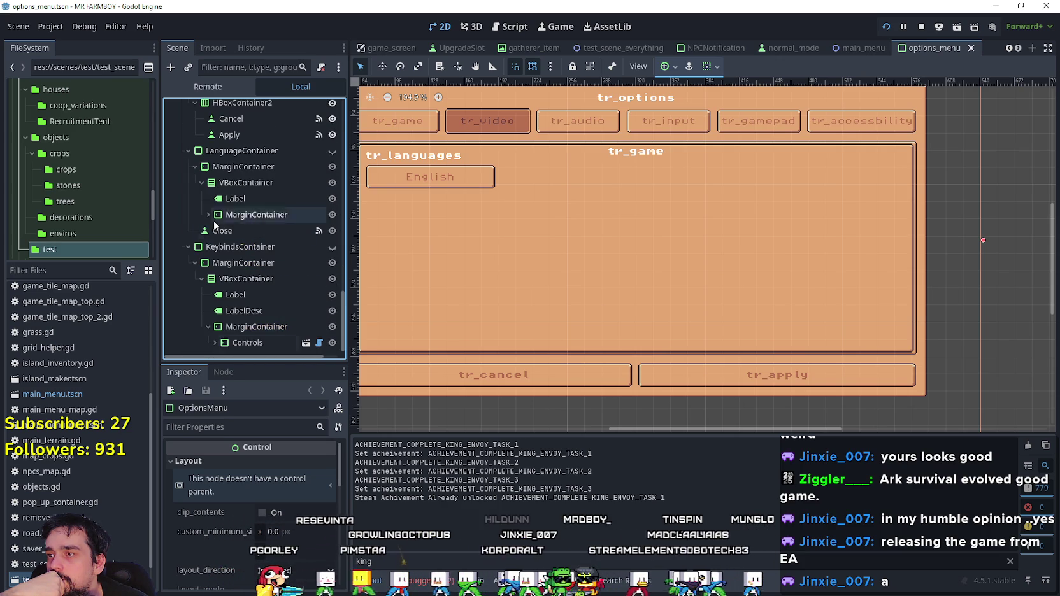
click(215, 343)
scroll(216, 318, down, 4)
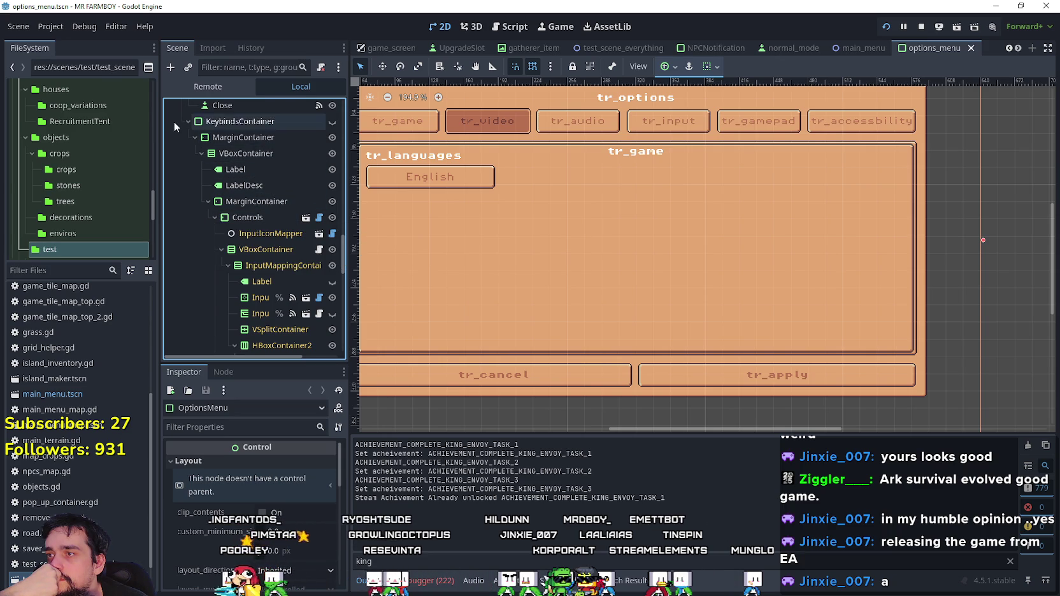
scroll(238, 263, up, 5)
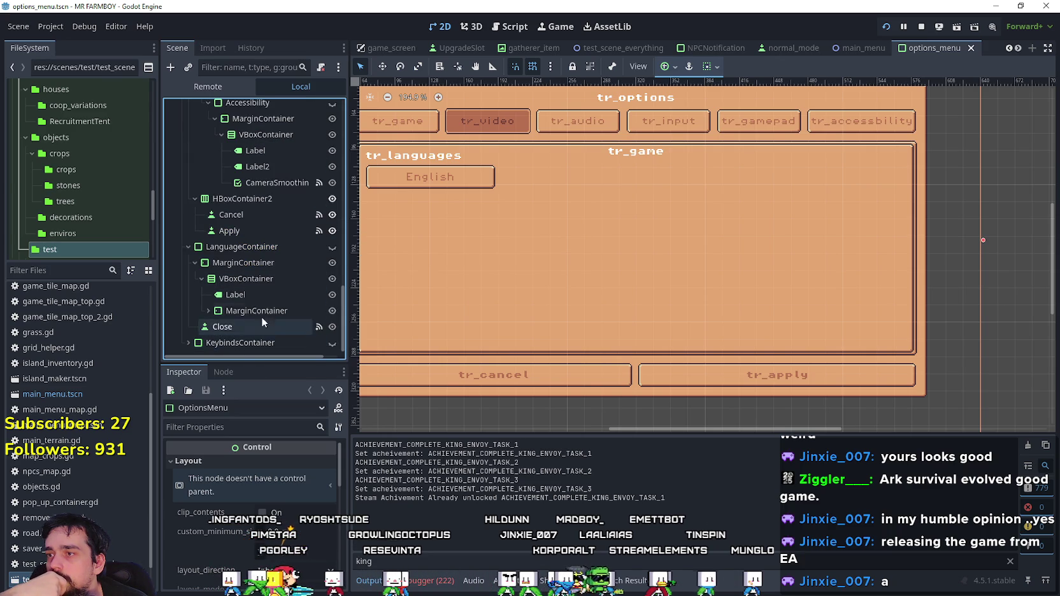
scroll(283, 264, up, 4)
drag(345, 311, 345, 222)
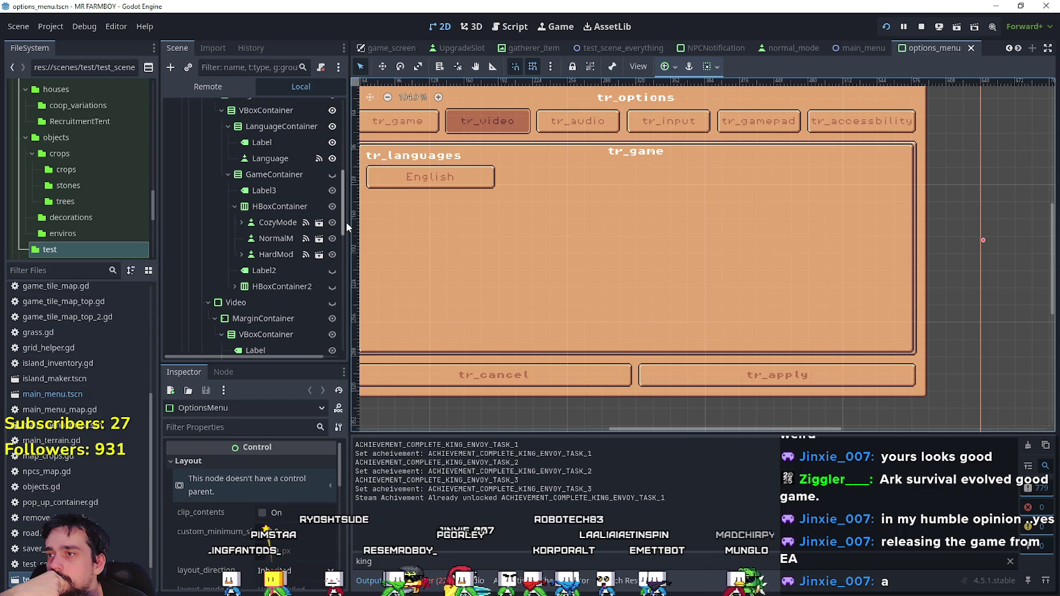
click(271, 238)
Select CozyMode and revert its neighbor_bottom focus property
key(Up)
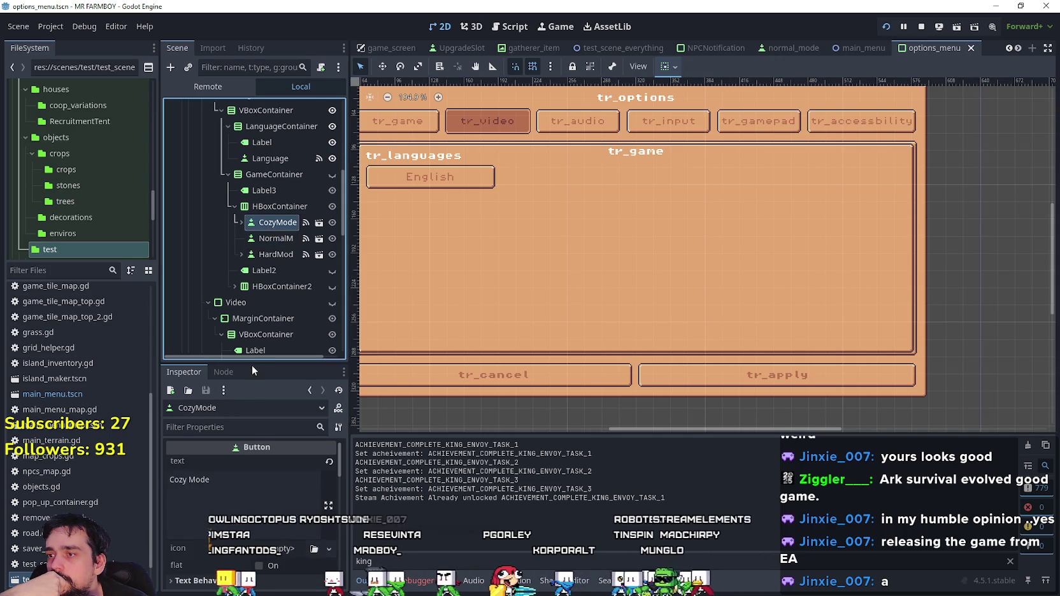
drag(263, 361, 263, 234)
scroll(262, 446, down, 5)
scroll(261, 465, down, 5)
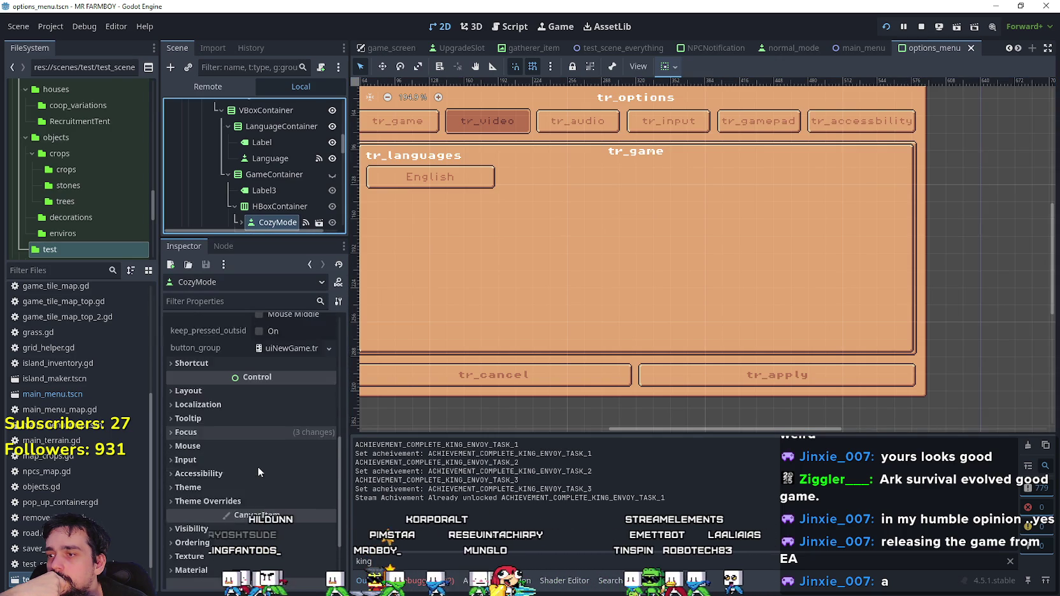
click(238, 398)
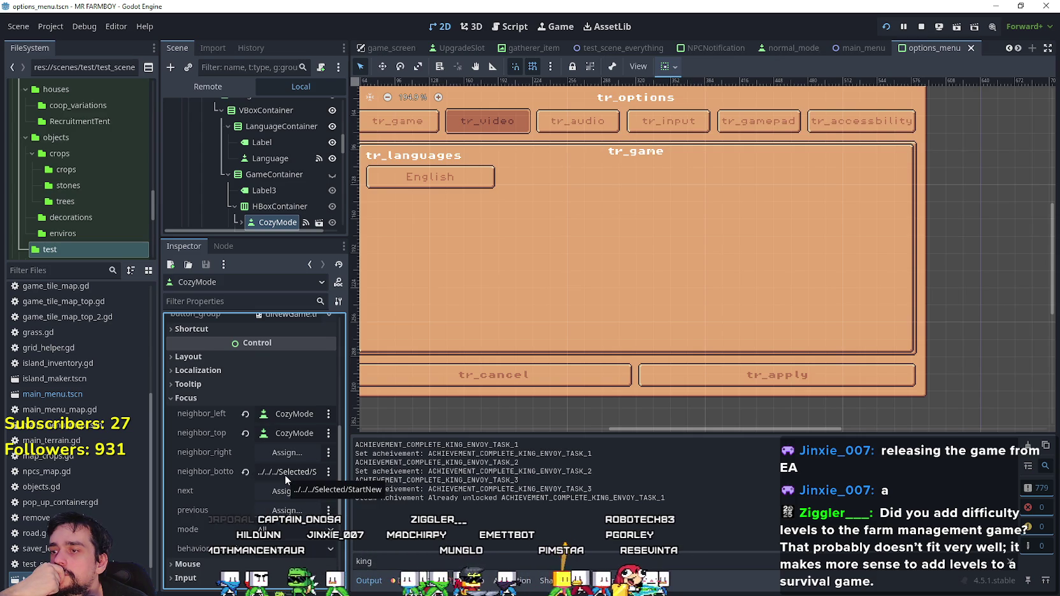
click(250, 474)
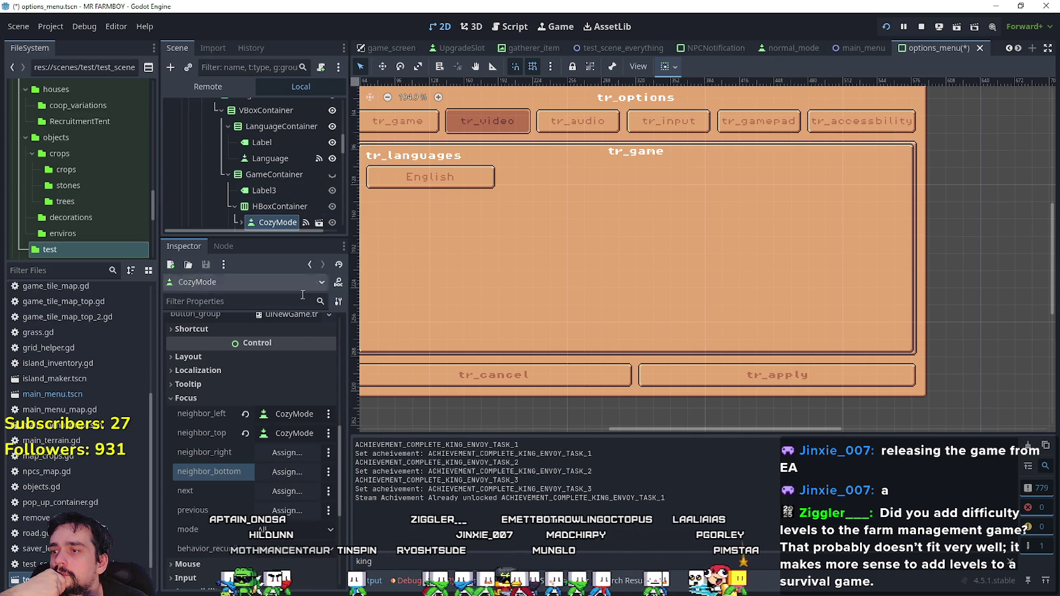
Select NormalMode and review its Focus neighbour properties
scroll(267, 172, down, 2)
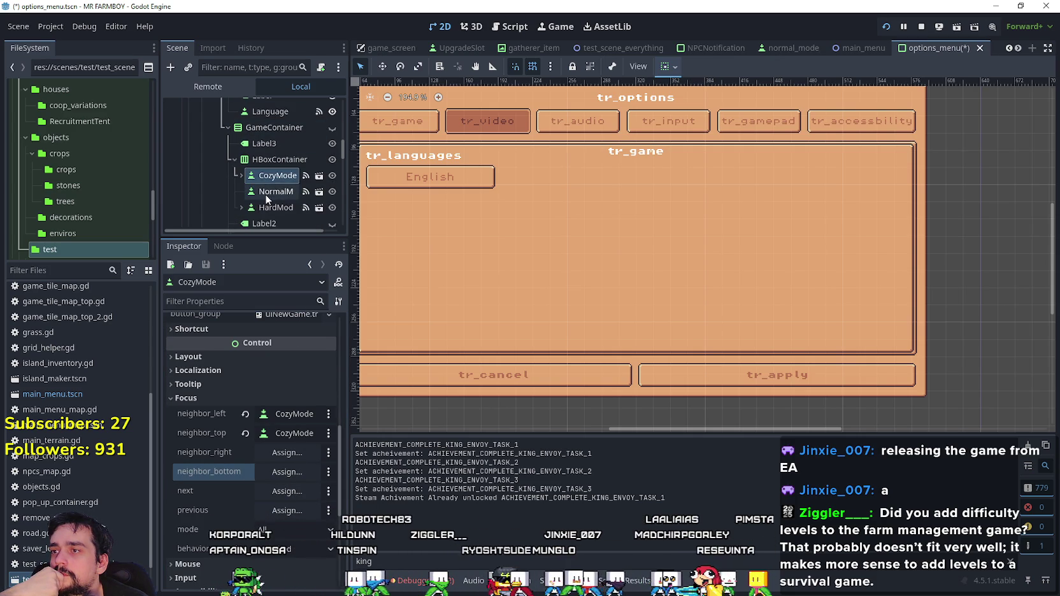
click(265, 191)
scroll(299, 453, down, 5)
scroll(282, 449, down, 4)
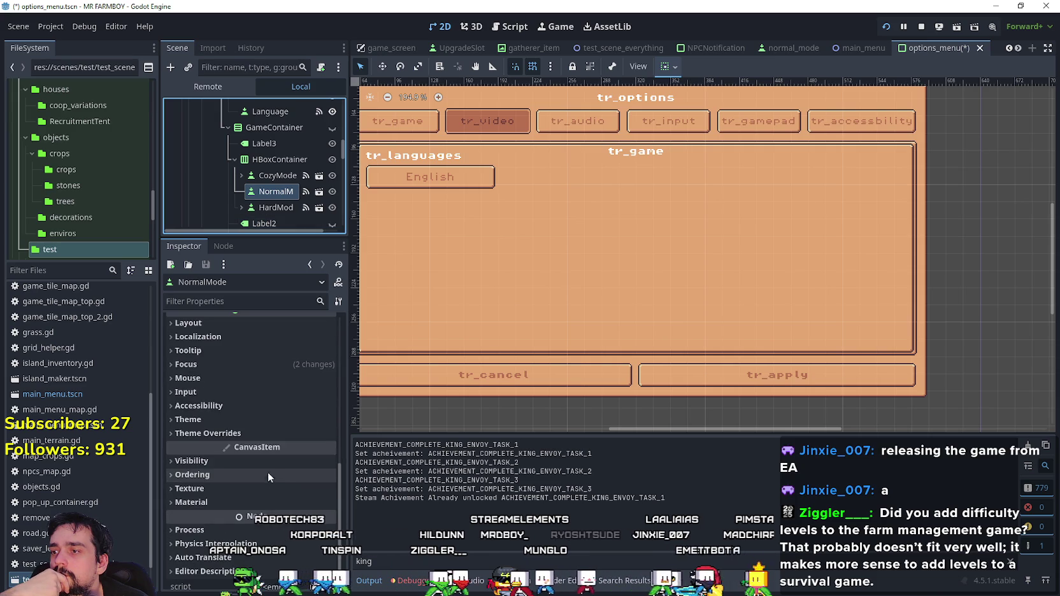
click(249, 365)
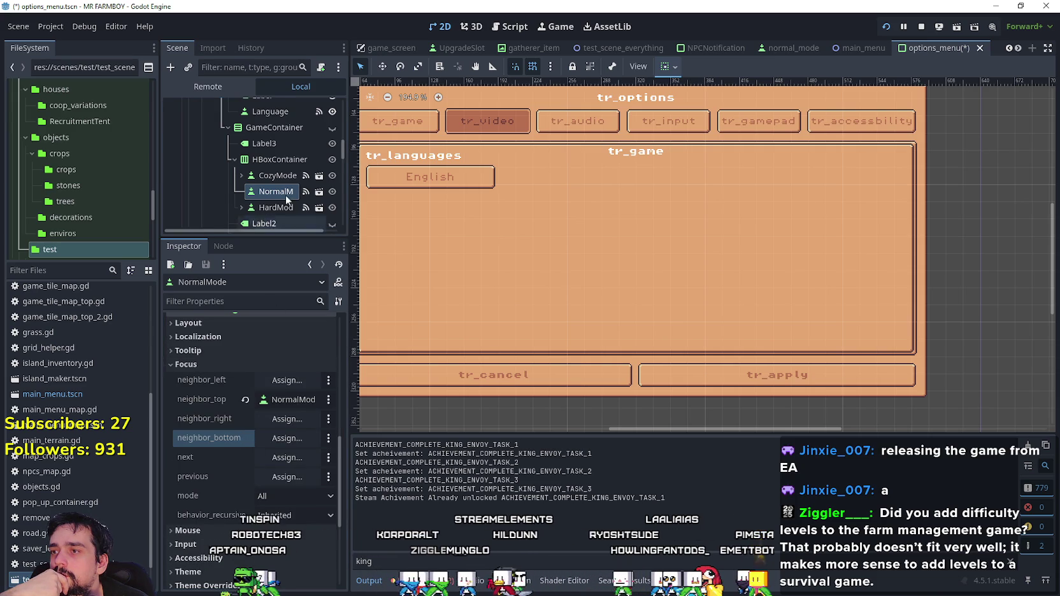
scroll(274, 191, down, 1)
Revert HardMode's neighbor_bottom focus property, then switch to the main_menu scene
click(275, 176)
scroll(267, 468, down, 10)
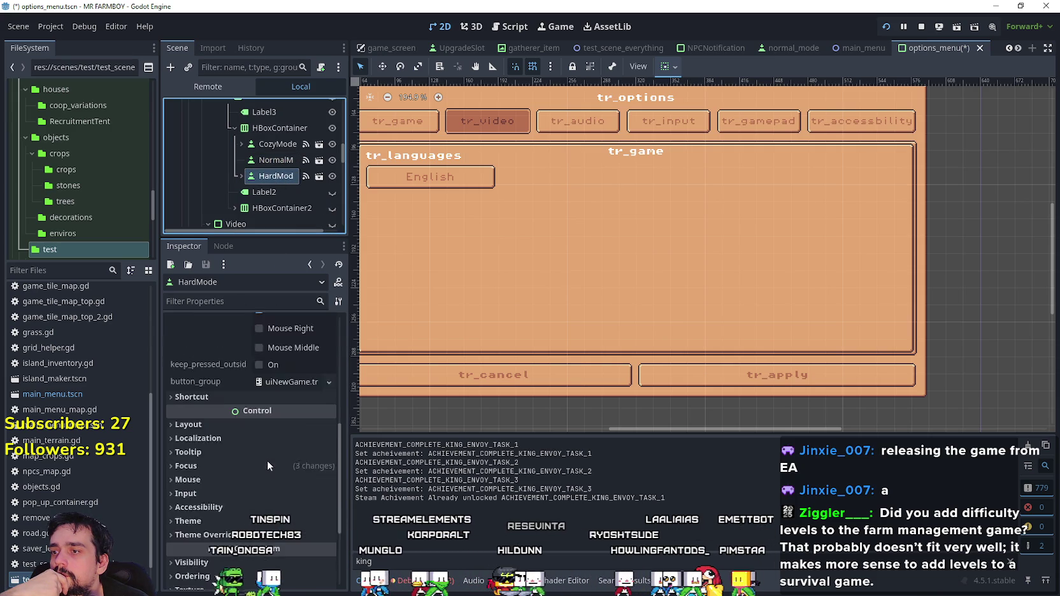
scroll(267, 439, up, 6)
scroll(280, 430, down, 5)
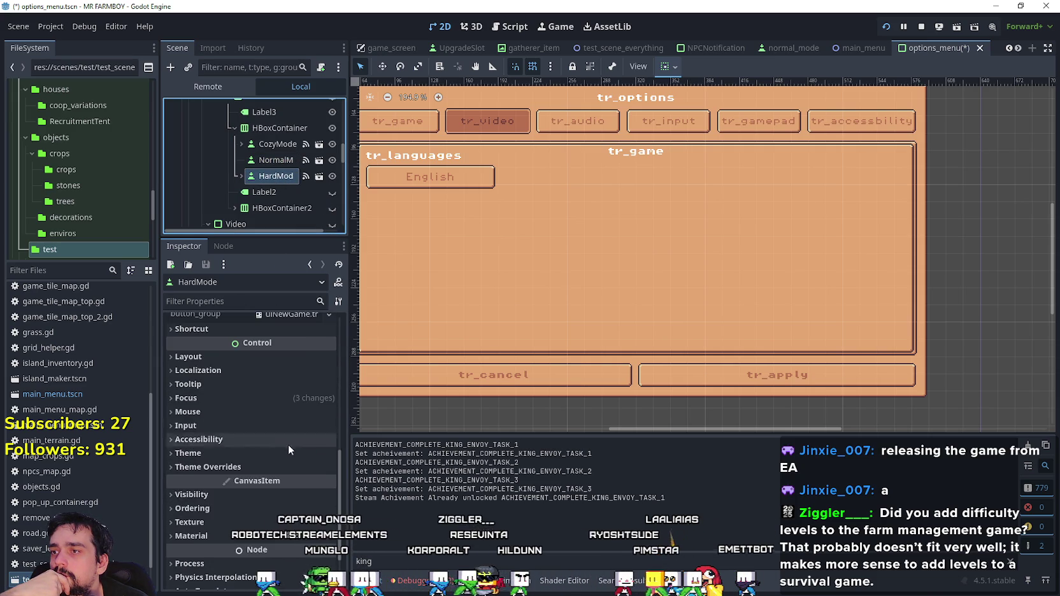
click(272, 338)
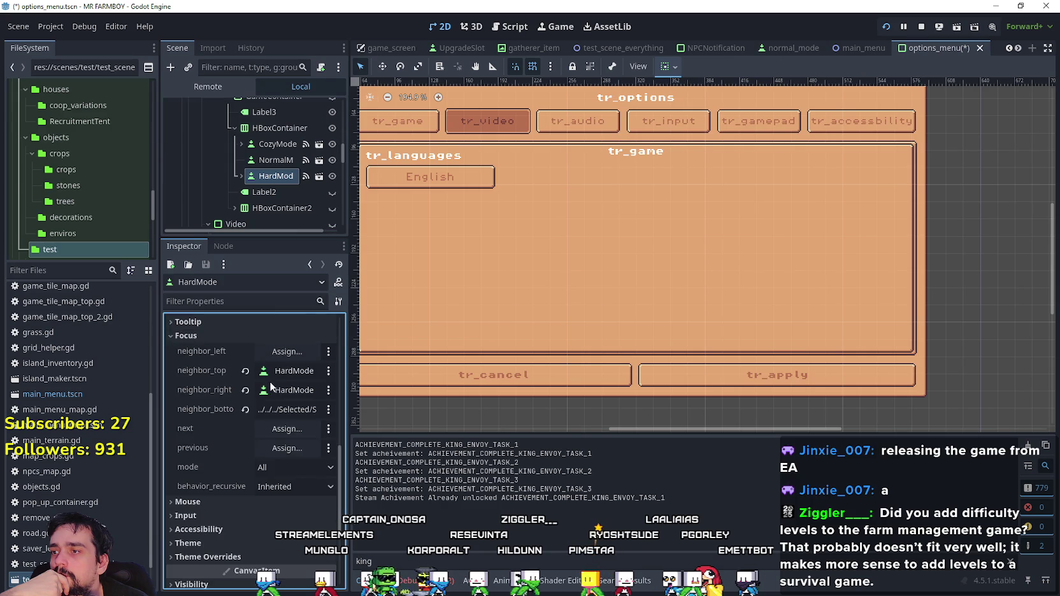
click(246, 409)
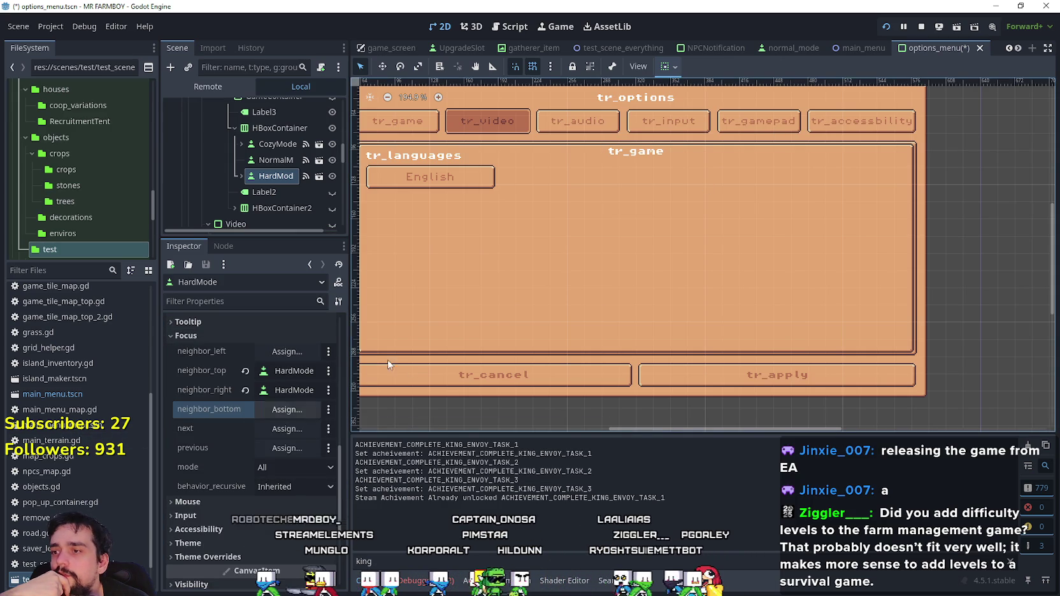
click(857, 49)
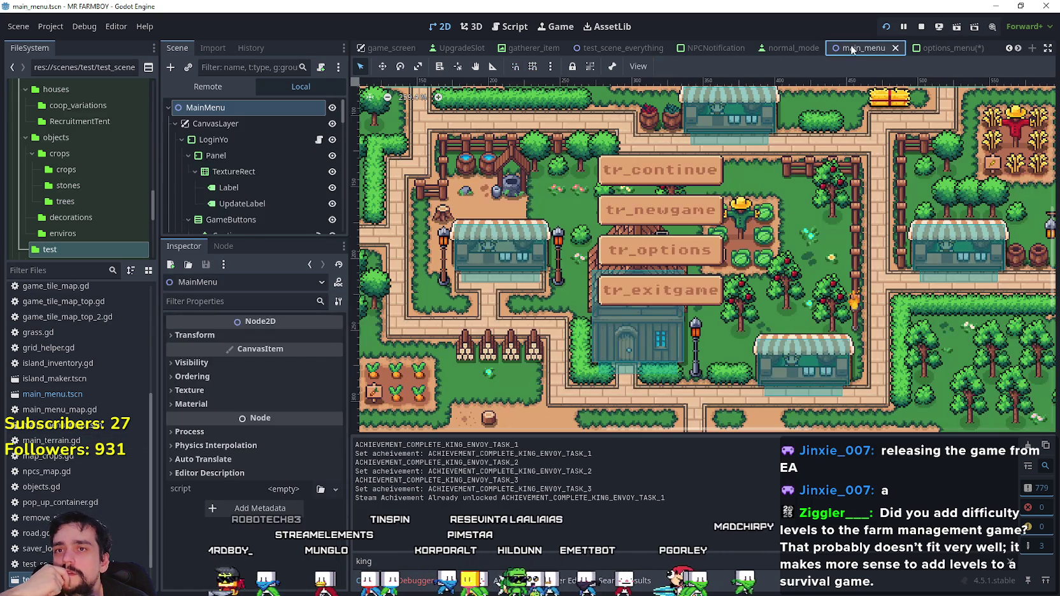
Inspect main_menu's NormalMode focus settings, then return to options_menu and save it with Ctrl+S
scroll(317, 142, down, 3)
drag(342, 143, 340, 214)
click(261, 162)
scroll(231, 508, down, 10)
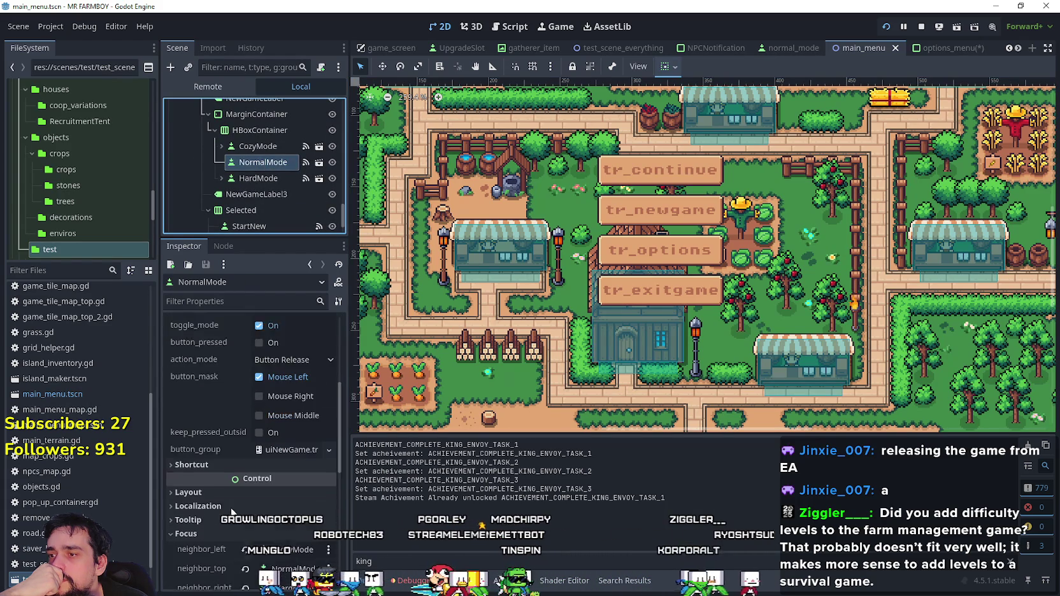
click(957, 56)
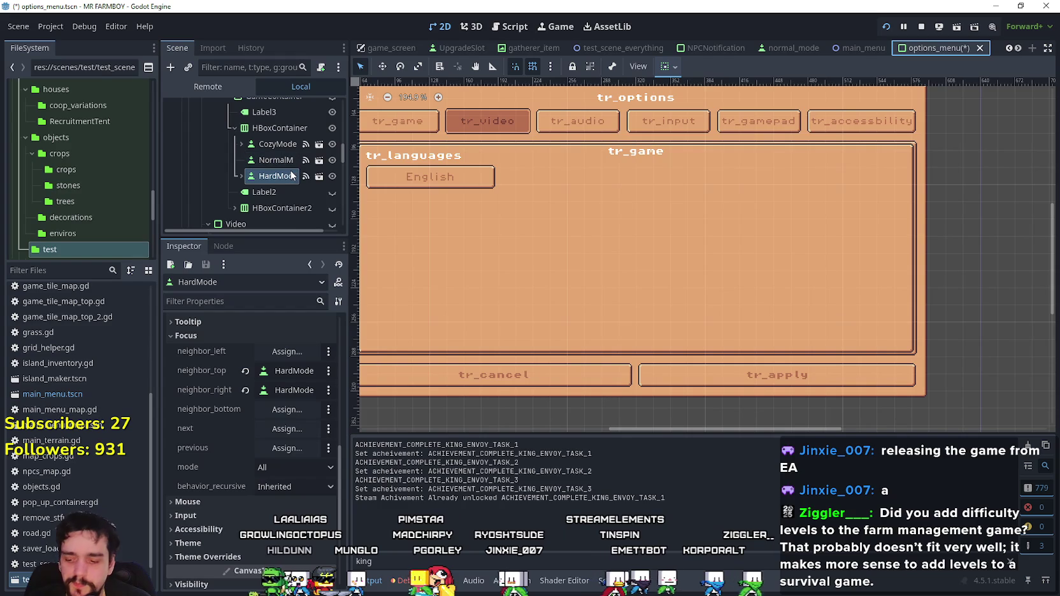
key(ctrl+s)
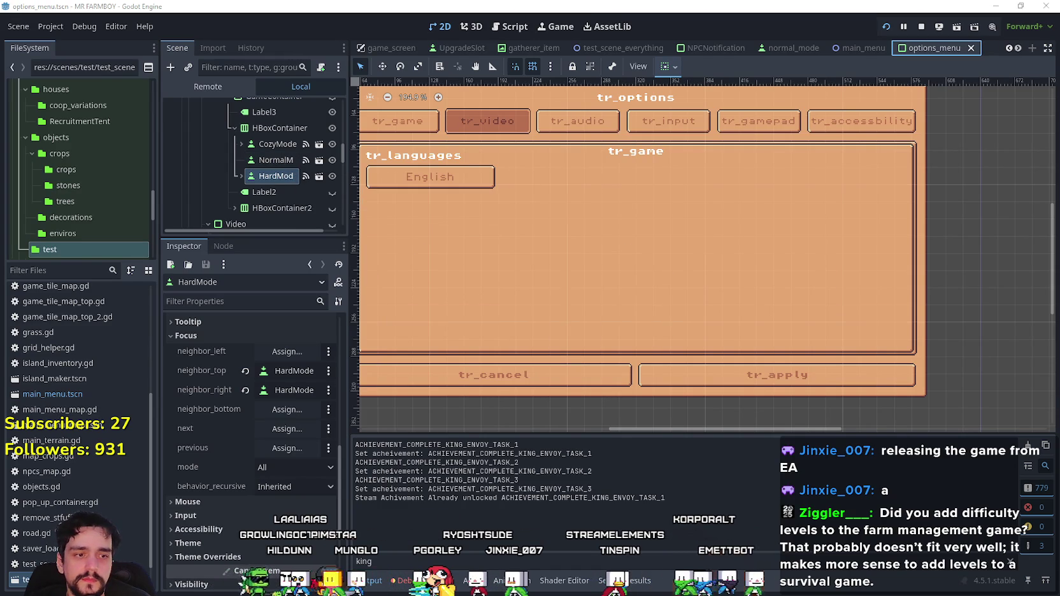
In the running game, arrow focus through Cozy Mode, Cancel, Apply, English, Accessibility and Hard Mode, then leave the game
key(alt+Tab)
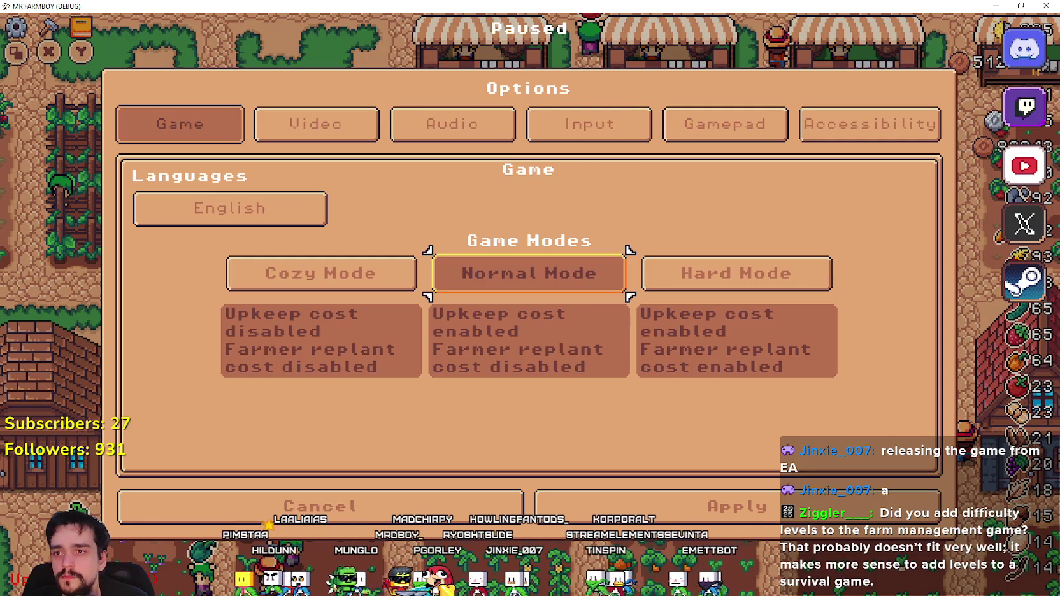
key(Left)
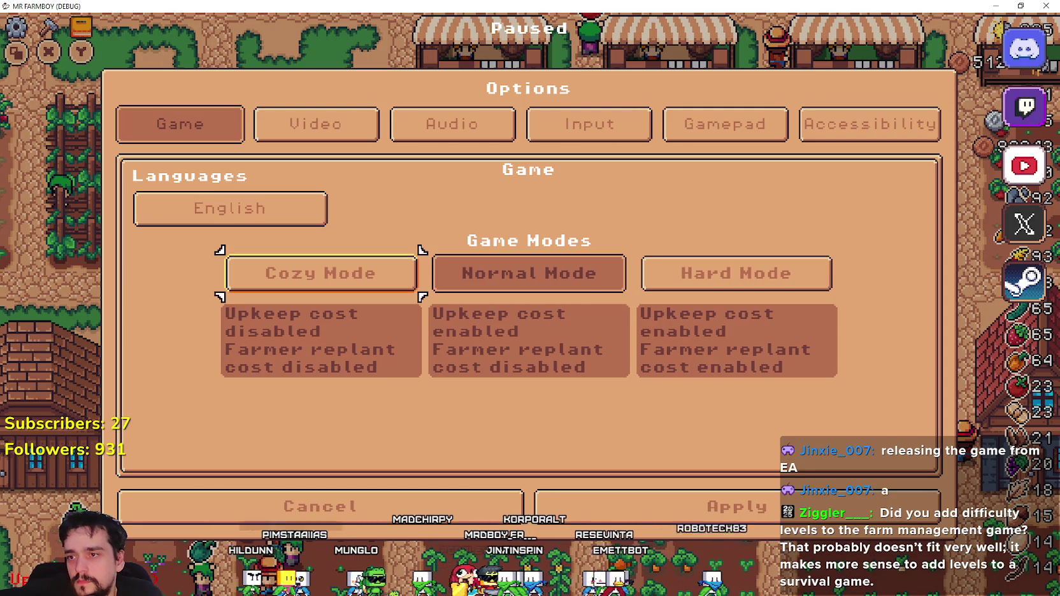
key(Down)
key(Right)
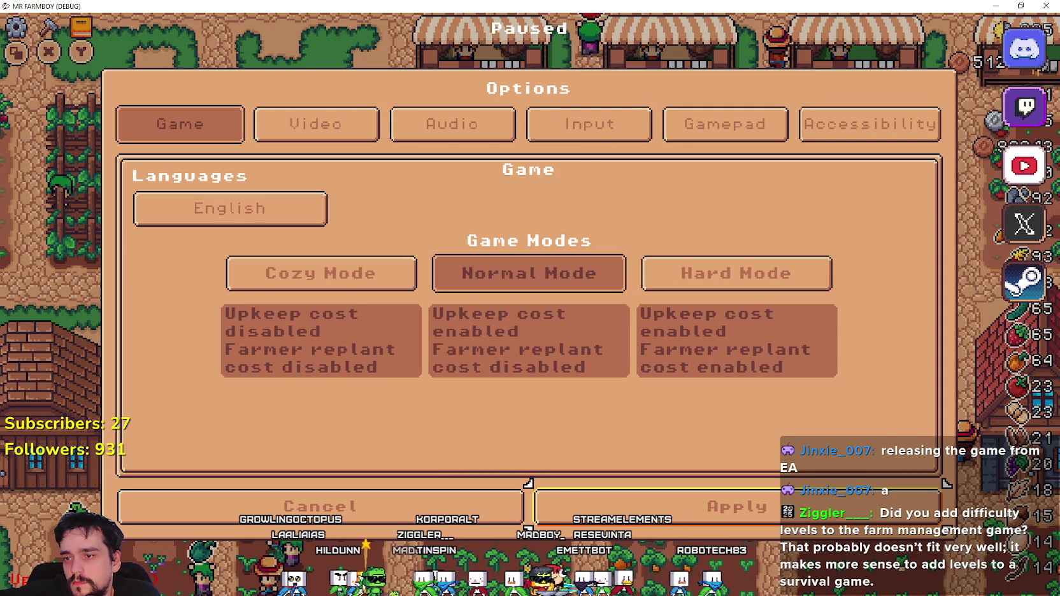
key(Up)
key(Down)
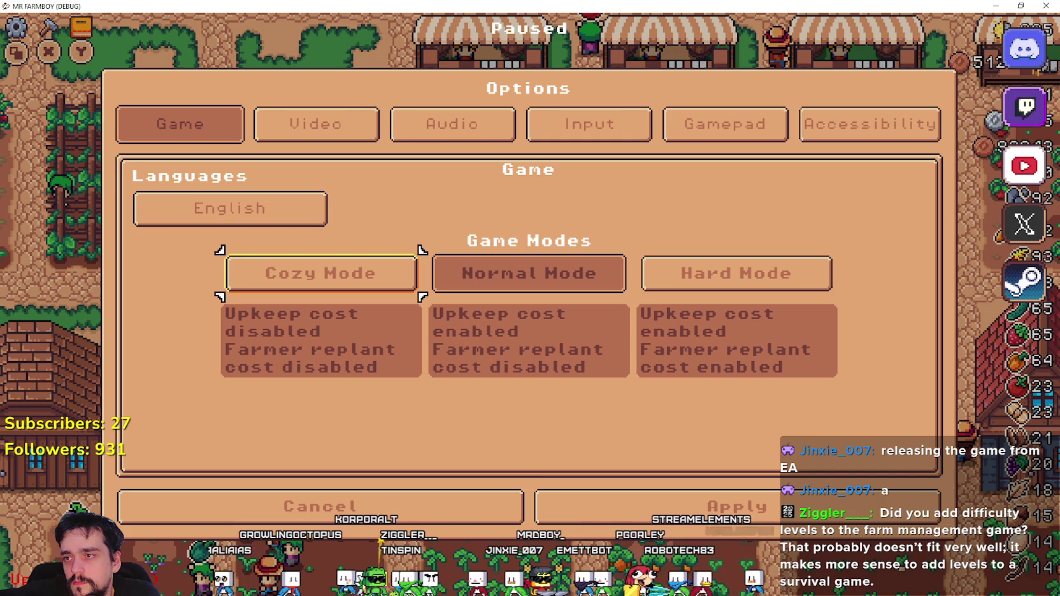
key(Right)
key(Right)
key(Right)
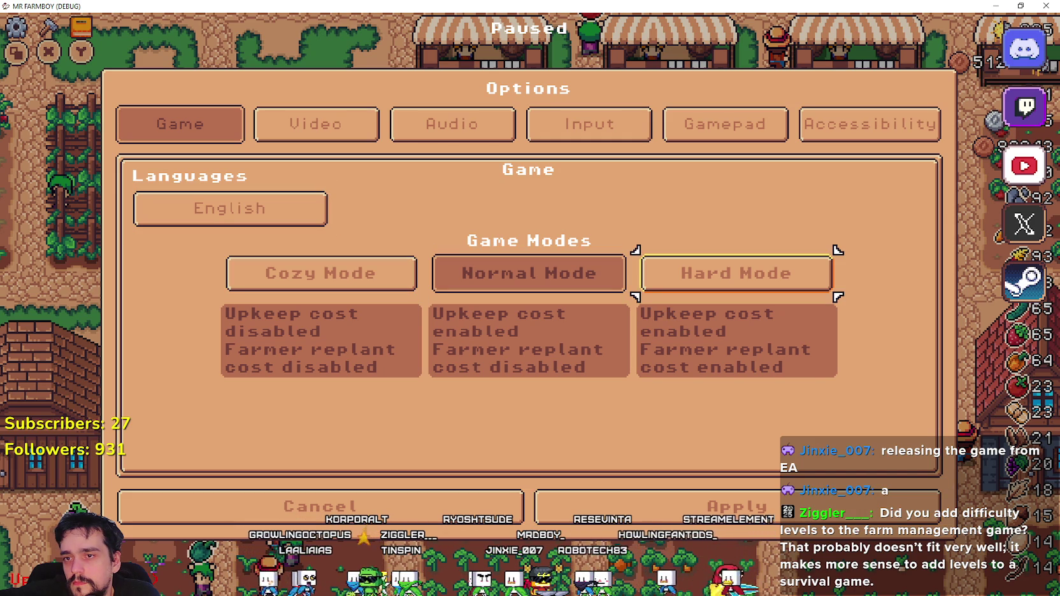
key(Up)
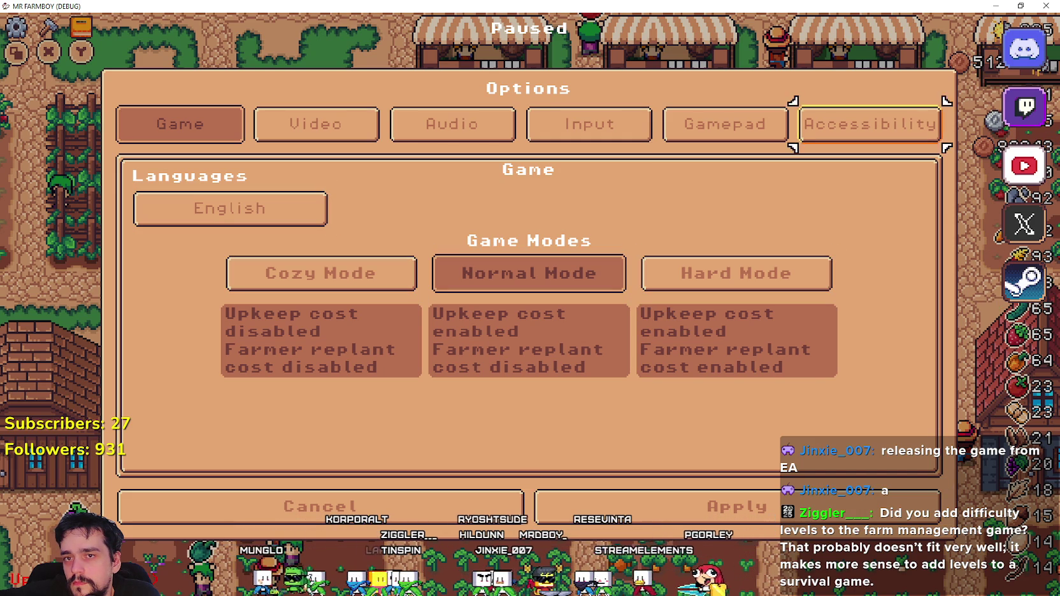
key(Left)
key(Down)
key(Right)
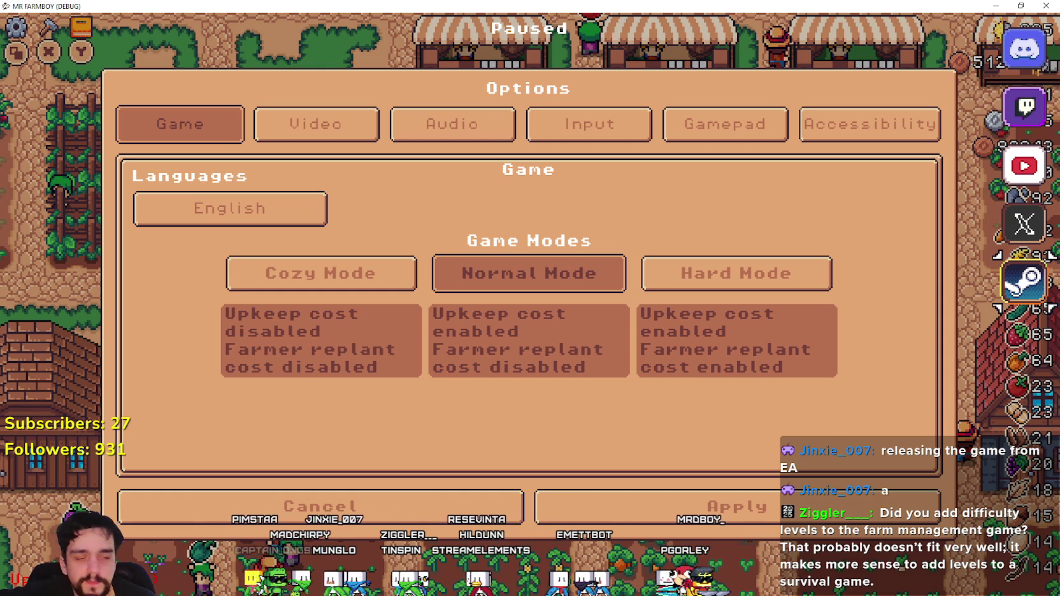
key(alt+Tab)
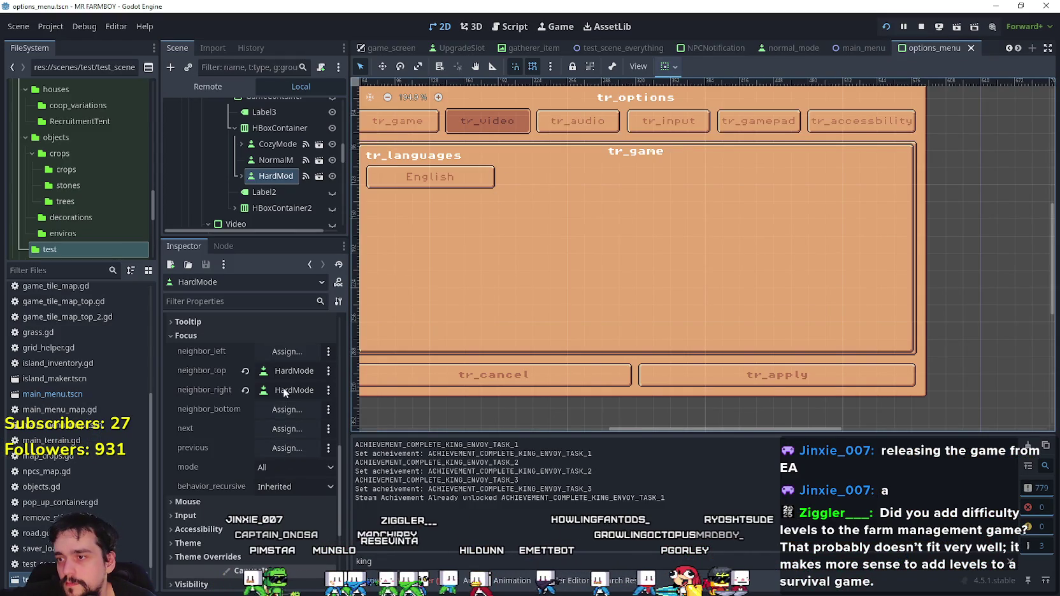
Clear HardMode's top focus neighbour and set its left neighbour to NormalMode
scroll(267, 430, up, 3)
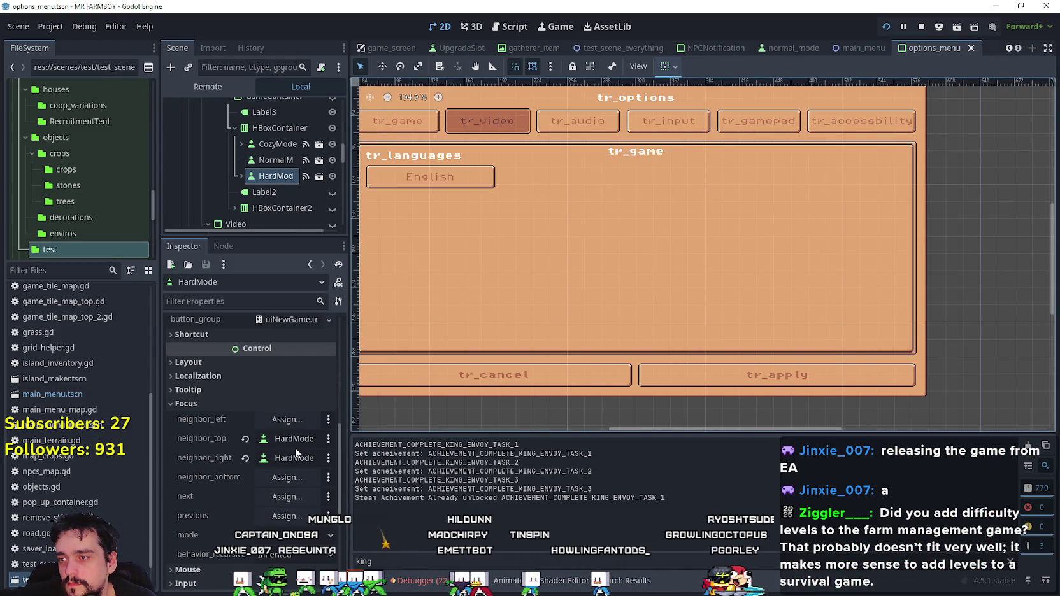
click(246, 439)
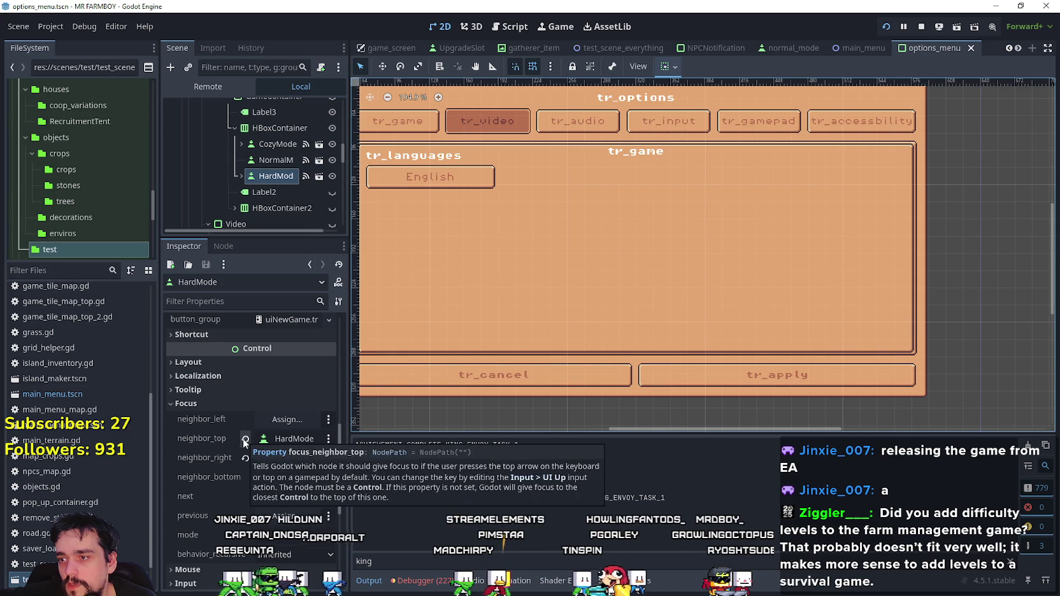
click(279, 420)
mouse_move(612, 162)
mouse_down()
mouse_move(607, 251)
mouse_move(608, 201)
mouse_up()
click(561, 296)
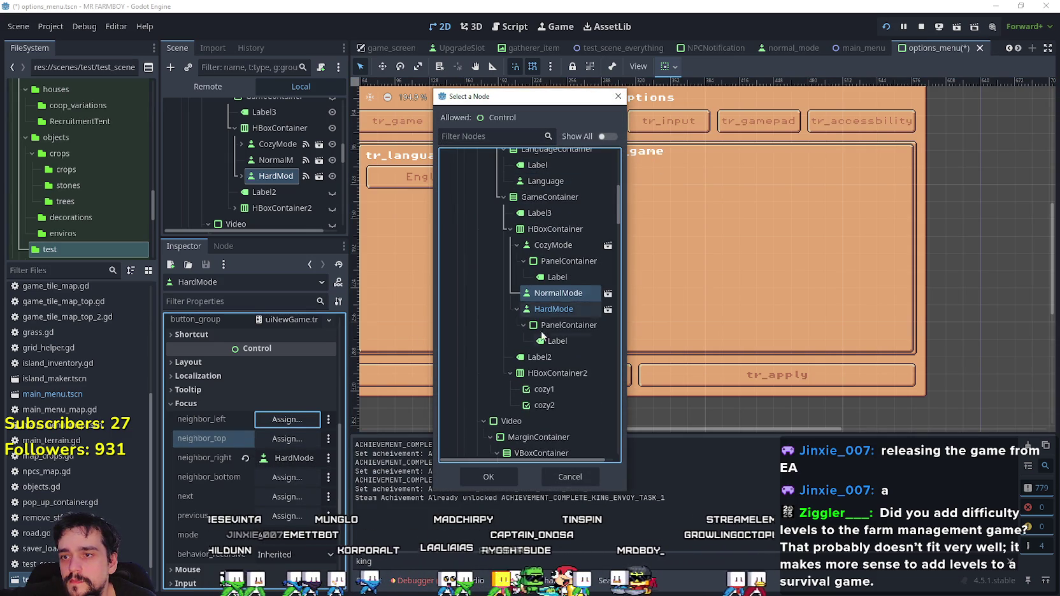
click(487, 475)
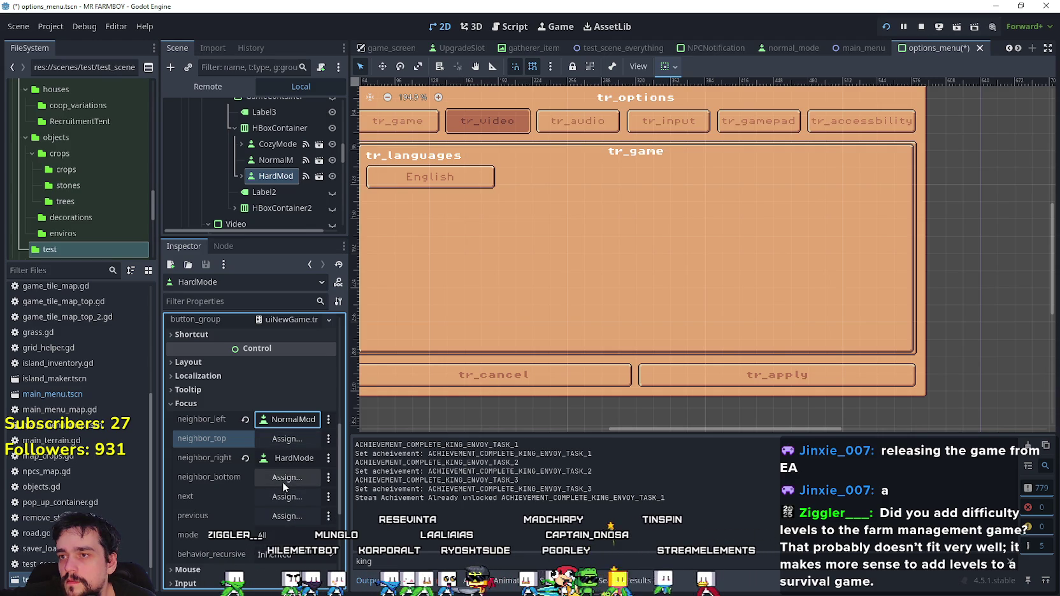
Set NormalMode's left focus neighbour to CozyMode
click(284, 161)
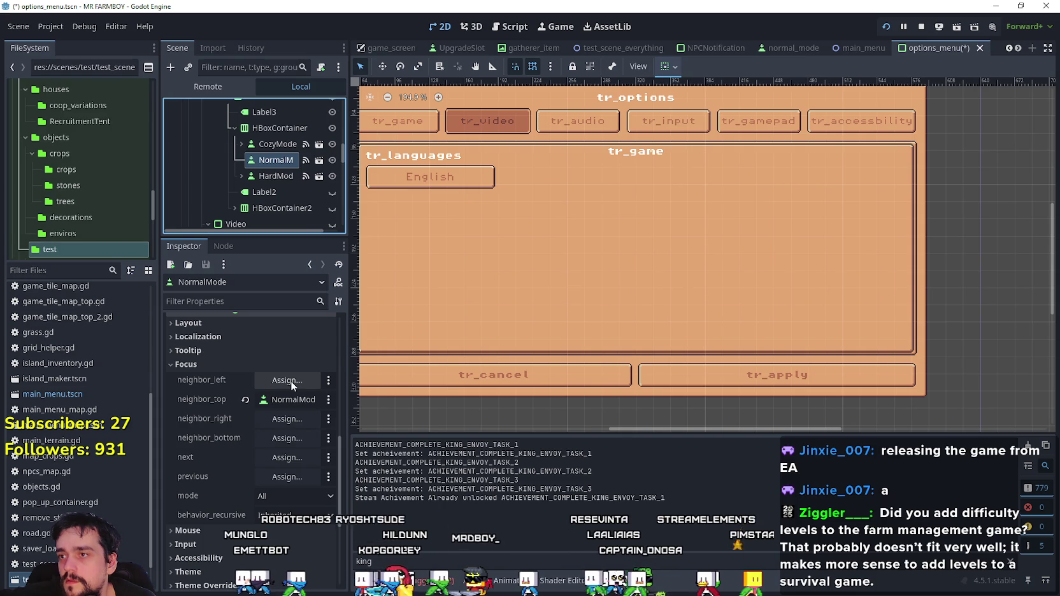
click(292, 382)
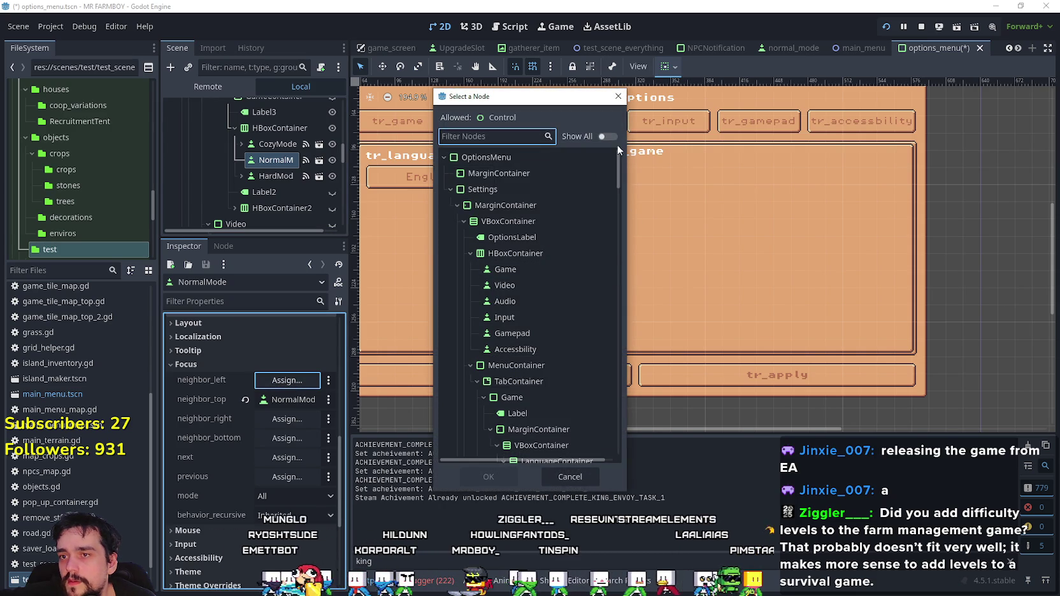
scroll(619, 195, down, 5)
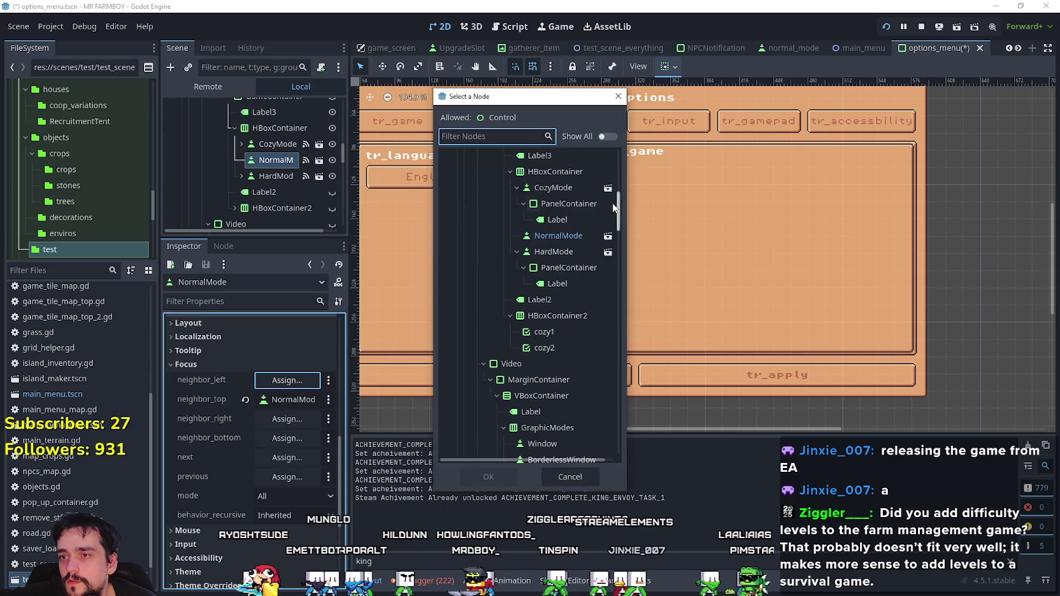
click(558, 188)
click(496, 477)
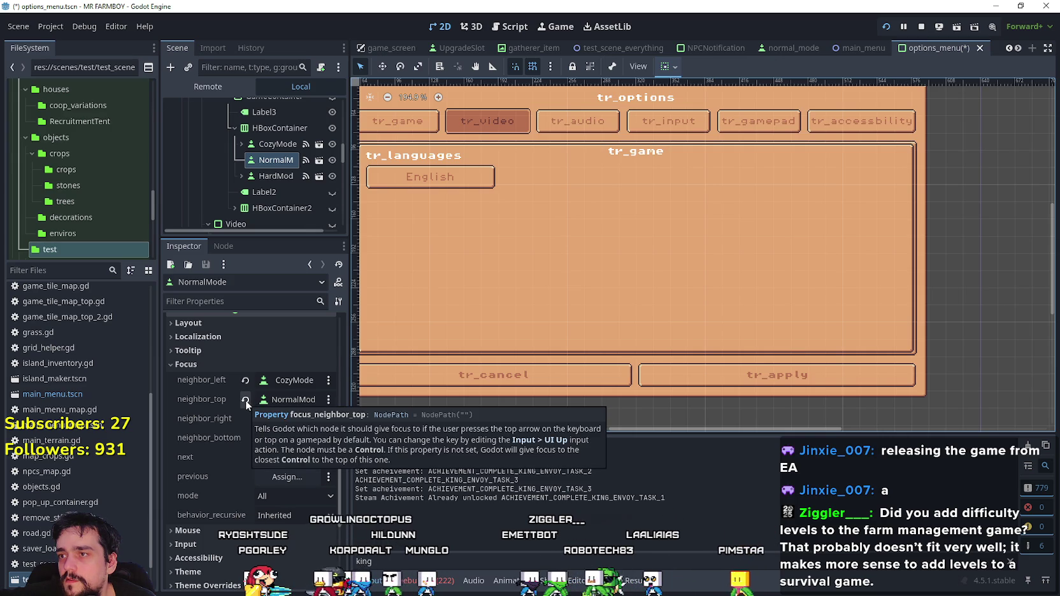
Clear NormalMode's top focus neighbour and set its right neighbour to HardMode
click(245, 400)
click(296, 418)
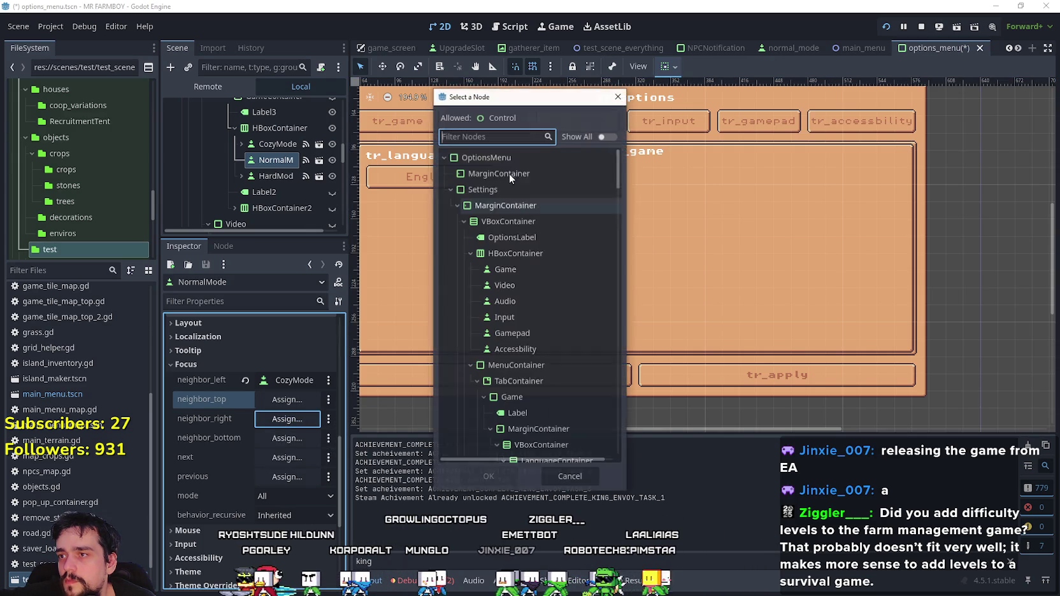
drag(623, 163, 616, 195)
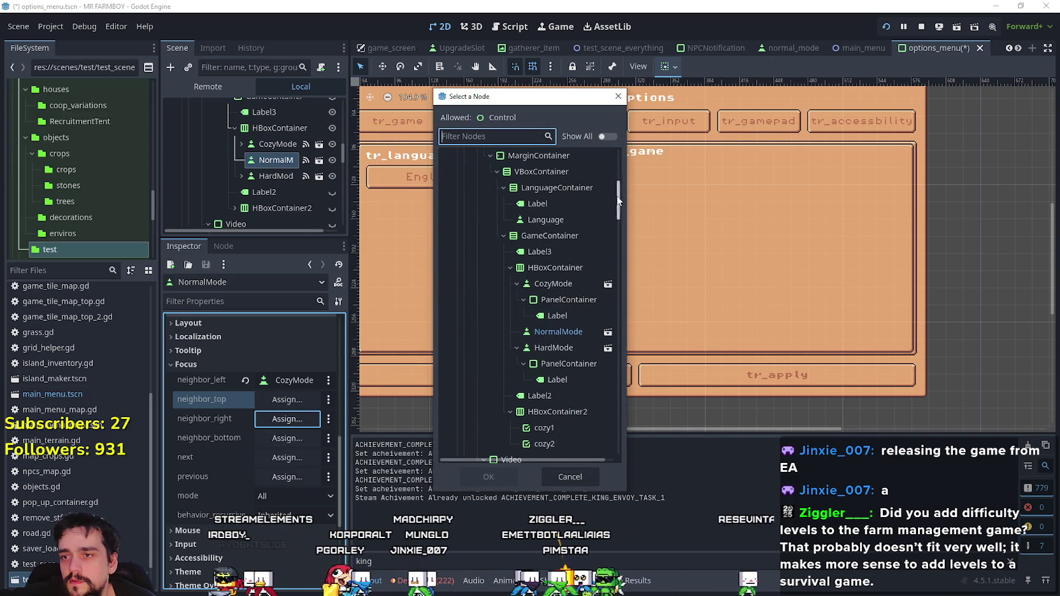
click(545, 347)
click(487, 477)
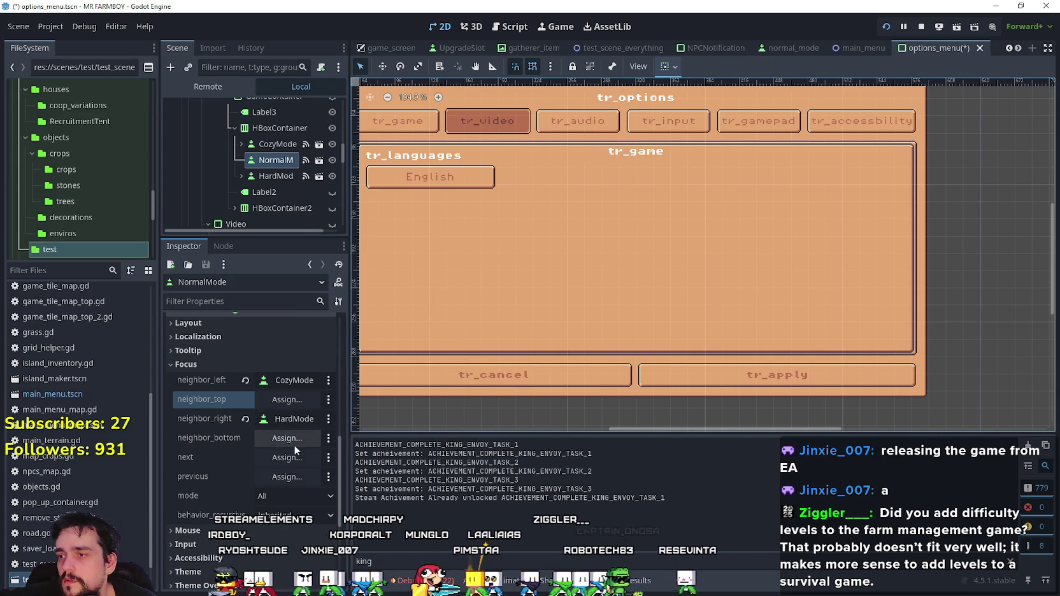
Clear CozyMode's top focus neighbour and set its right neighbour to NormalMode
scroll(278, 187, up, 1)
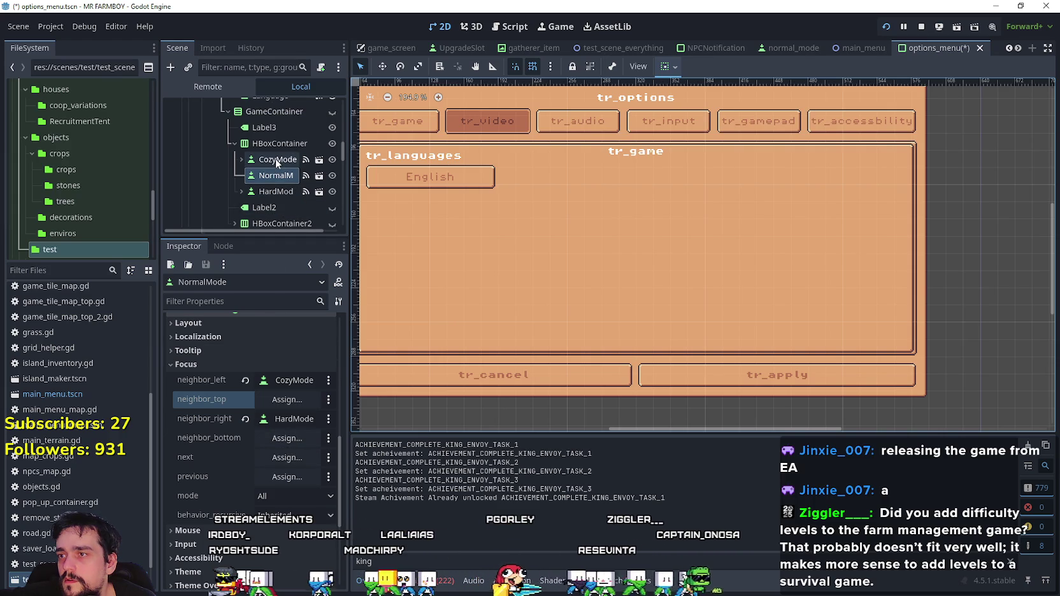
click(275, 160)
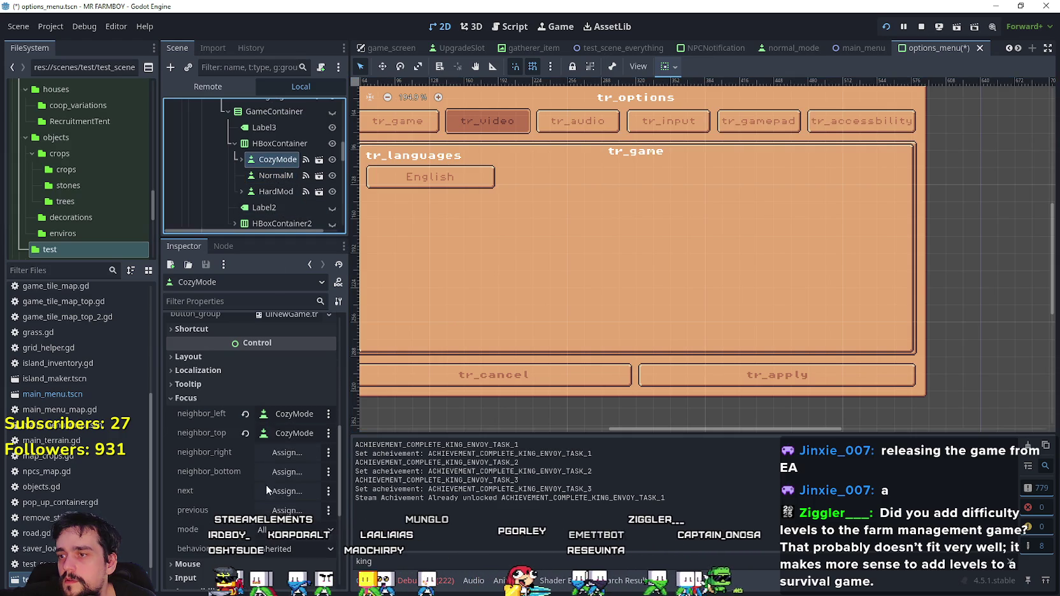
click(245, 433)
click(301, 453)
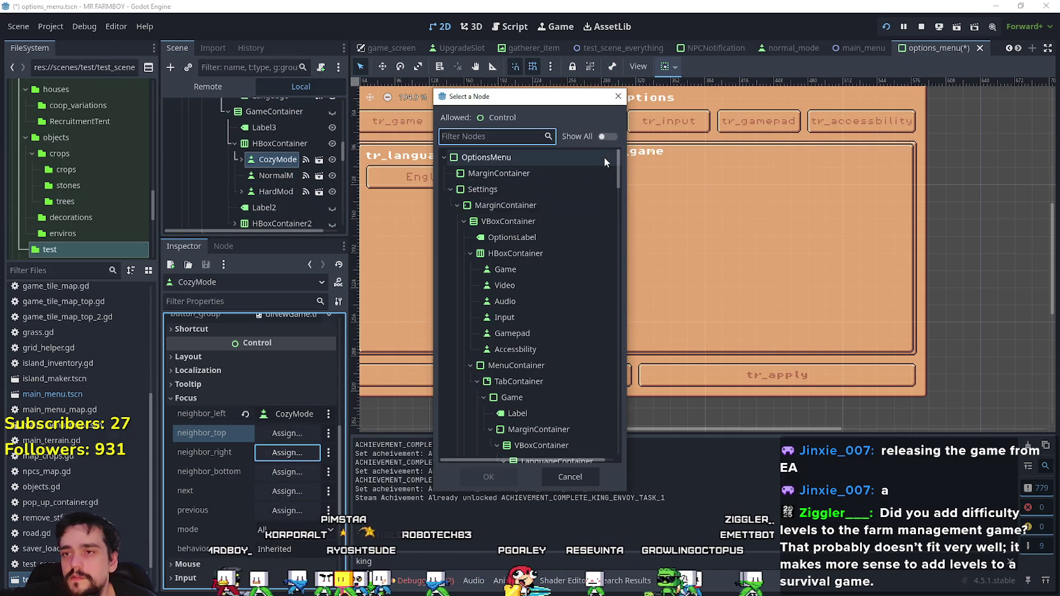
scroll(617, 183, down, 4)
scroll(617, 186, down, 3)
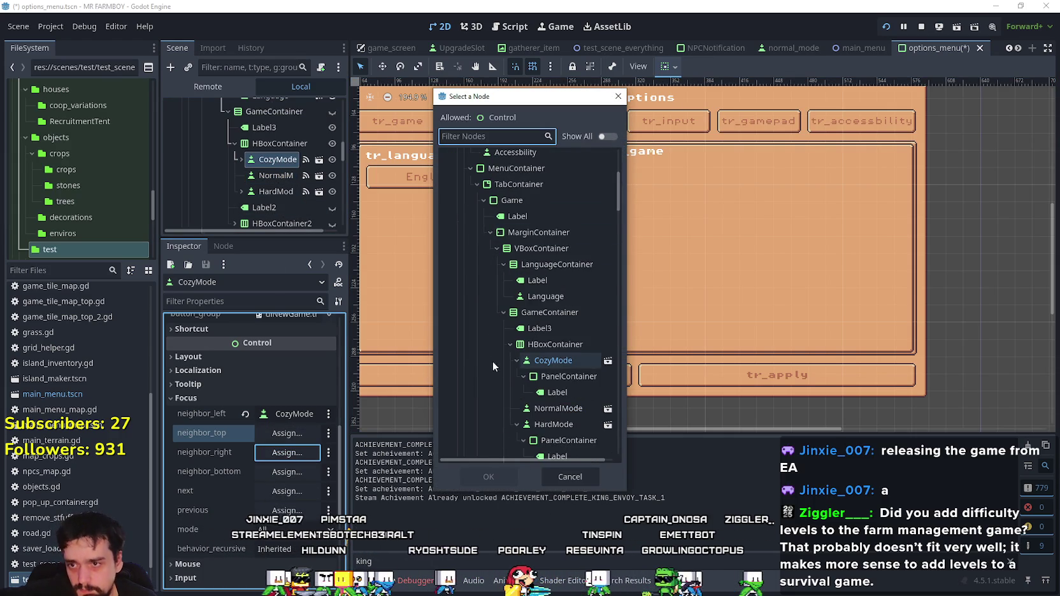
click(533, 334)
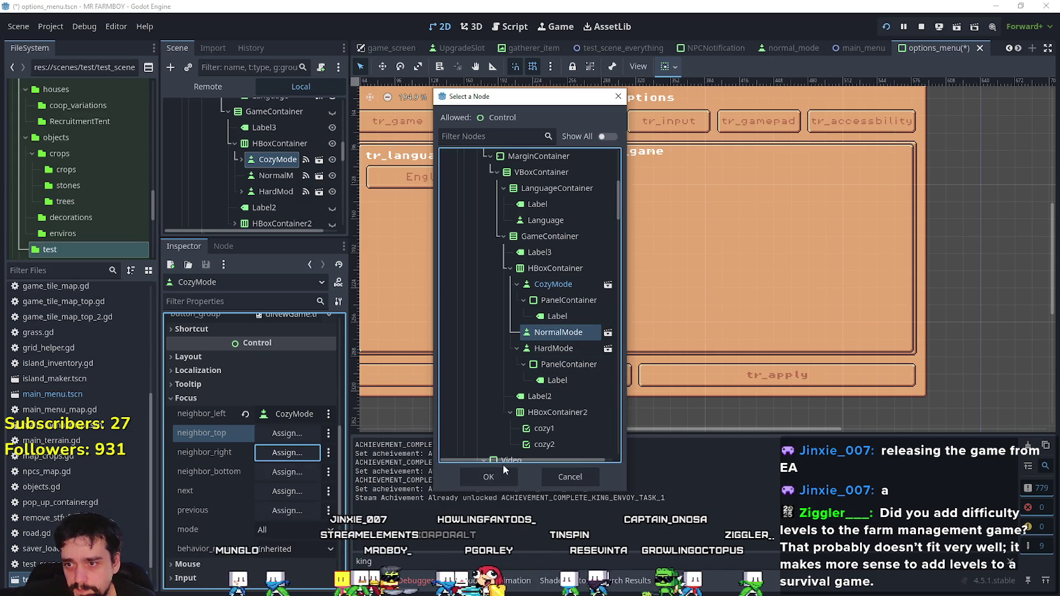
click(500, 475)
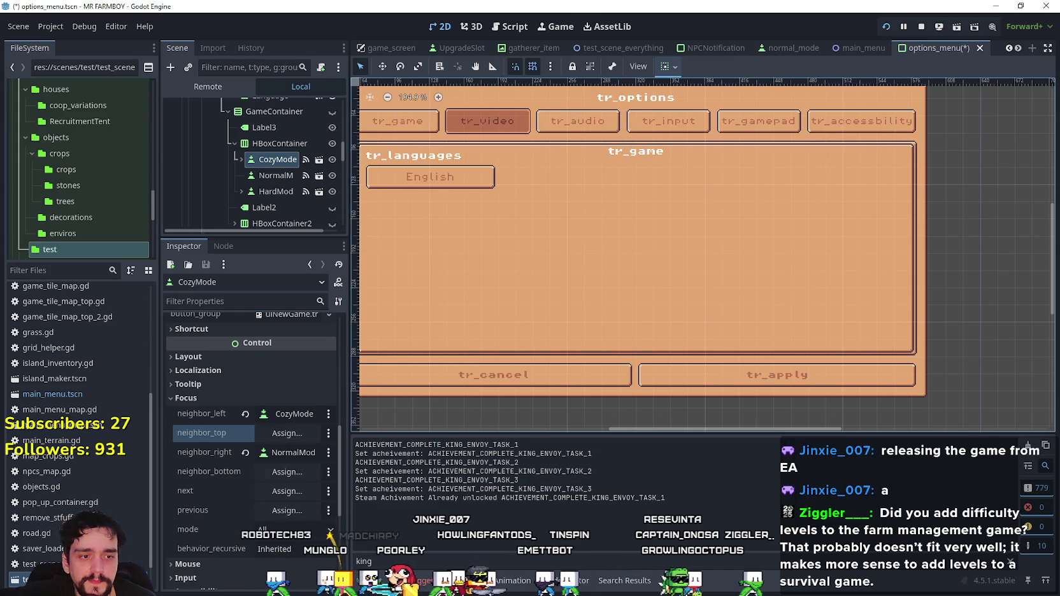
key(alt+Tab)
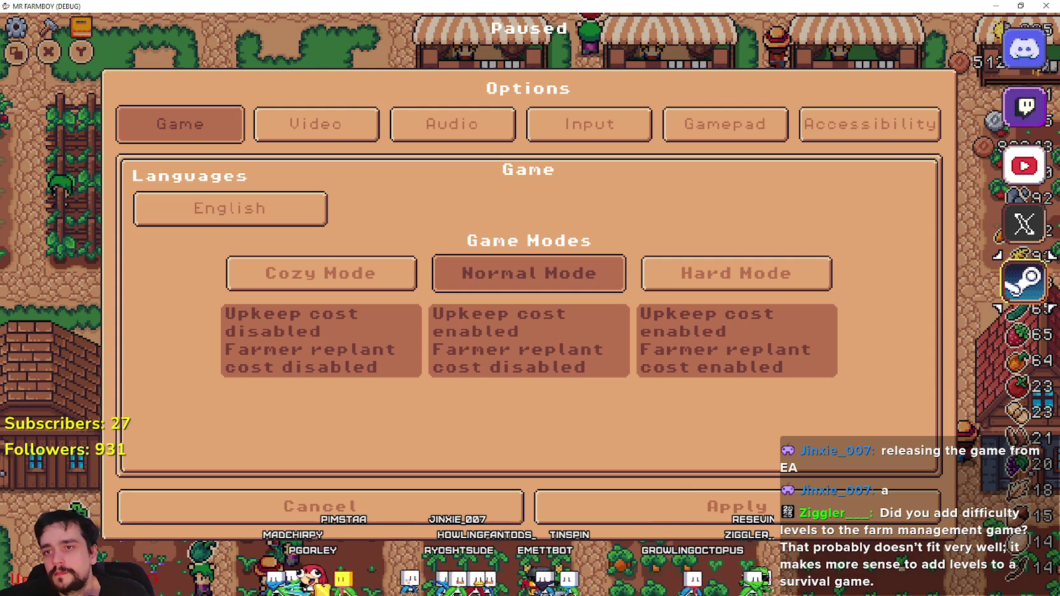
Test arrow-key focus among Cozy, Normal and Hard Mode, English, the Game tab and Cancel
key(Left)
key(Left)
key(Down)
key(Down)
key(Up)
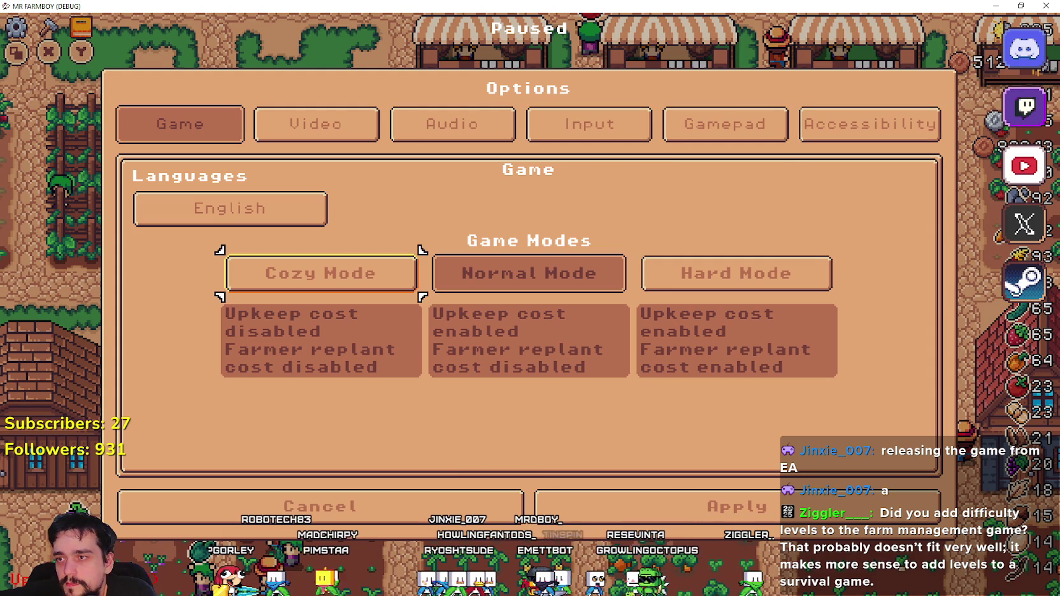
key(Right)
key(Right)
key(Left)
key(Left)
key(Left)
key(Up)
key(Down)
key(Left)
key(Left)
key(Up)
key(Down)
key(Right)
key(Up)
key(Up)
key(Down)
key(Down)
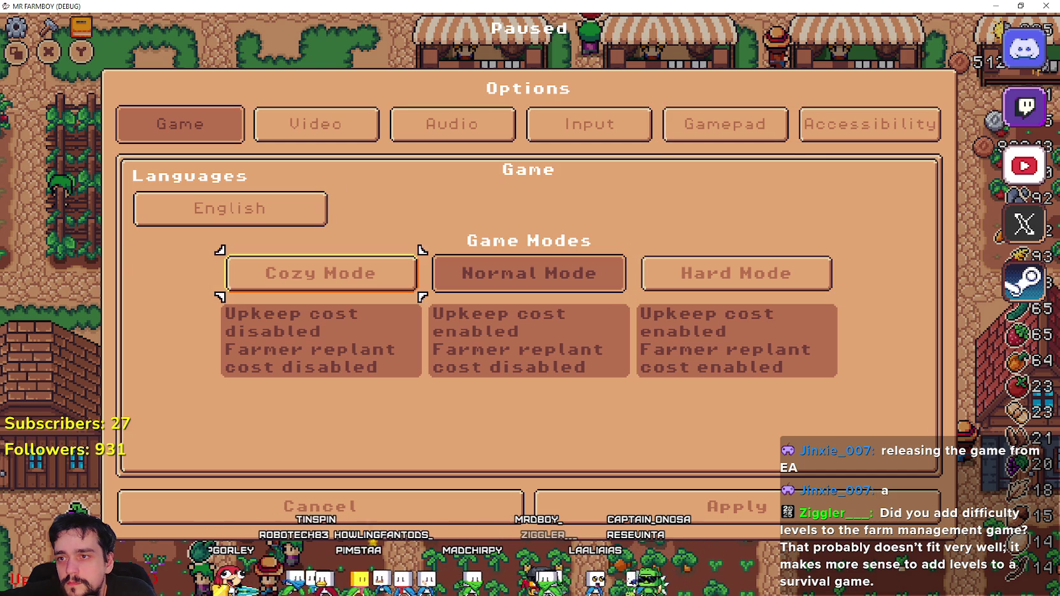
Check focus between Hard Mode, the Gamepad and Accessibility tabs, Cancel and the Steam social links
key(Right)
key(Up)
key(Down)
key(Down)
key(Up)
key(Left)
key(Up)
key(Down)
key(Up)
key(Right)
key(Left)
key(Down)
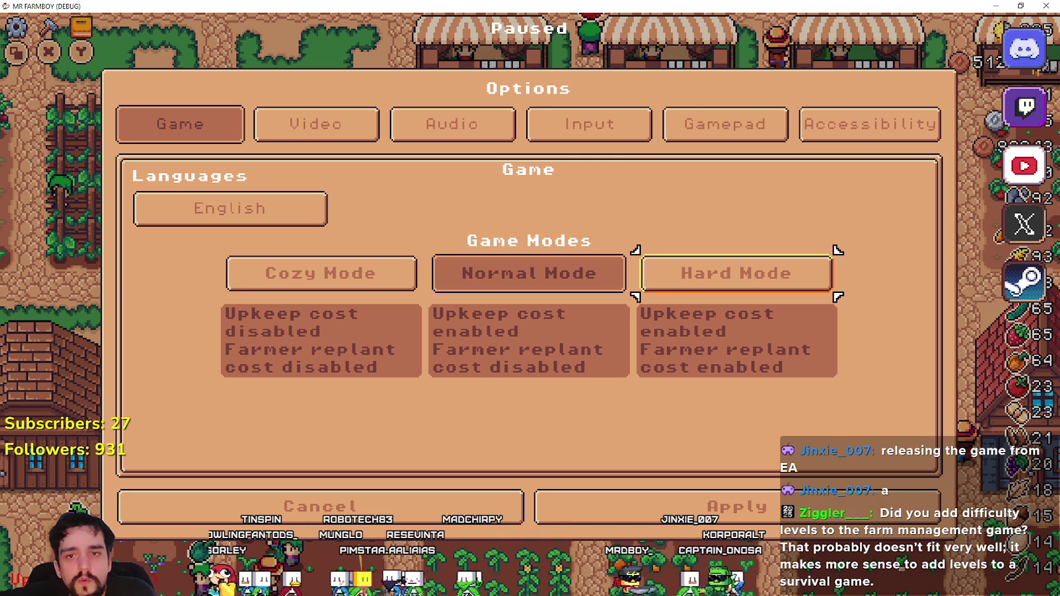
key(Right)
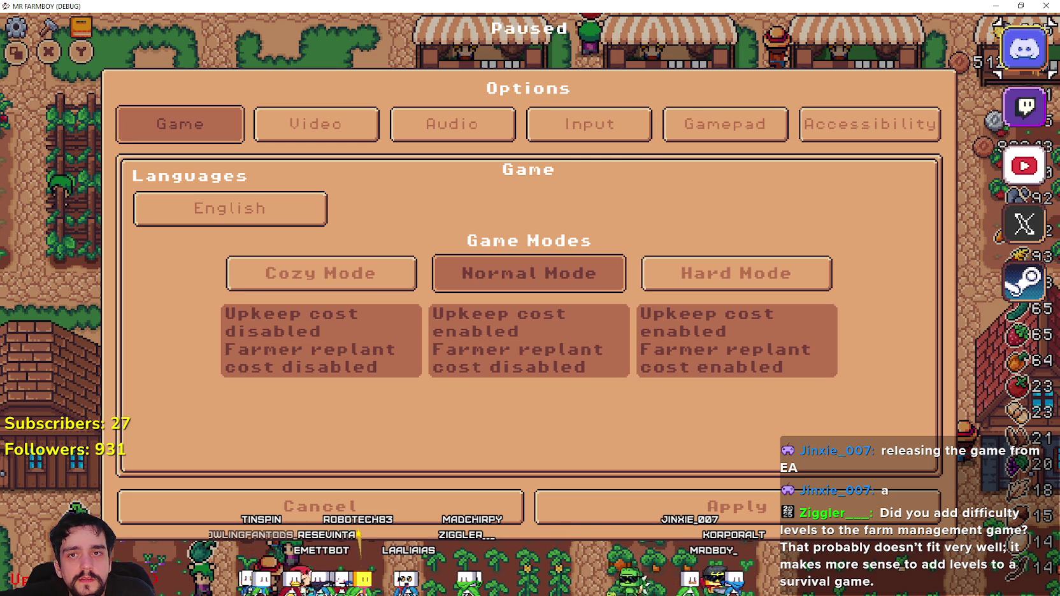
key(Down)
key(Down)
key(Left)
key(Left)
key(Down)
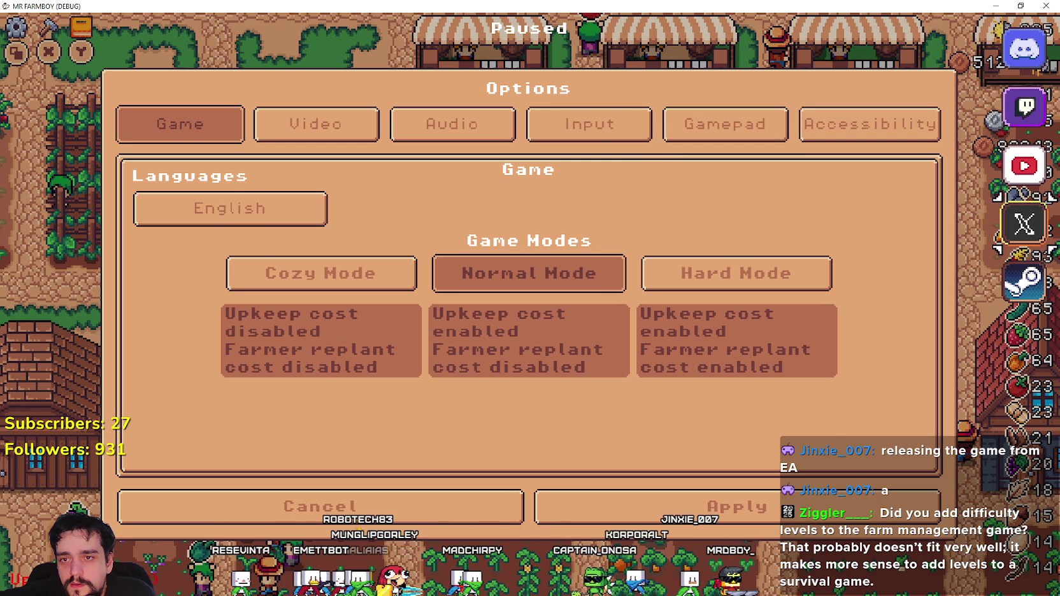
Verify focus moves between the game modes, Cancel, Apply and English, then return to the Godot editor
key(Left)
key(Down)
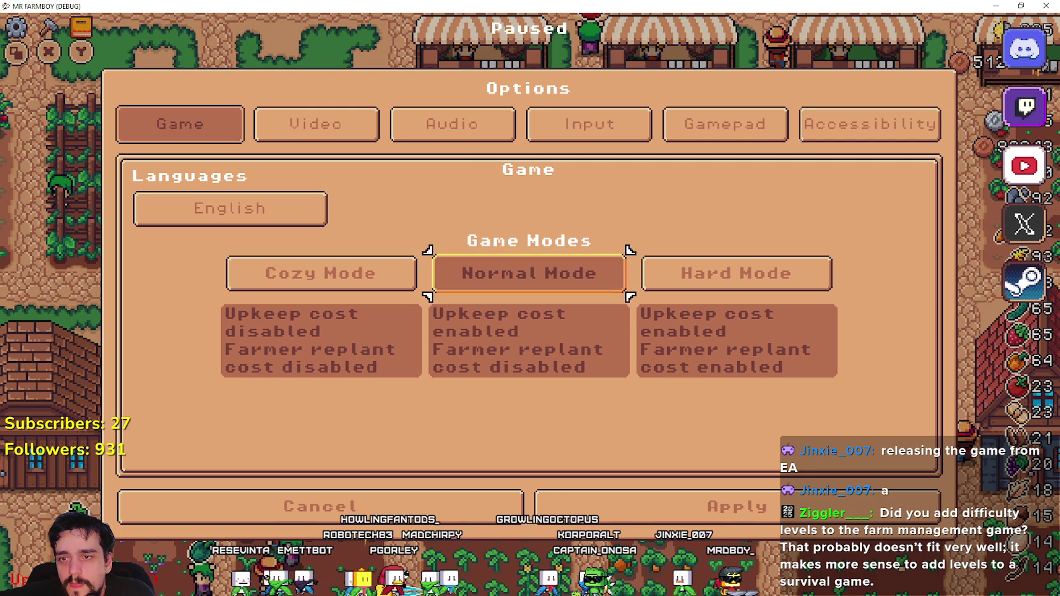
key(Right)
key(Left)
key(Left)
key(Down)
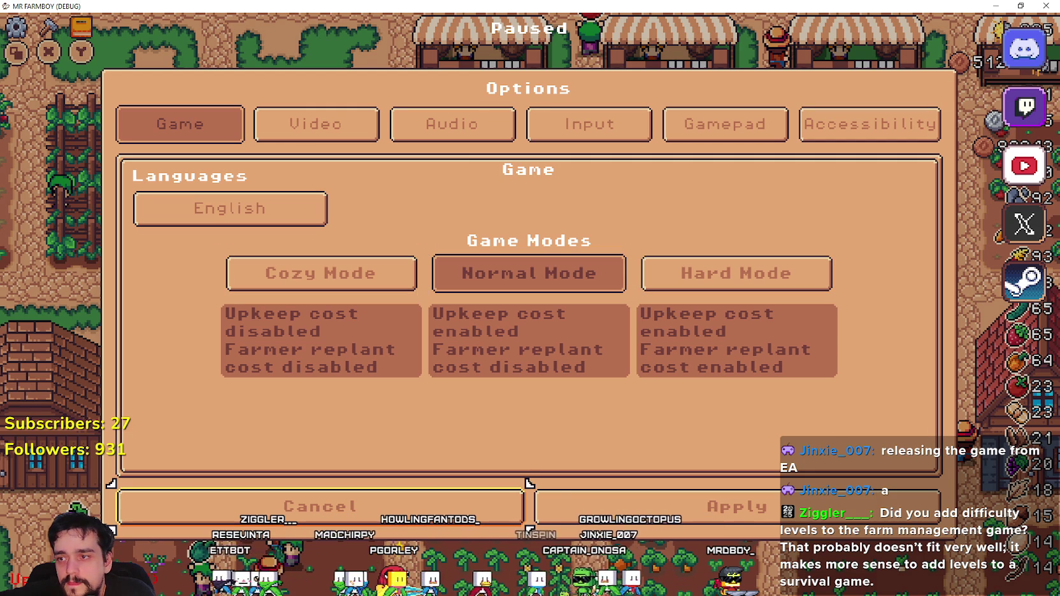
key(Up)
key(Right)
key(Down)
key(Up)
key(Down)
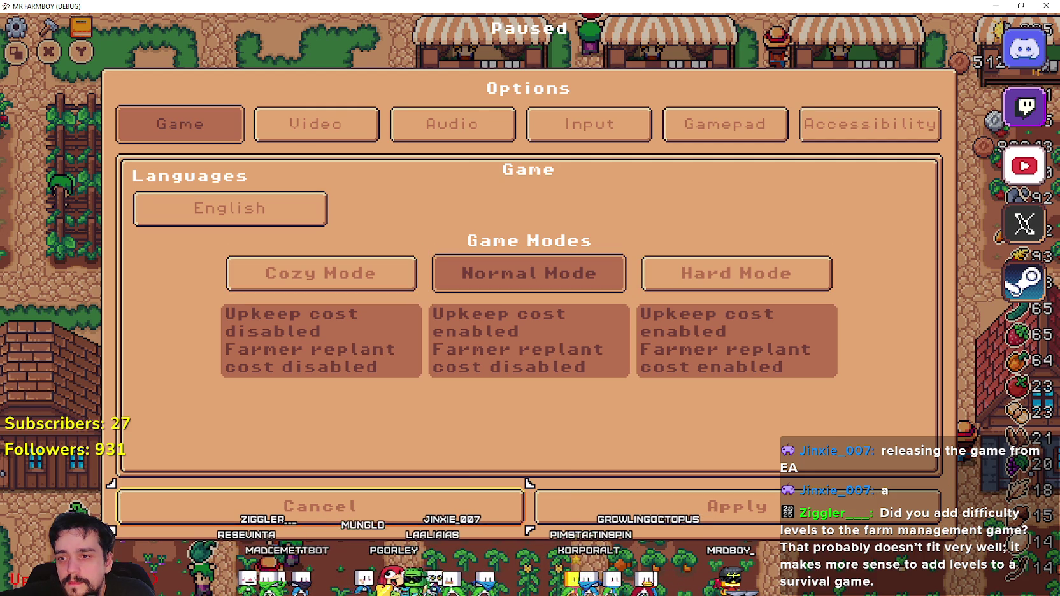
key(Right)
key(Up)
key(Down)
key(Right)
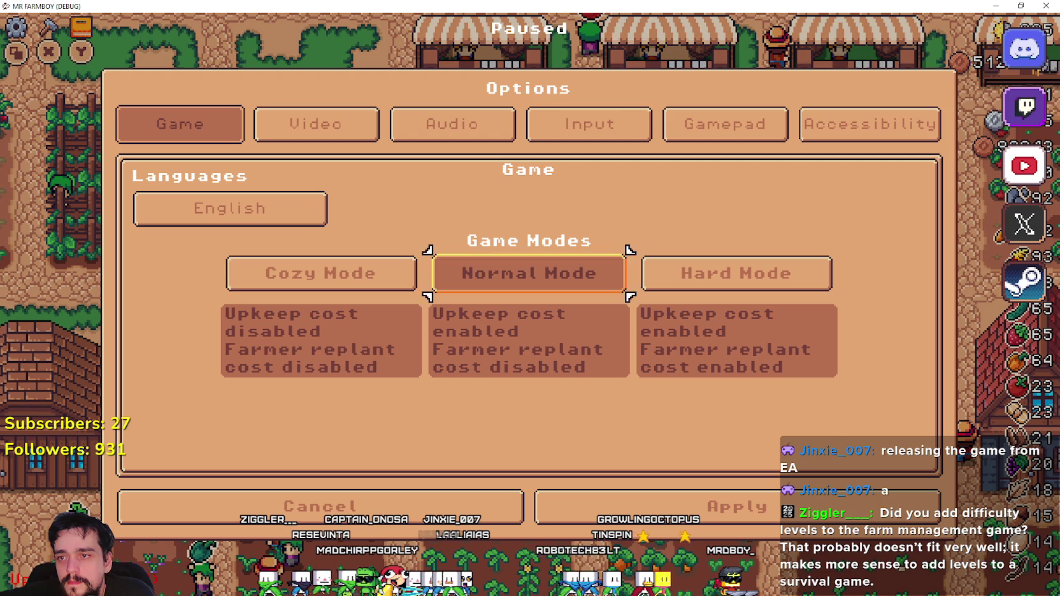
key(Right)
key(Right)
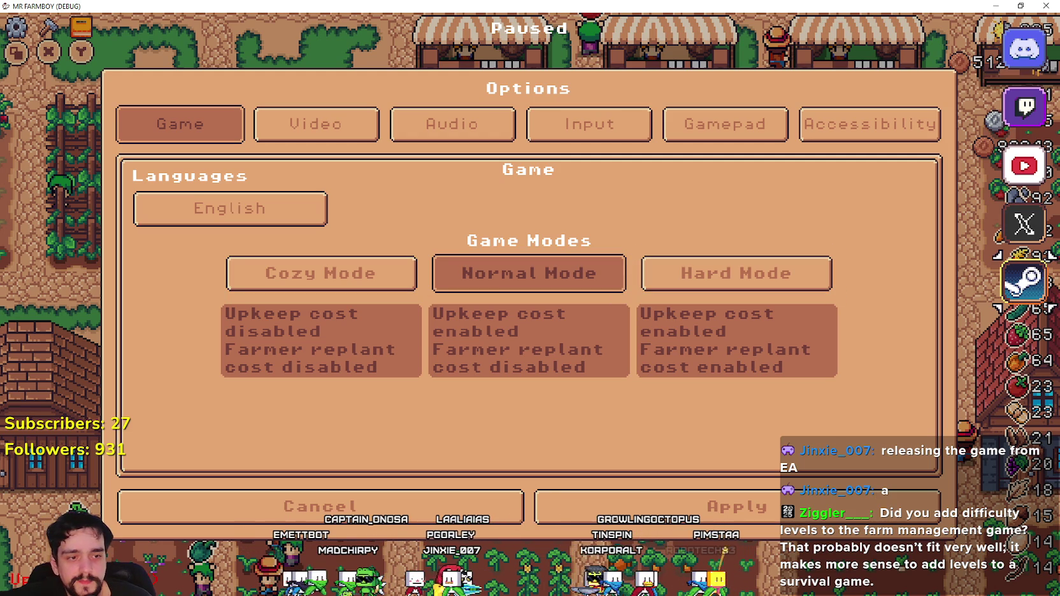
key(alt+Tab)
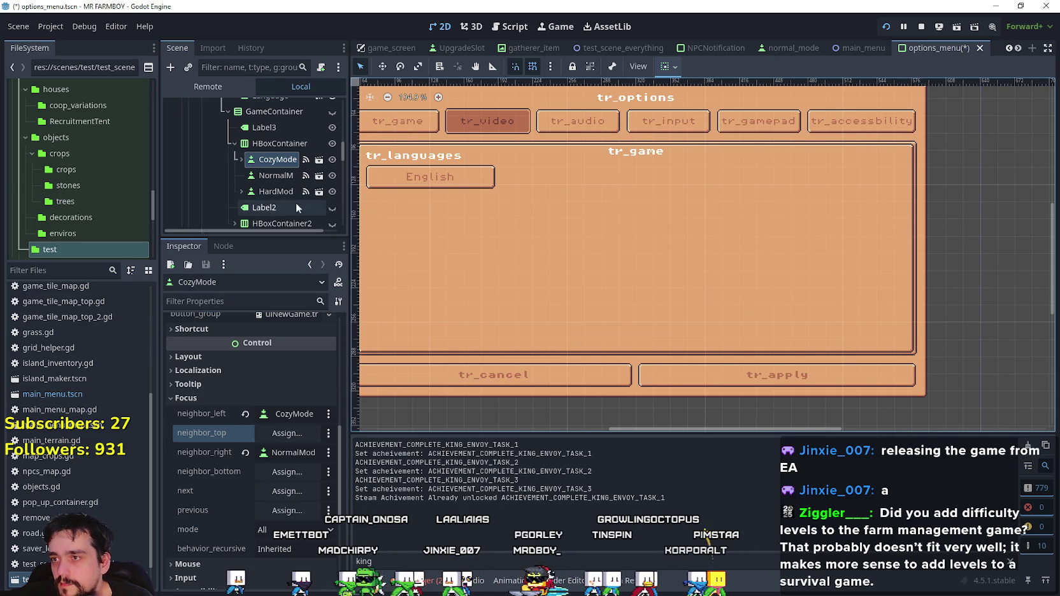
Pick the Apply node as the HardMode button's bottom focus neighbour in the node-selection dialog
click(280, 191)
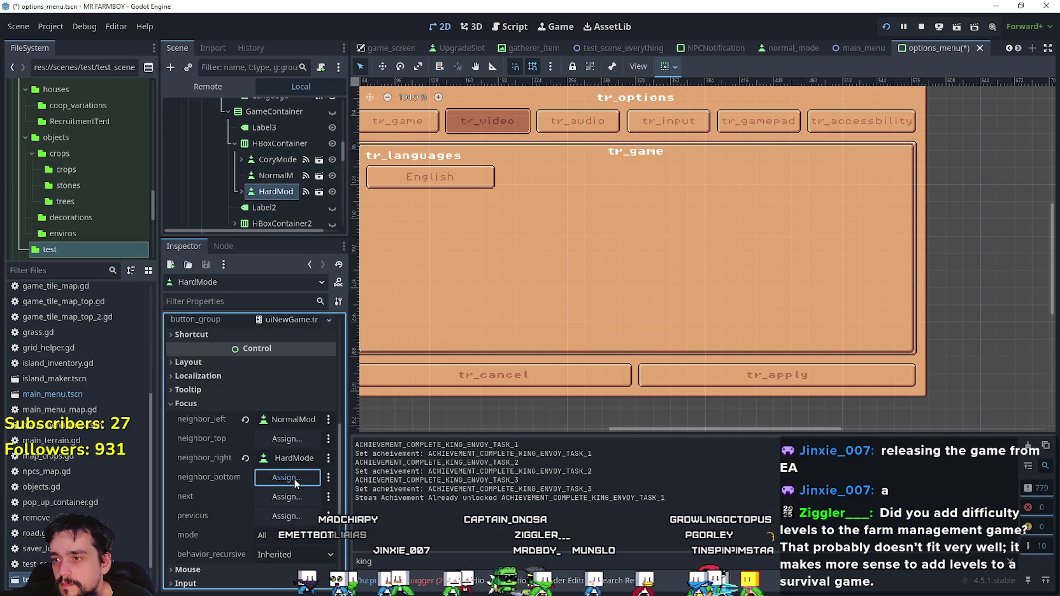
click(289, 477)
mouse_move(617, 179)
mouse_down()
mouse_move(630, 255)
mouse_move(628, 209)
mouse_up()
scroll(561, 287, down, 1)
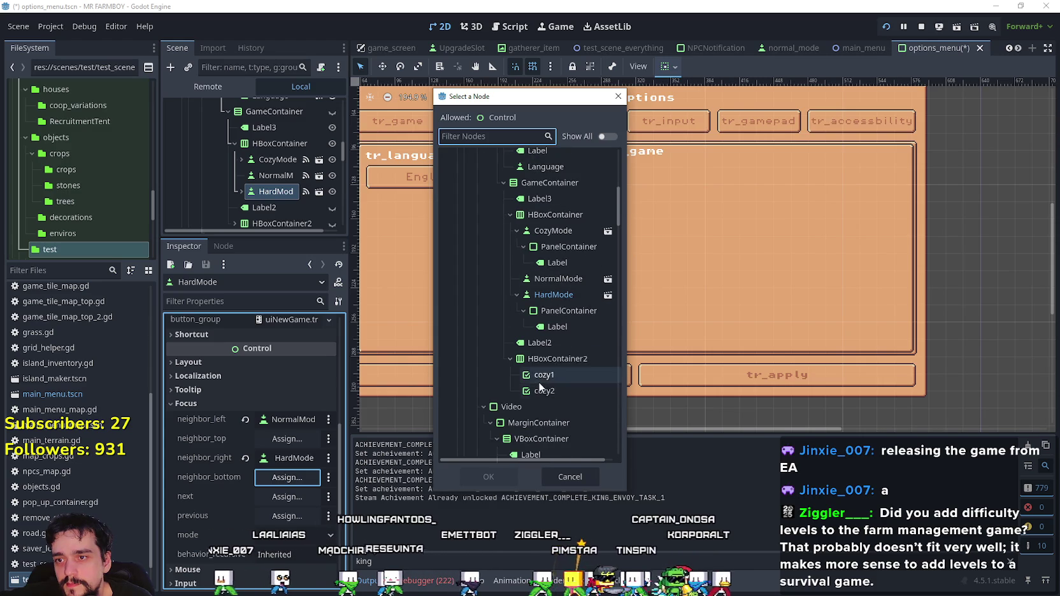
scroll(546, 362, down, 4)
scroll(565, 278, up, 1)
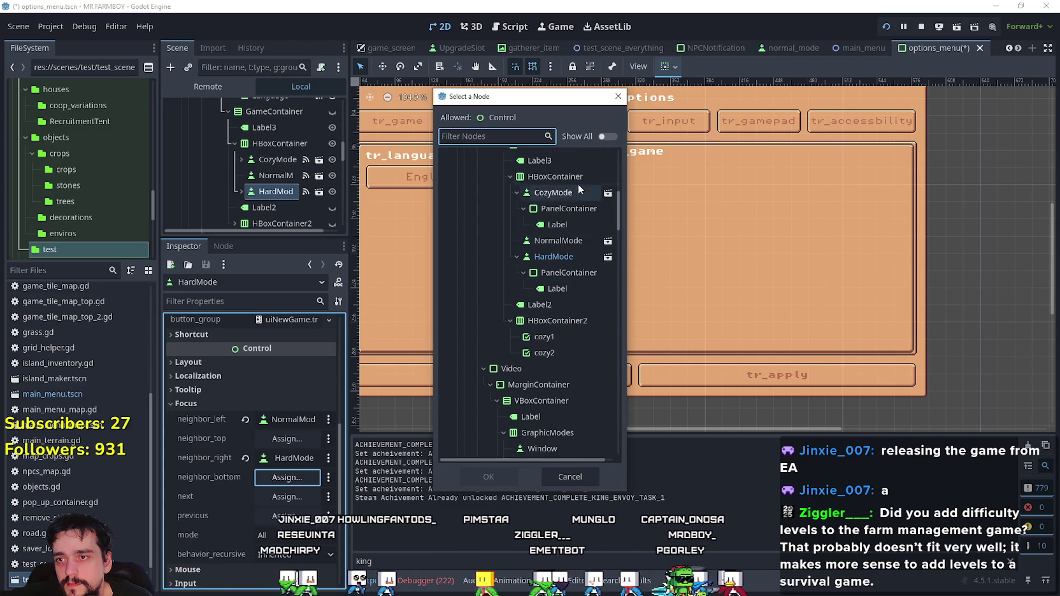
mouse_move(617, 208)
mouse_down()
mouse_move(602, 267)
mouse_move(627, 346)
mouse_move(615, 465)
mouse_move(626, 262)
mouse_move(626, 280)
mouse_up()
click(532, 308)
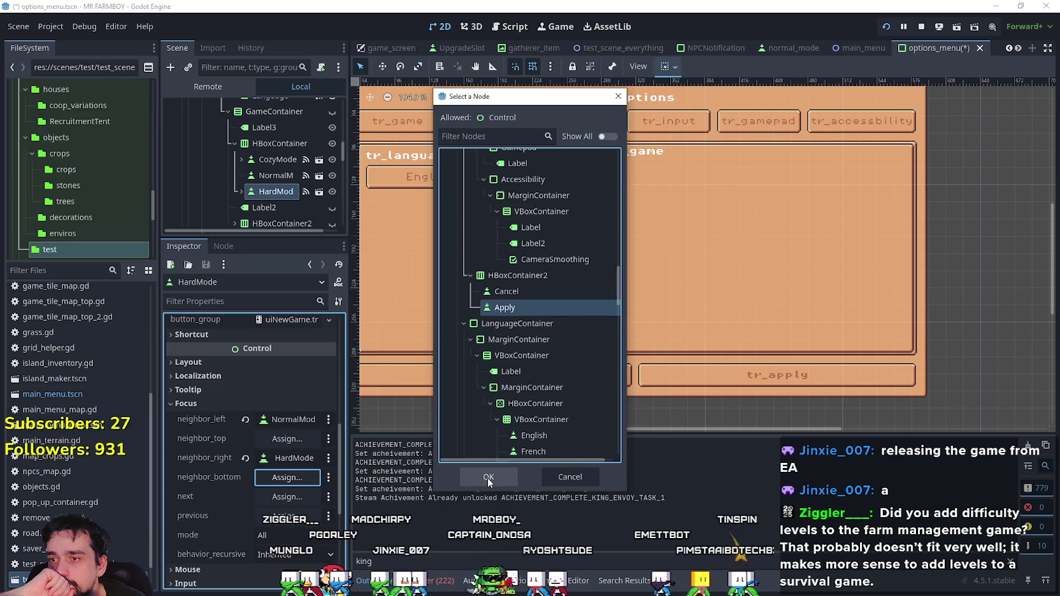
click(487, 477)
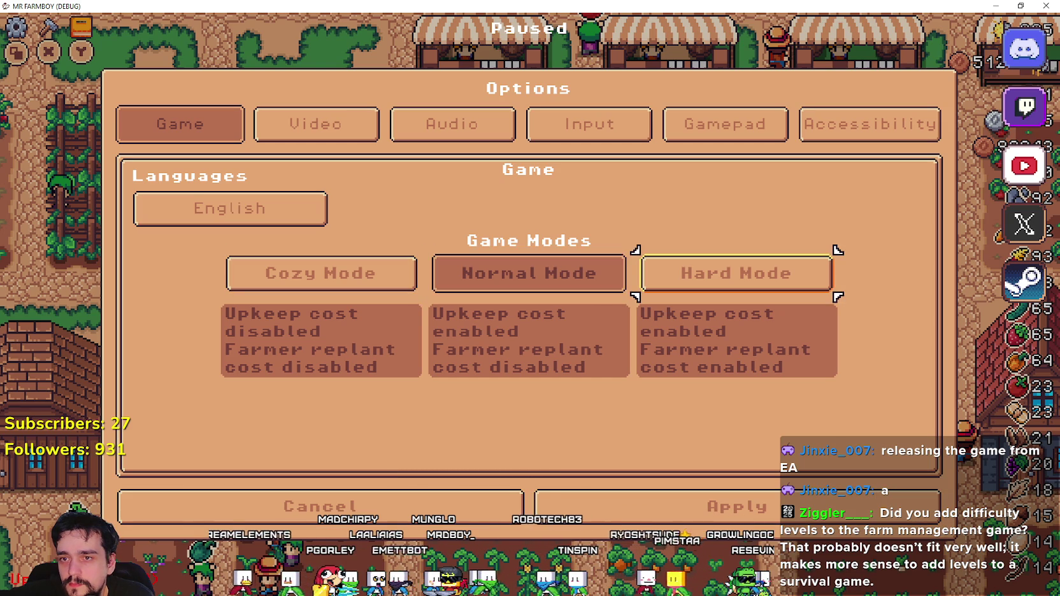
Open the Video page and check focus across the Video, Audio and Game tabs
key(Return)
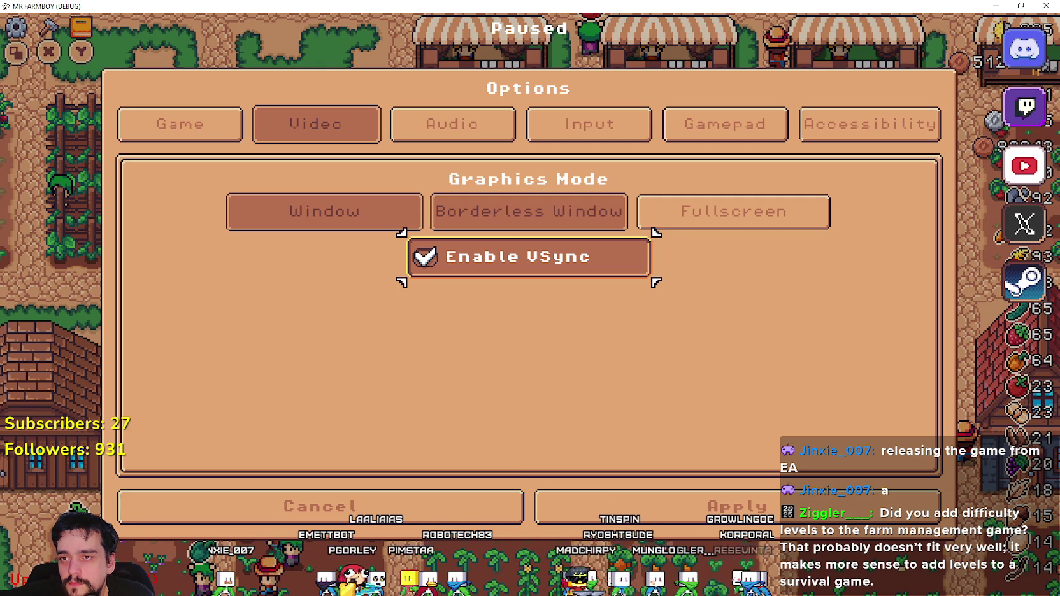
key(Left)
key(Left)
key(Up)
key(Right)
key(Left)
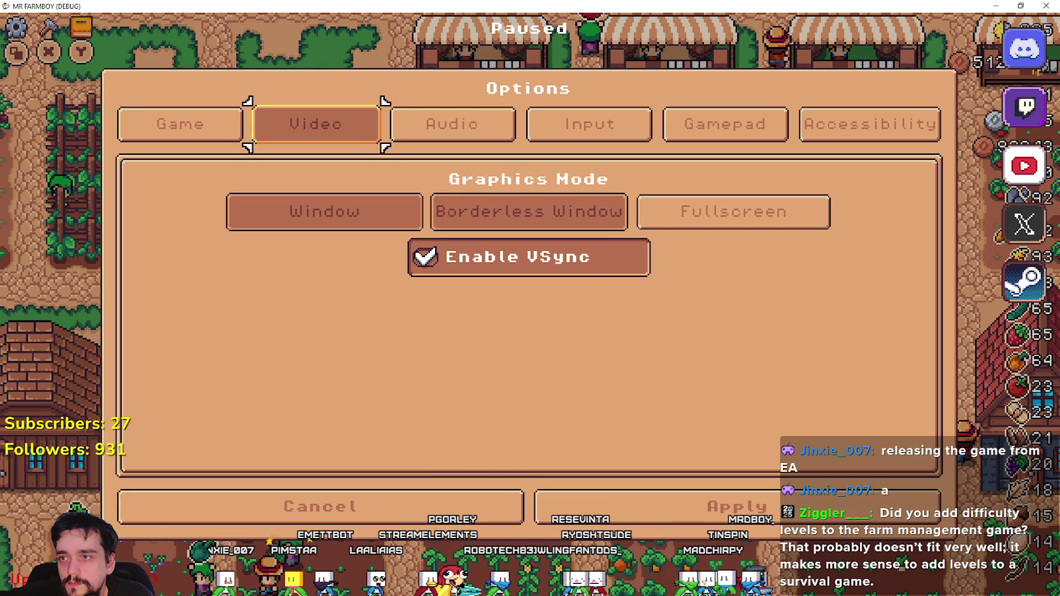
key(Left)
On the Game page, test focus between English, Cozy, Normal and Hard Mode, and Cancel
key(Down)
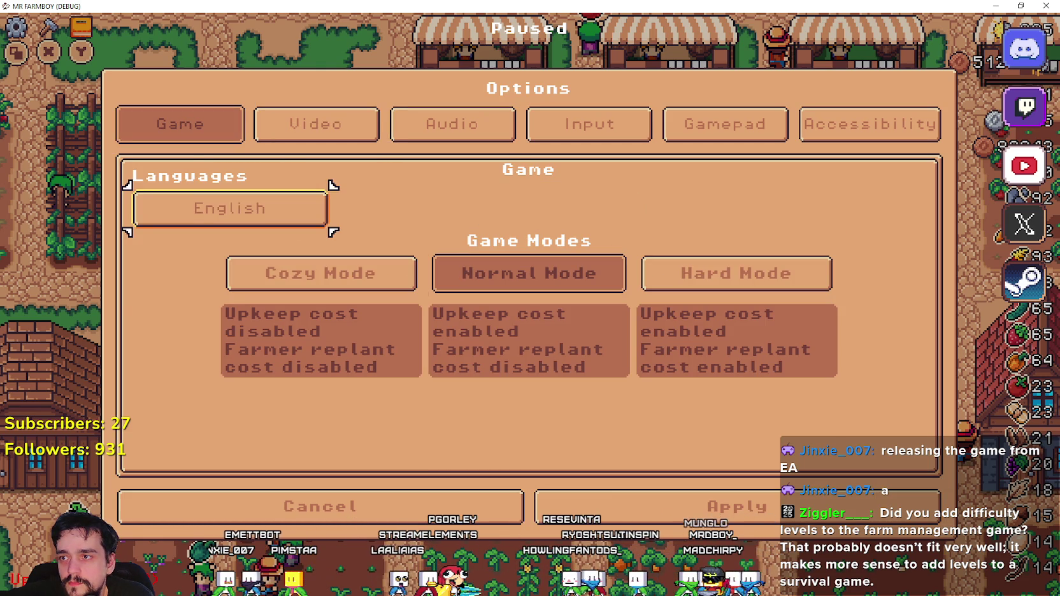
key(Down)
key(Right)
key(Right)
key(Left)
key(Left)
key(Up)
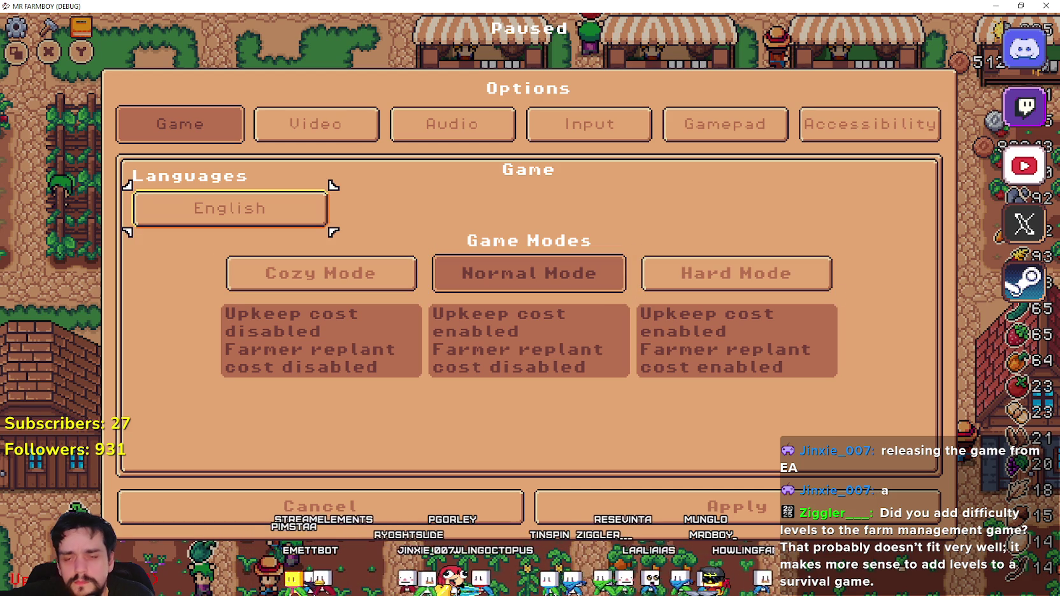
key(Down)
key(Up)
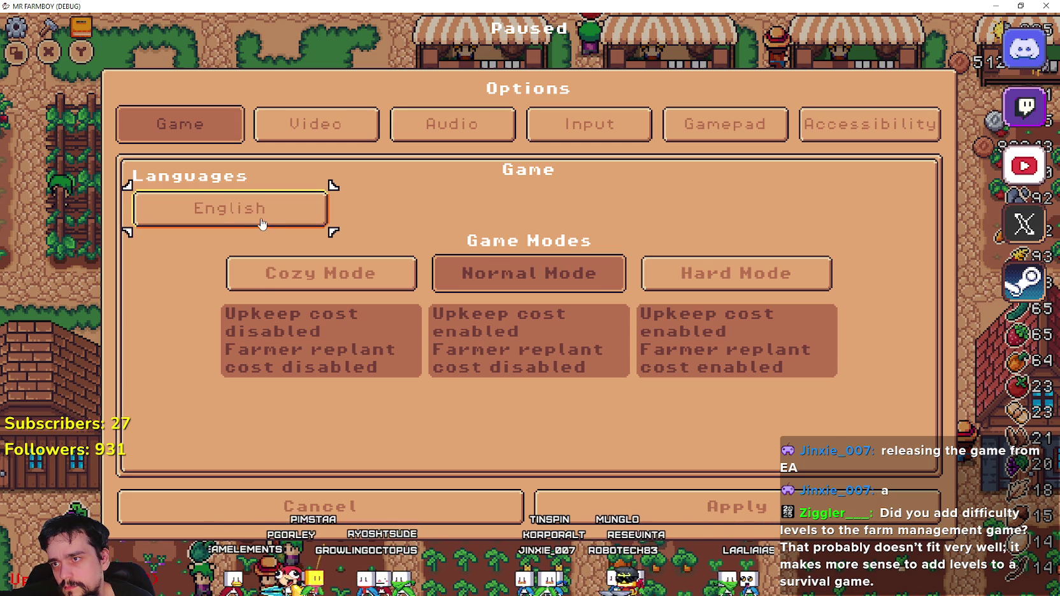
key(Down)
key(Right)
key(Right)
key(Left)
key(Down)
key(Up)
key(Up)
key(Up)
On the Video page, check focus across window modes, Enable VSync, Cancel and Apply
key(Right)
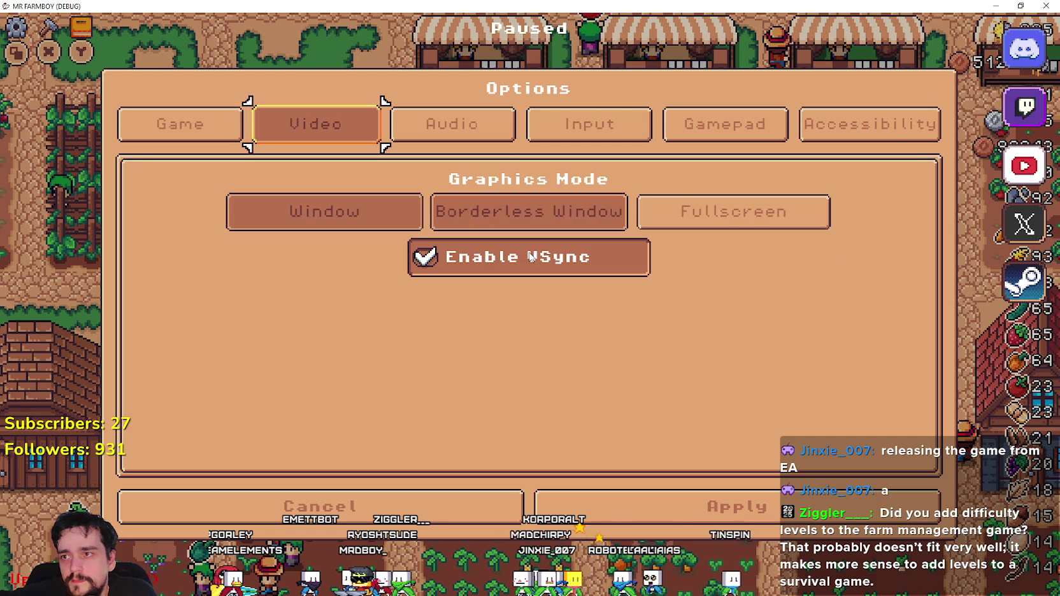
key(Down)
key(Right)
key(Down)
key(Up)
key(Down)
key(Down)
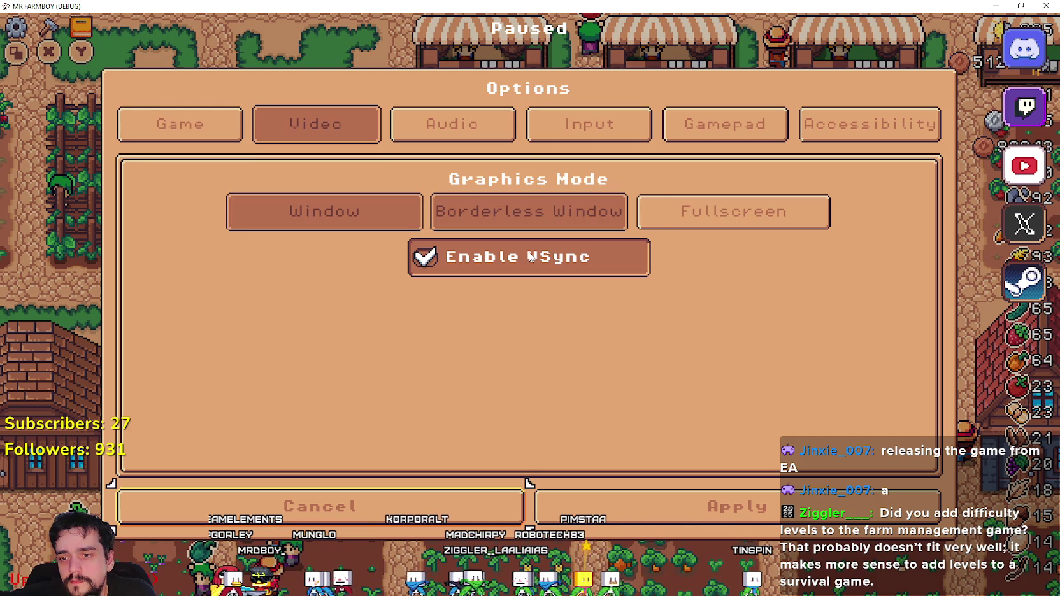
key(Right)
key(Left)
key(Up)
Switch the game to Borderless Window, then go to the Audio page's Music slider
key(Up)
key(Return)
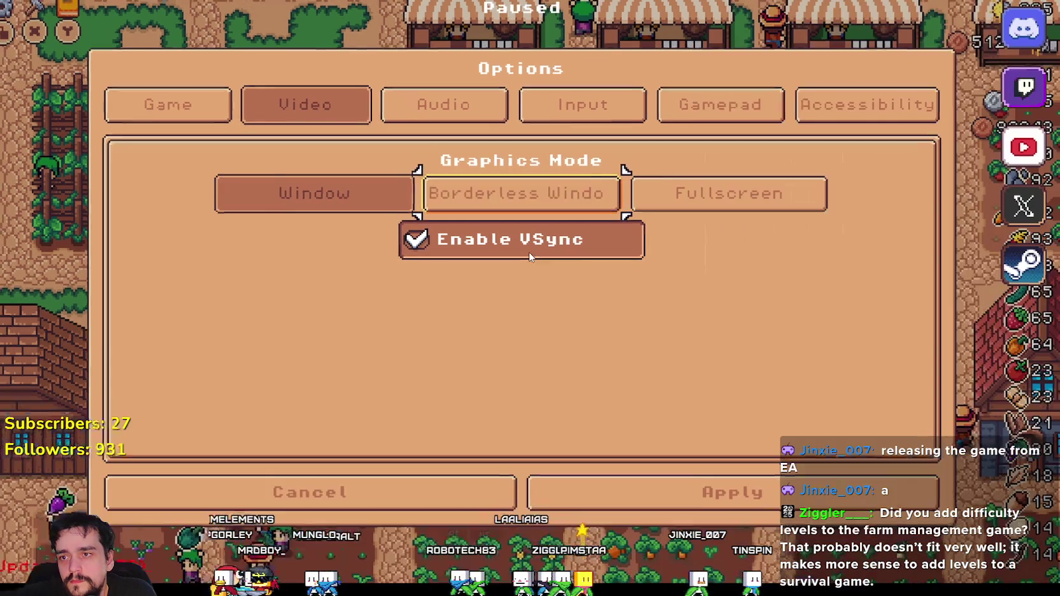
key(Left)
key(Return)
key(Right)
key(Return)
key(Right)
key(Left)
key(Up)
key(Left)
key(Down)
key(Down)
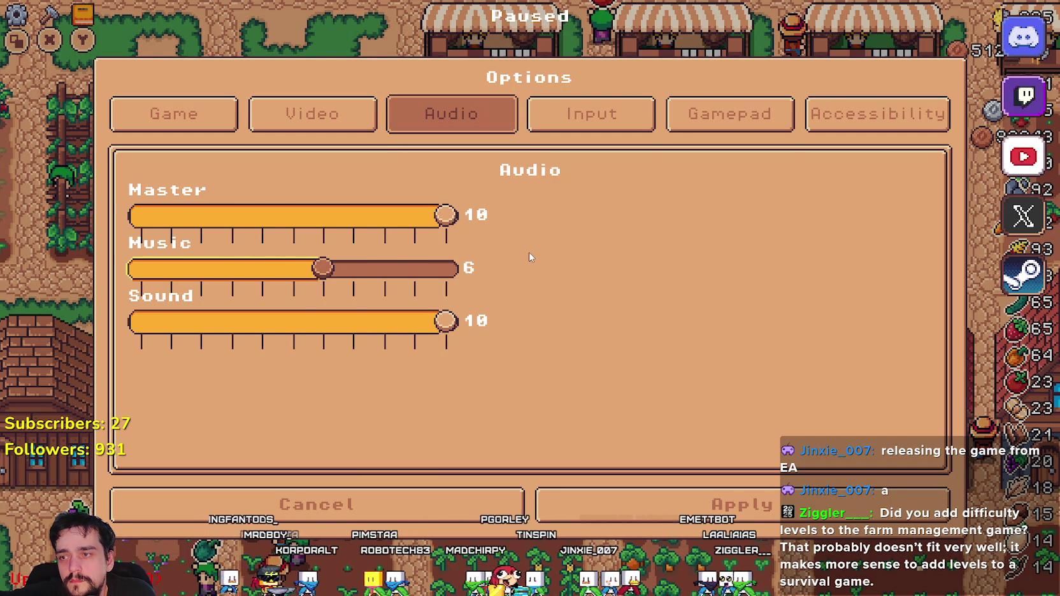
Lower the Music volume to 0 and move focus back up to the options tabs
key(Down)
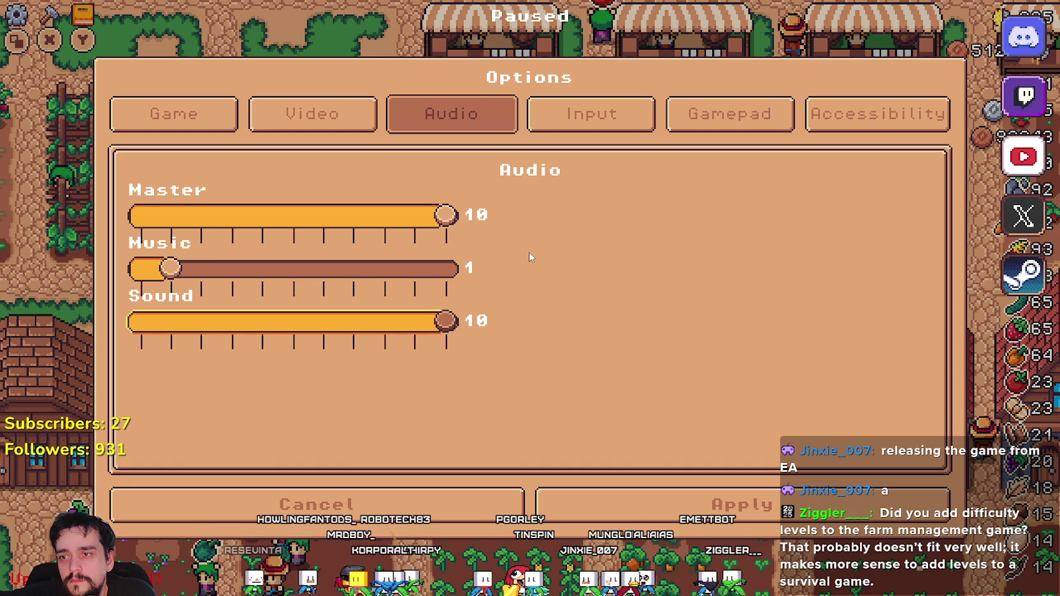
key(Up)
key(Left)
key(Down)
key(Down)
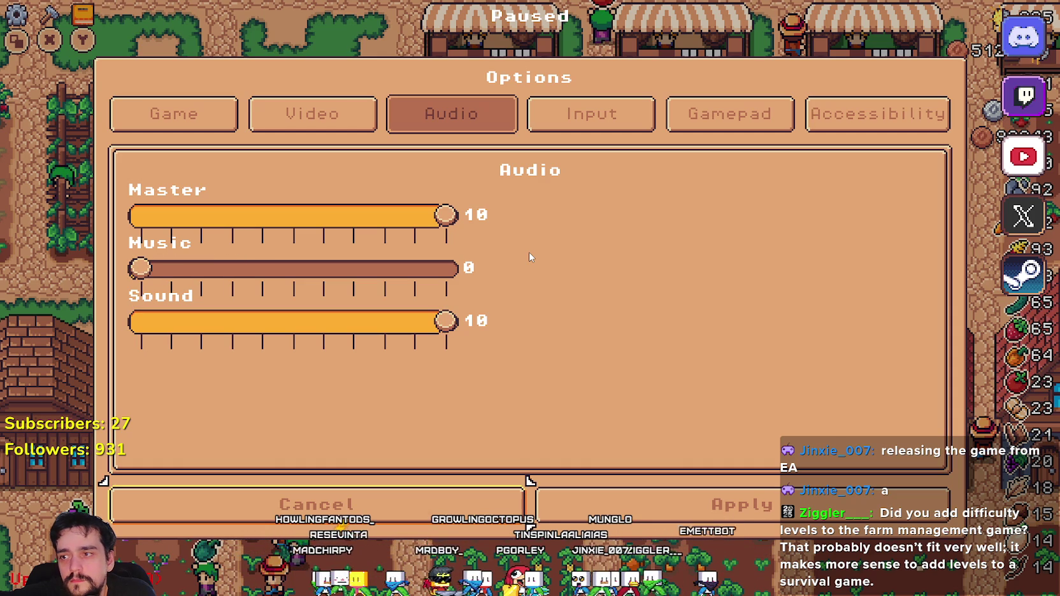
key(Up)
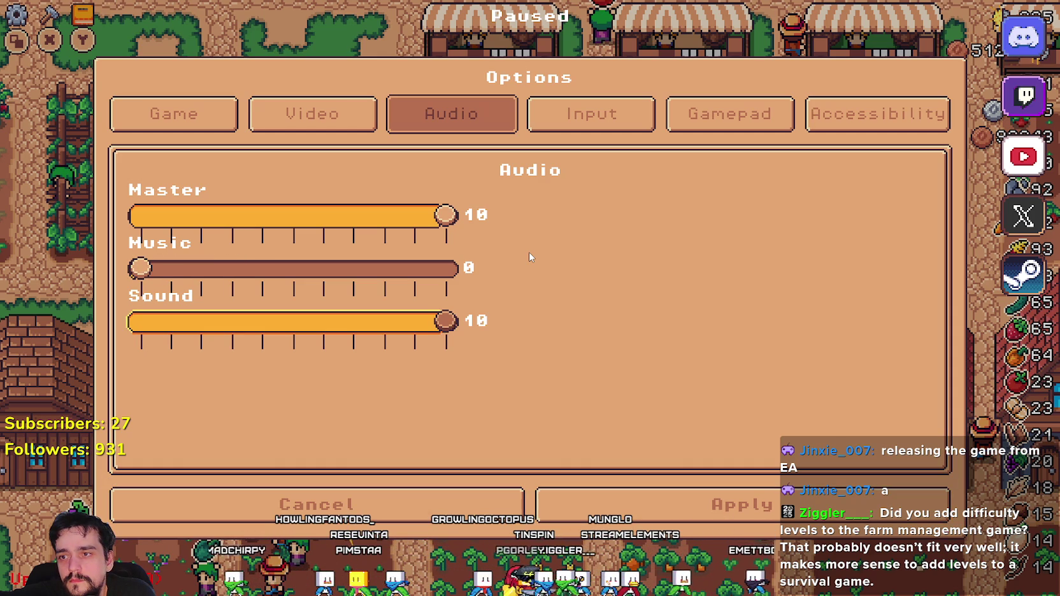
key(Up)
key(Up)
key(Up)
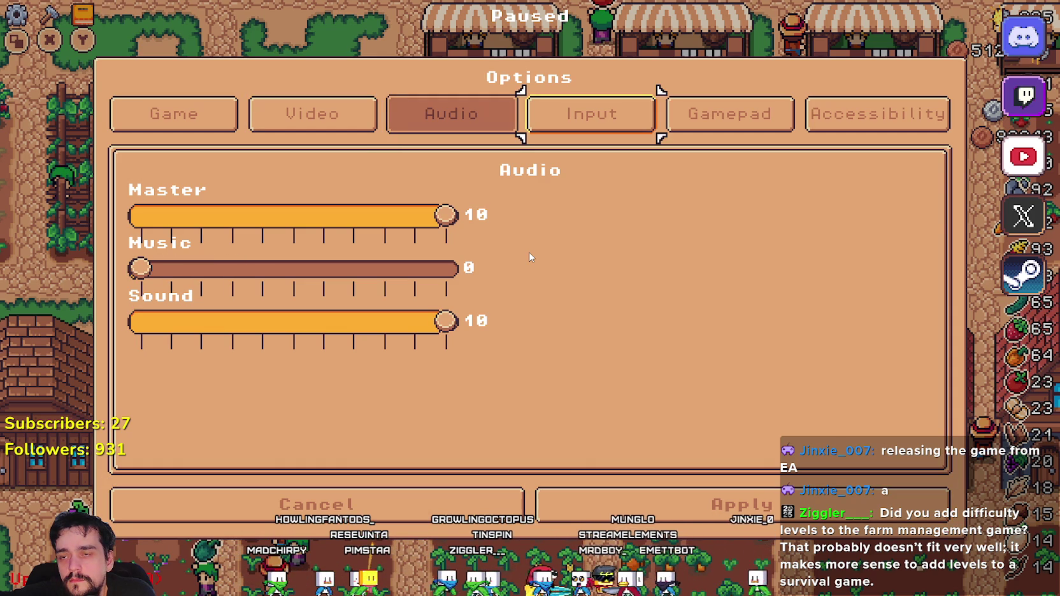
On the Input page, open the full key bindings list, step through it and close it
key(Return)
key(Down)
key(Return)
key(Down)
key(Down)
key(Down)
key(Down)
key(Down)
key(Down)
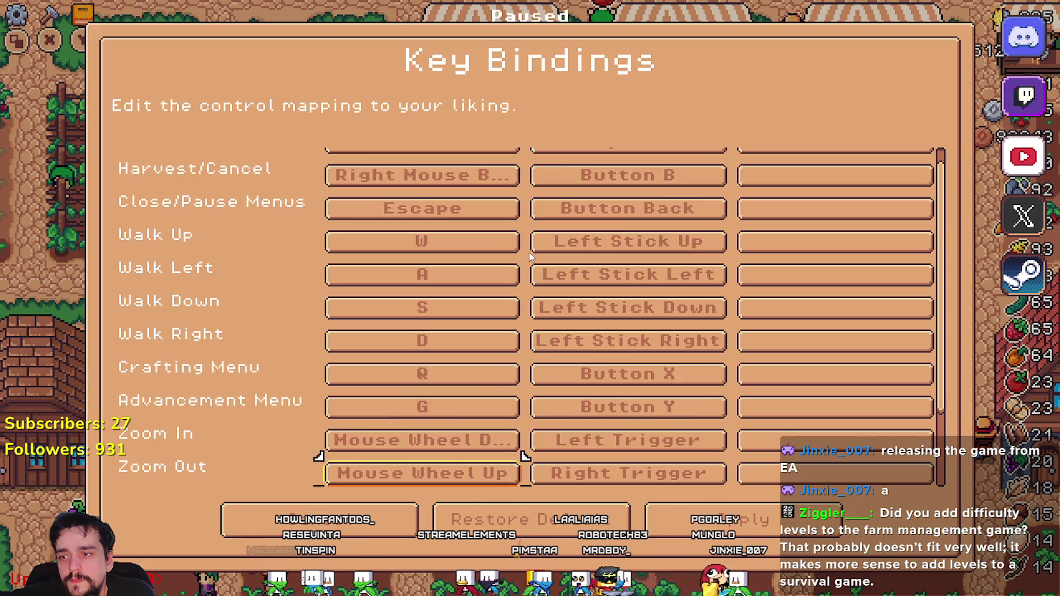
key(Return)
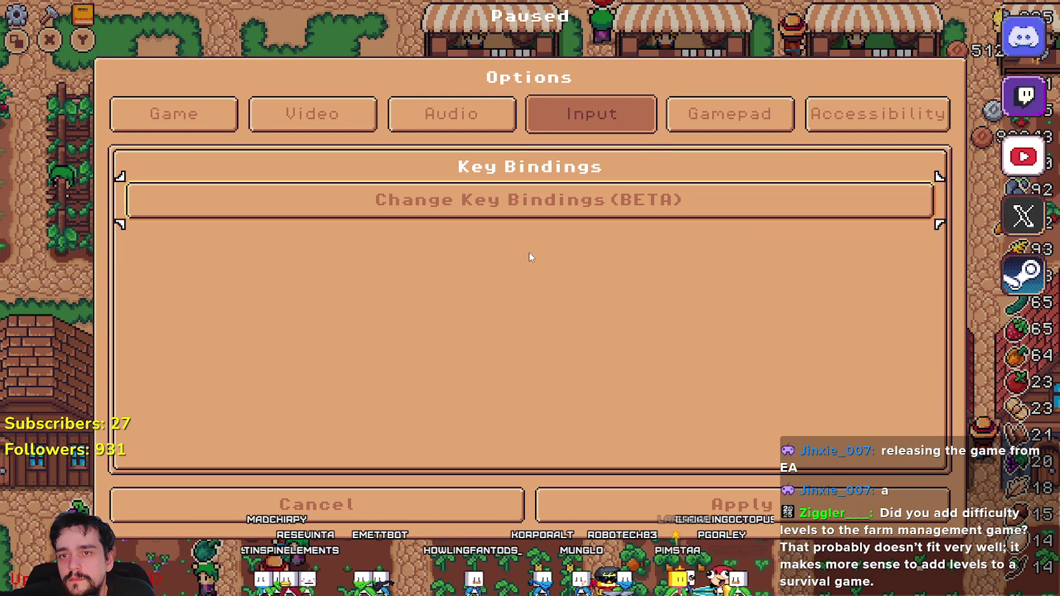
Browse the Gamepad, Accessibility and Game pages, then return to the Godot editor
key(Up)
key(Right)
key(Return)
key(Right)
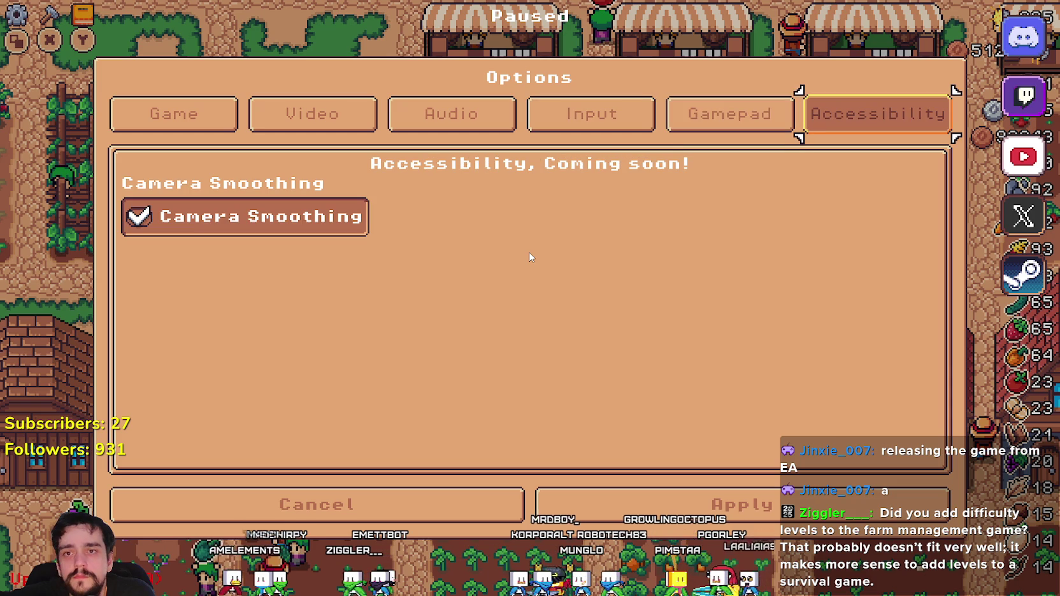
key(Left)
key(Left)
key(Left)
key(Down)
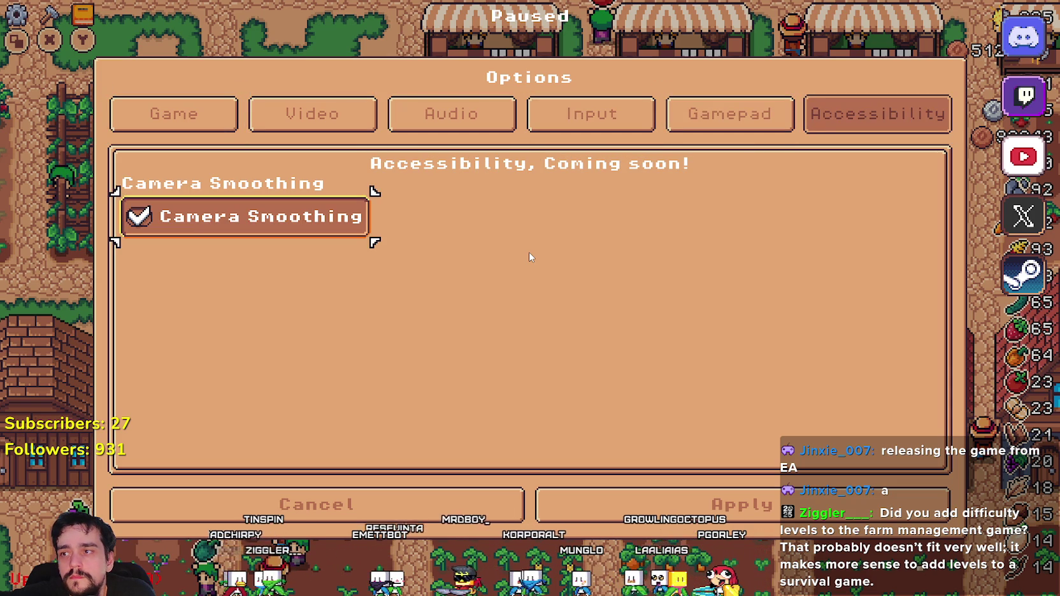
key(Up)
key(Left)
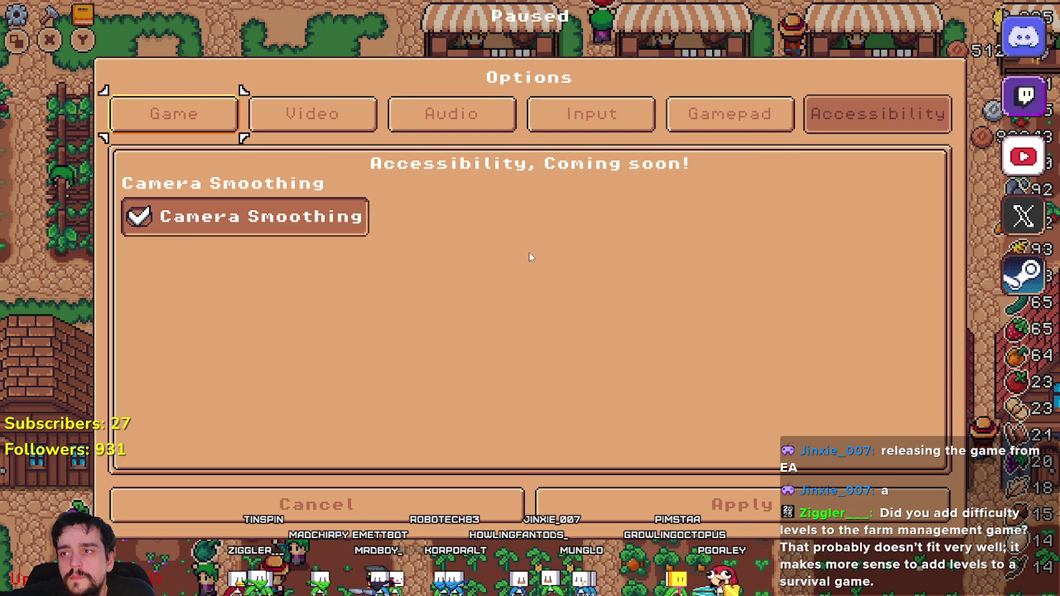
key(Return)
key(Down)
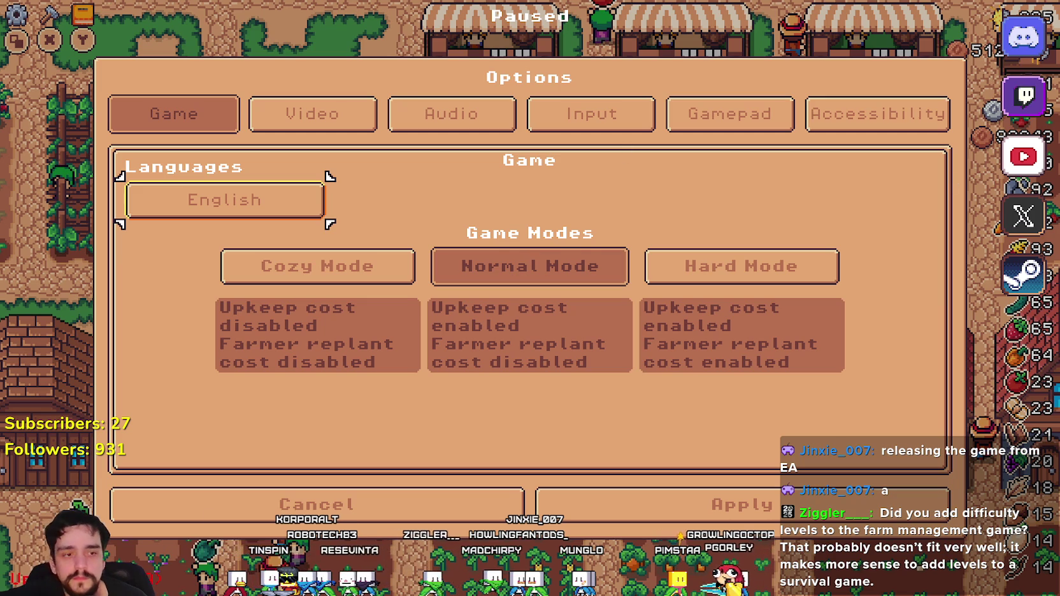
key(alt+Tab)
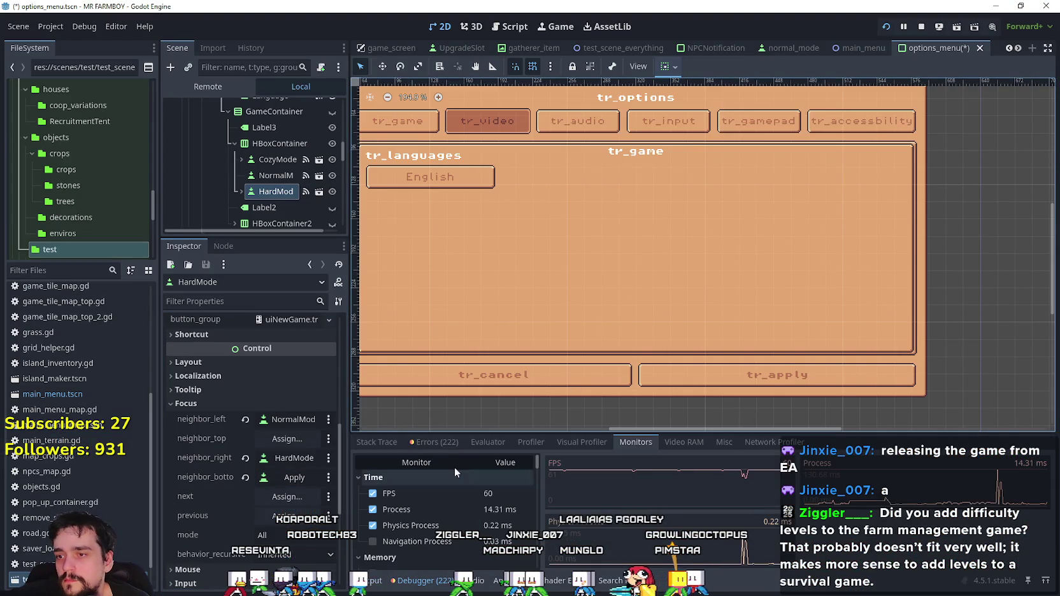
Inspect the latest focus neighbour error and view the Language button's signal connections
drag(1050, 479, 1035, 594)
click(493, 559)
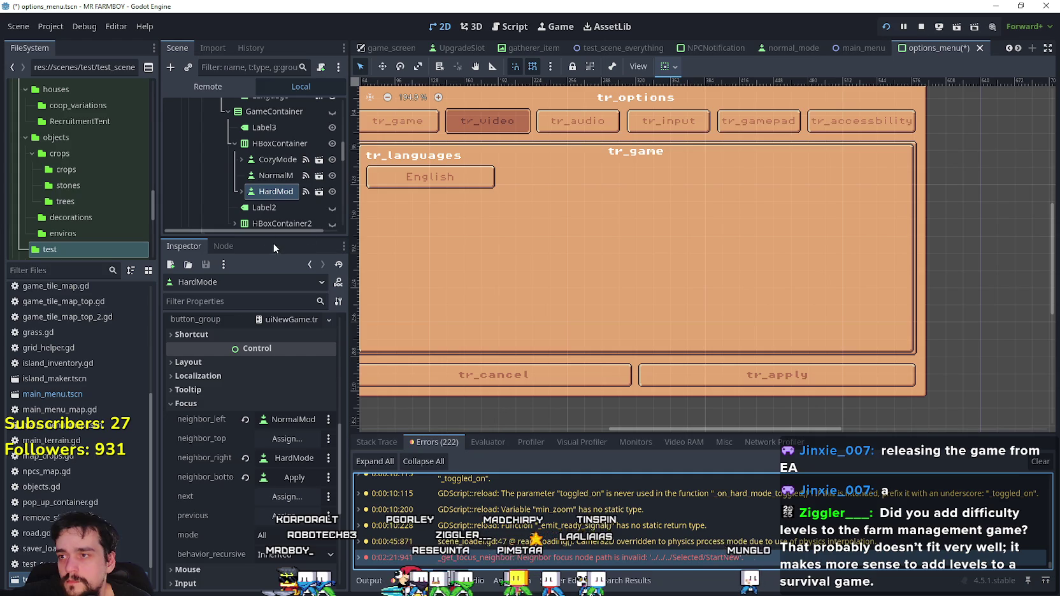
drag(270, 237, 269, 342)
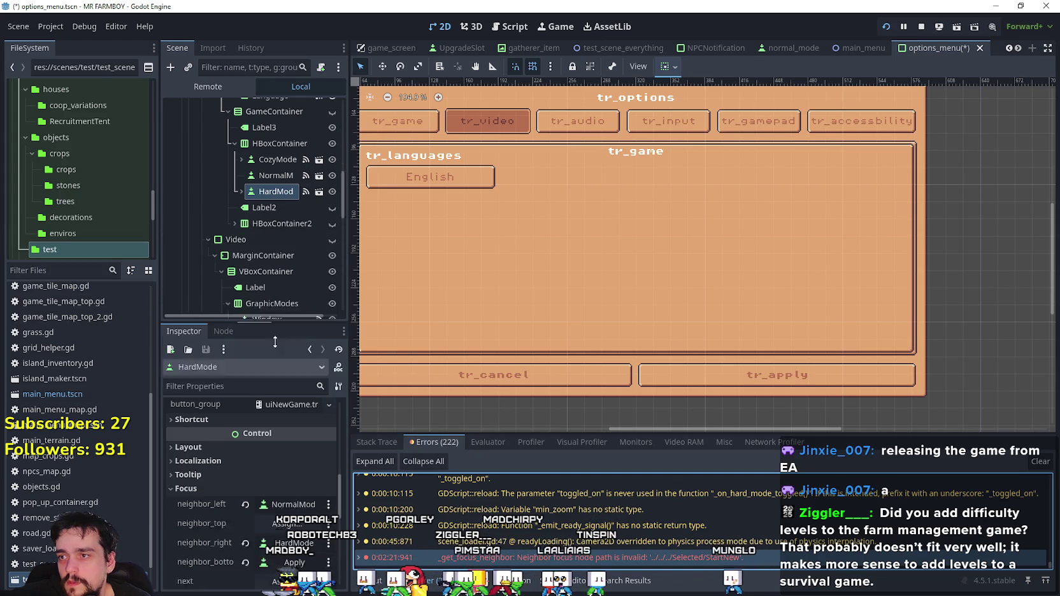
click(434, 183)
scroll(297, 169, up, 3)
click(298, 166)
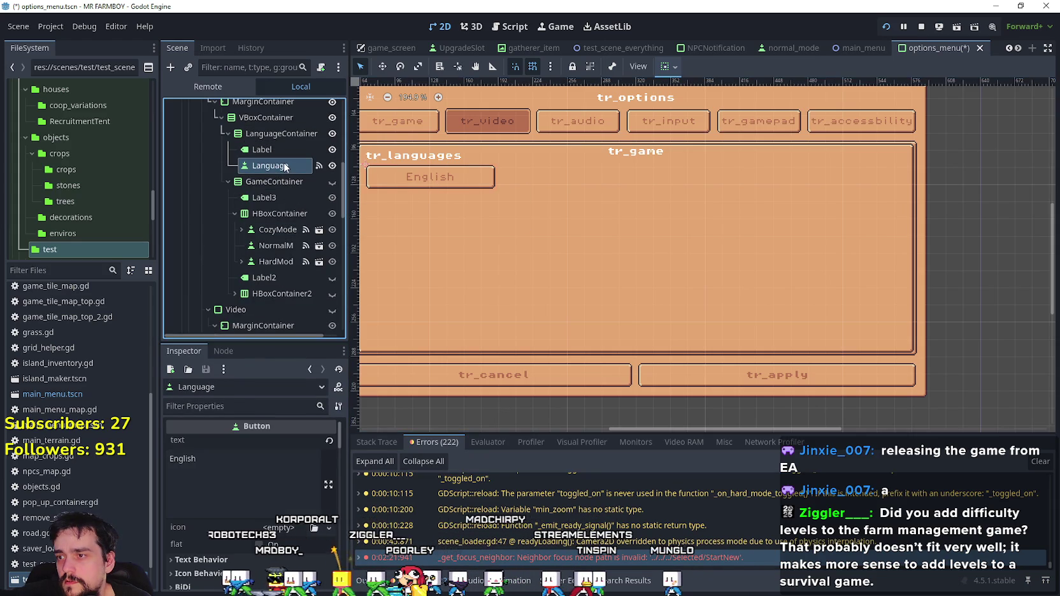
click(221, 351)
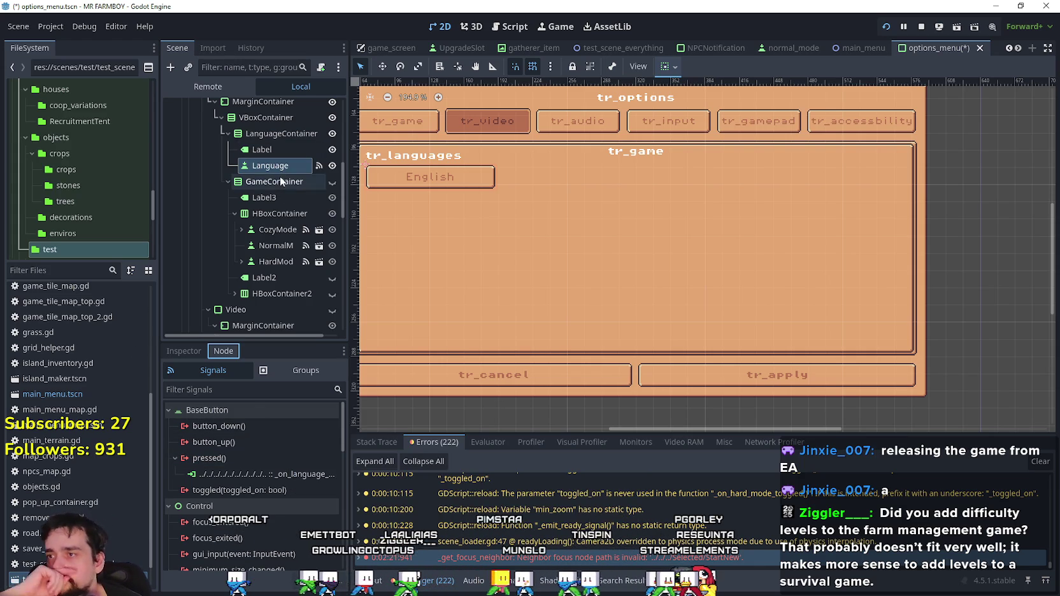
Open the language-press handler, run the game with F5 and open the language choices to hit the breakpoint
double_click(305, 474)
scroll(701, 191, up, 2)
click(710, 180)
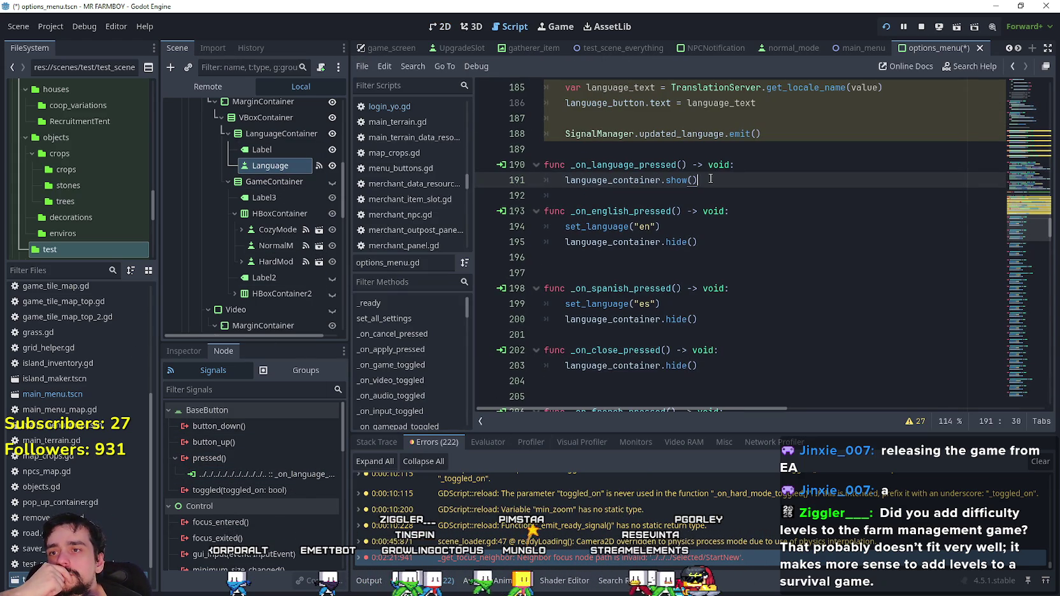
scroll(706, 183, up, 1)
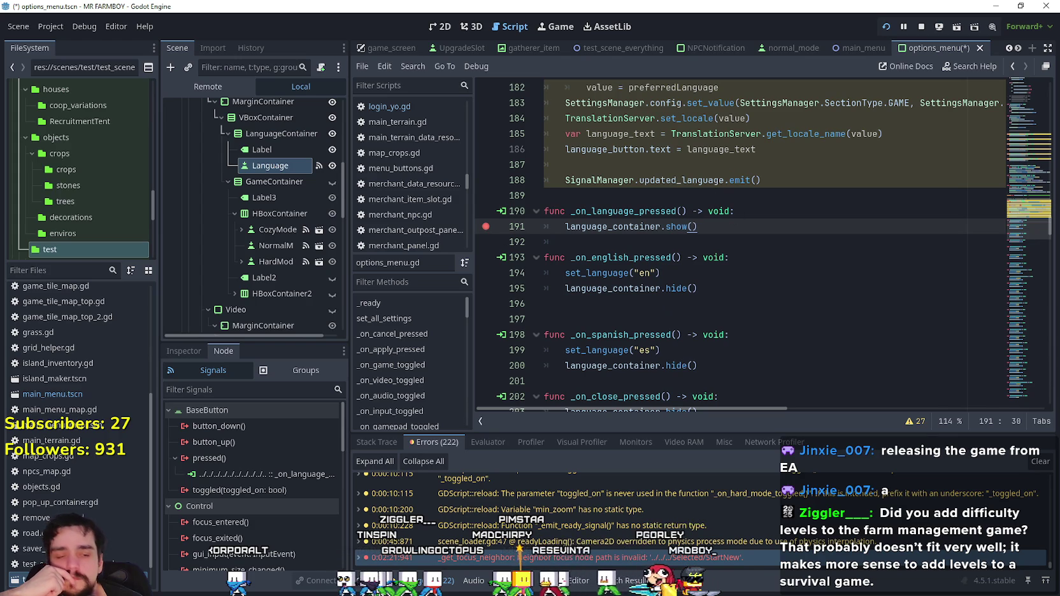
key(F5)
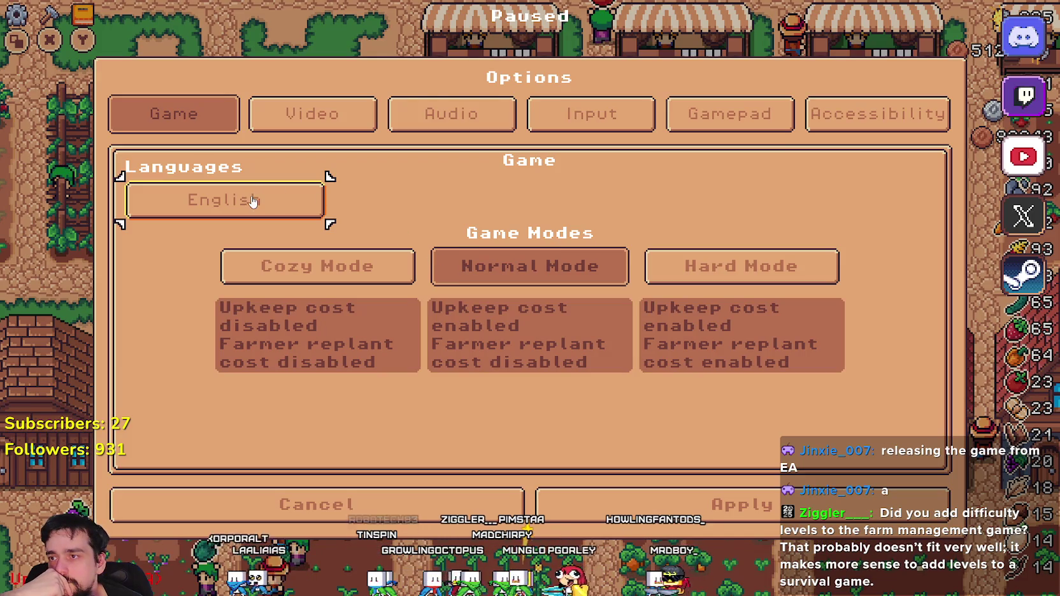
click(249, 196)
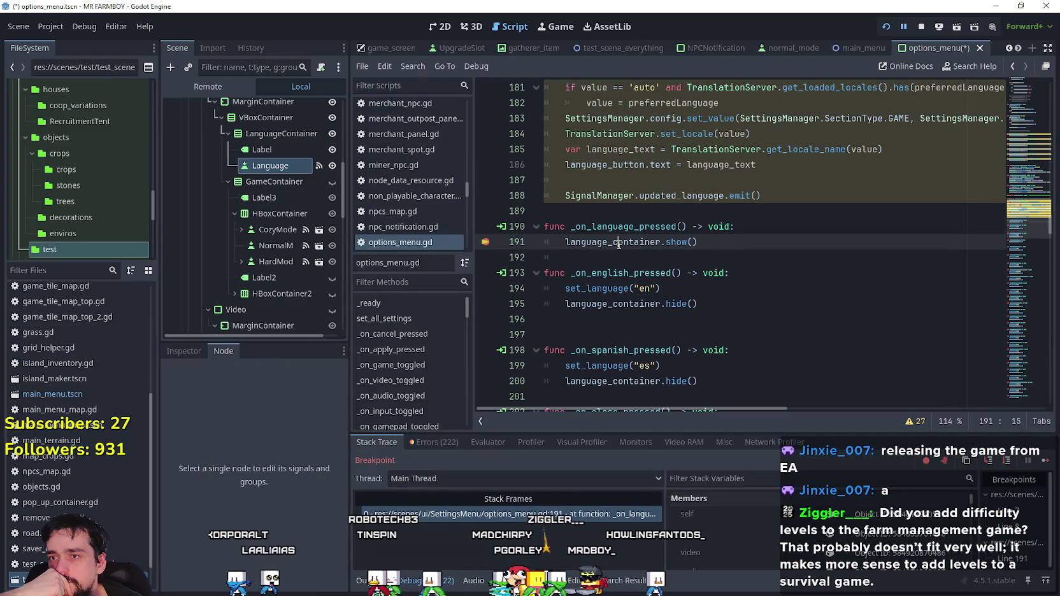
Select language_container on line 191, find LanguageContainer in the Scene dock, and open its editing options
double_click(608, 244)
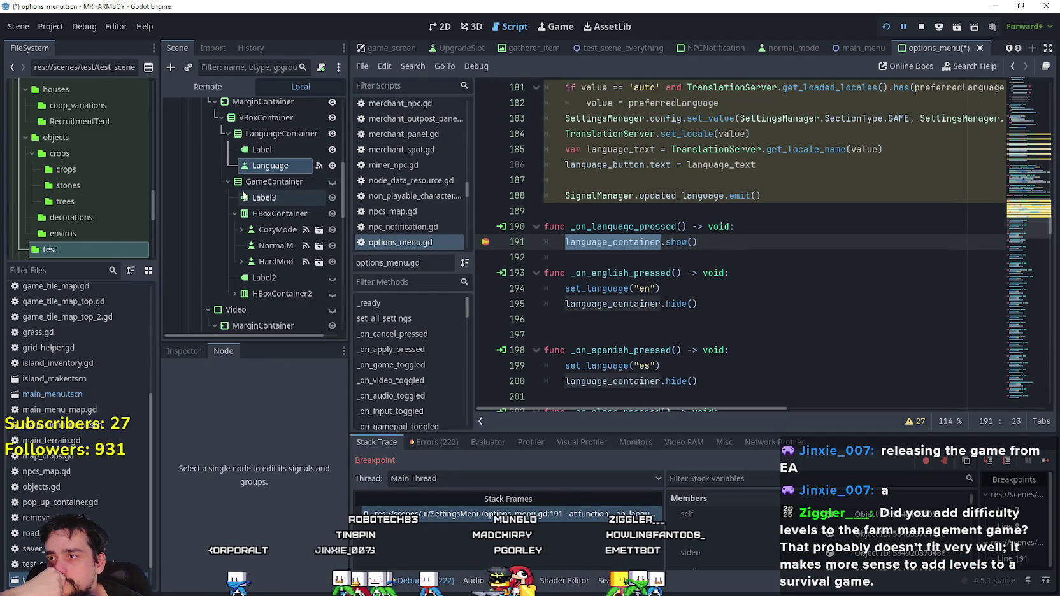
scroll(282, 315, down, 5)
drag(342, 224, 345, 309)
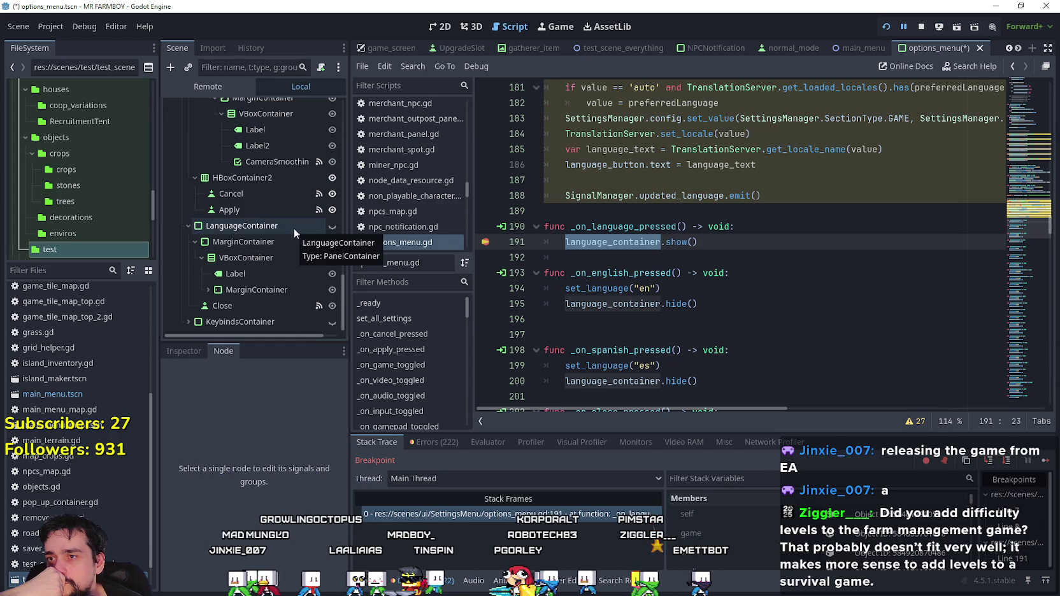
click(638, 242)
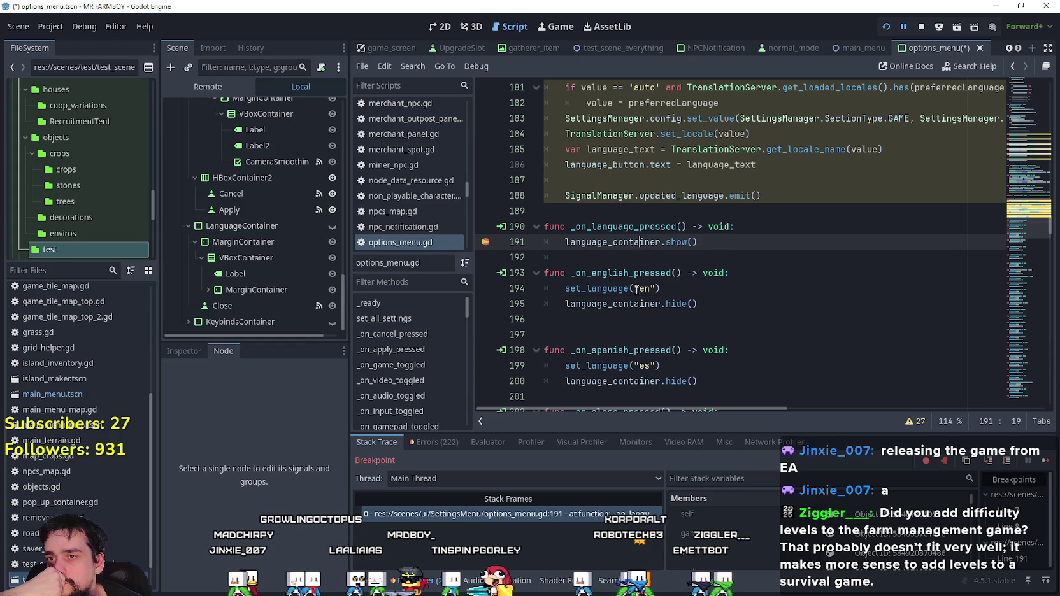
right_click(616, 251)
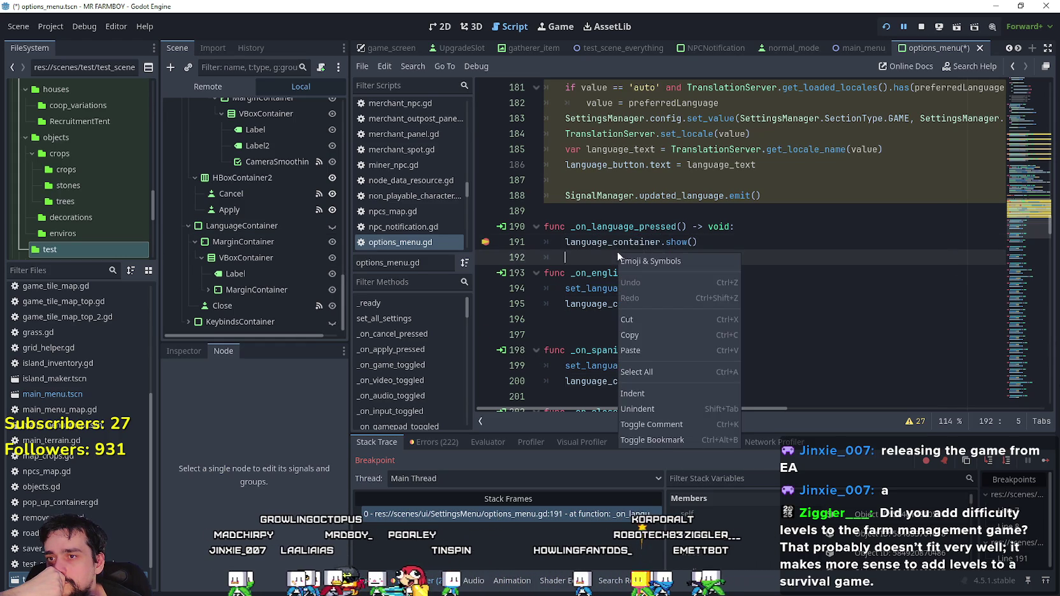
Look up the language_container declaration on line 35 and resume the paused game
right_click(608, 246)
click(689, 450)
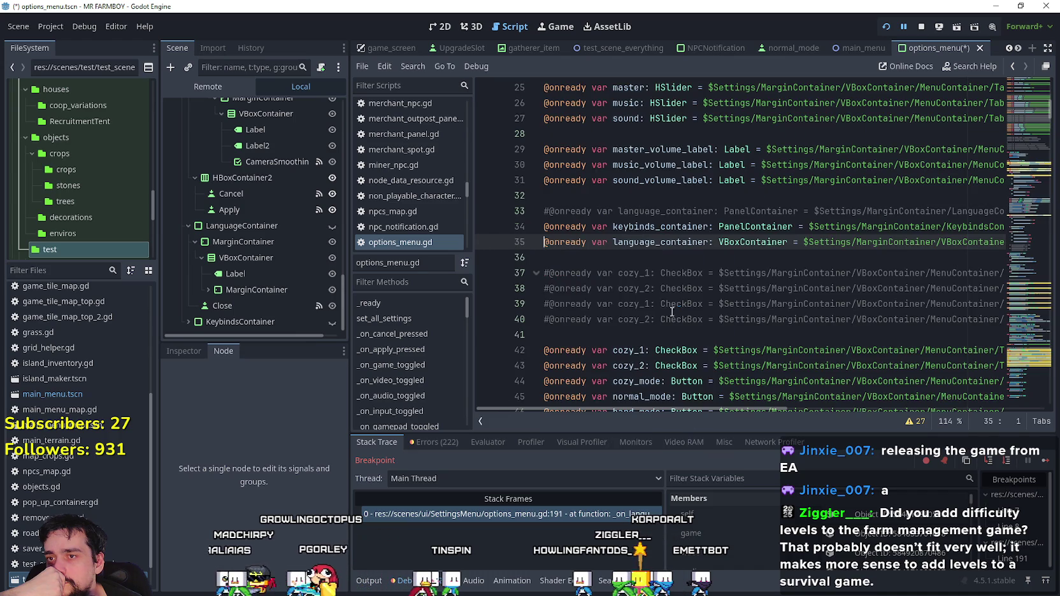
click(671, 260)
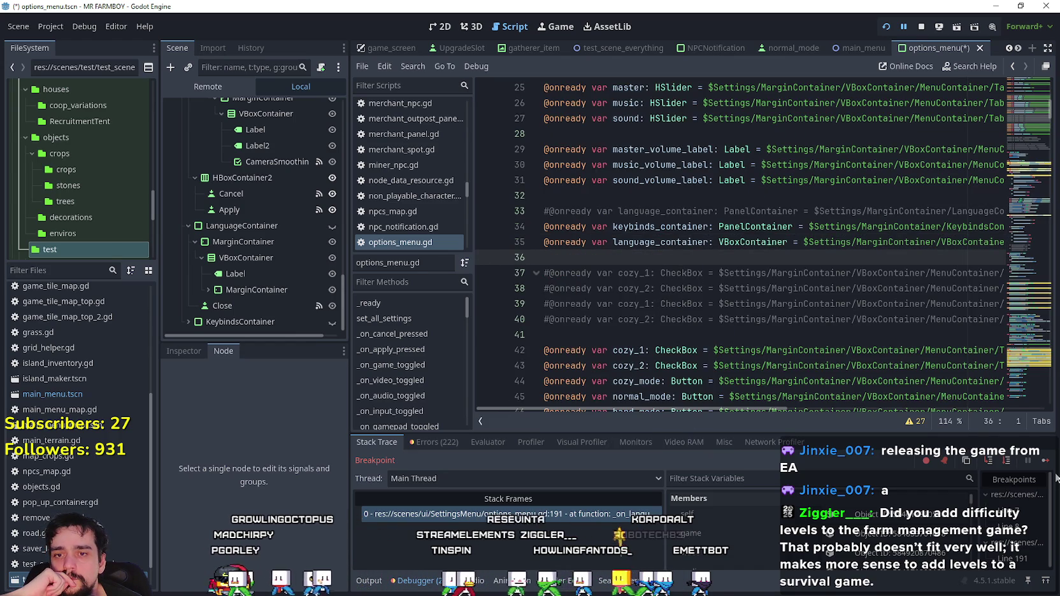
click(1048, 460)
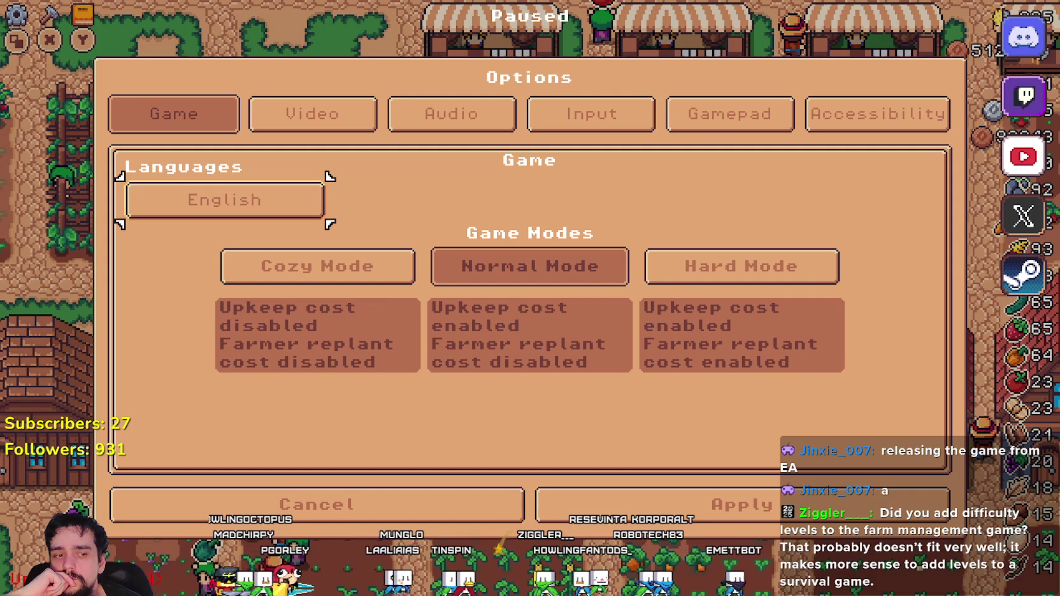
key(alt+Tab)
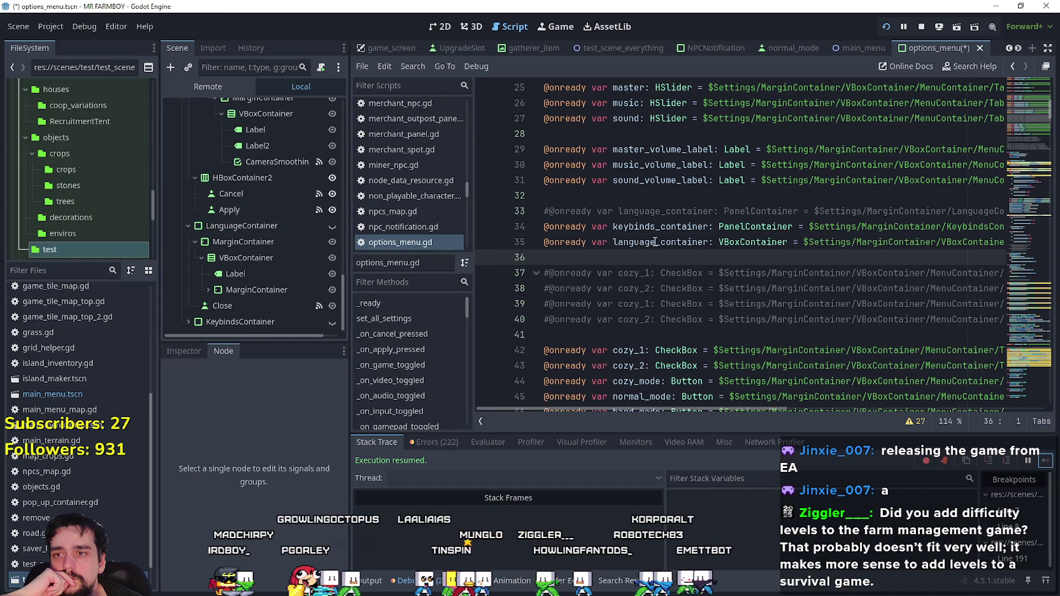
double_click(658, 242)
click(664, 273)
mouse_move(652, 407)
mouse_down()
mouse_move(975, 431)
mouse_move(418, 376)
mouse_up()
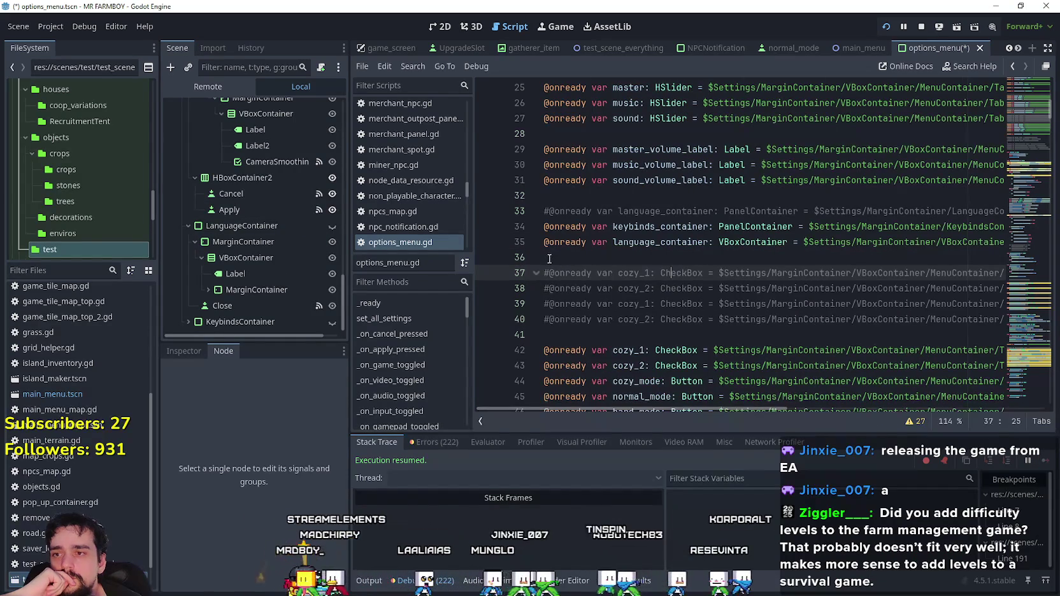
key(Up)
click(260, 227)
drag(260, 226, 607, 278)
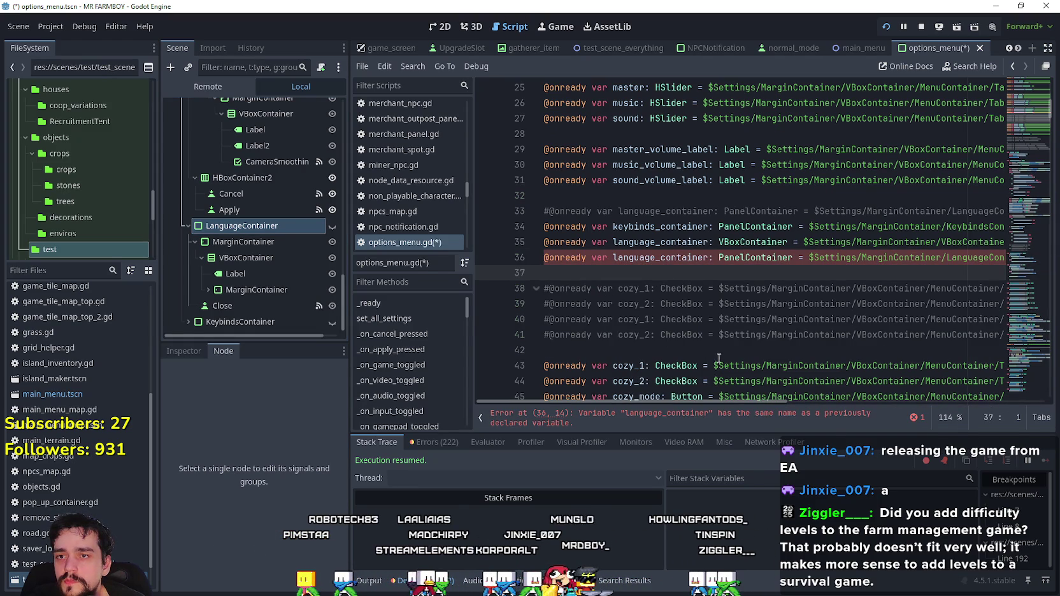
mouse_move(724, 400)
mouse_down()
mouse_move(984, 401)
mouse_move(716, 375)
mouse_move(1003, 396)
mouse_move(548, 357)
mouse_up()
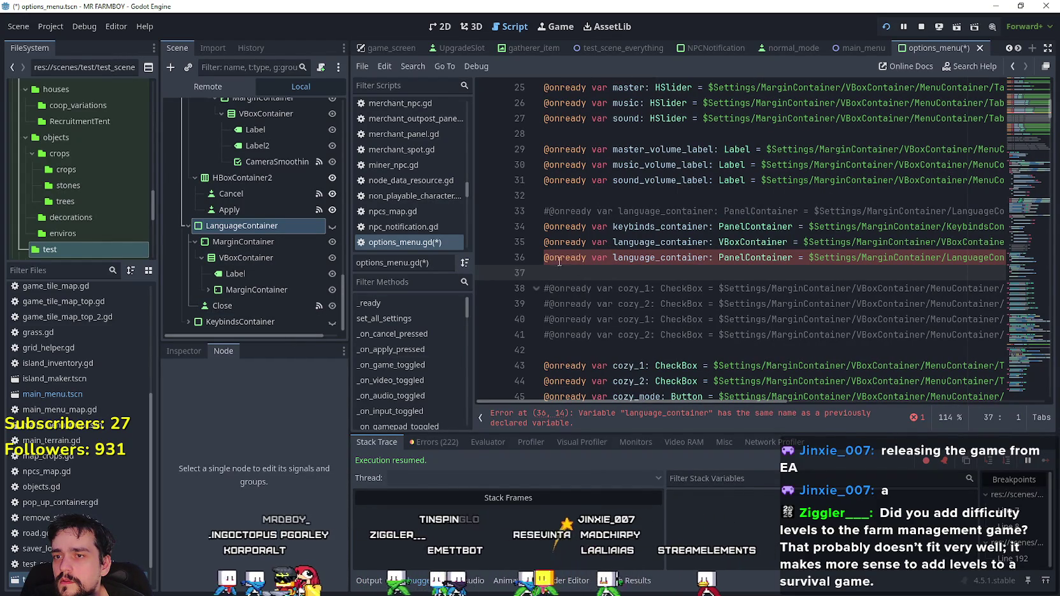
Comment out the old VBoxContainer declaration on line 35 with Ctrl+K and stop the debug session
click(545, 243)
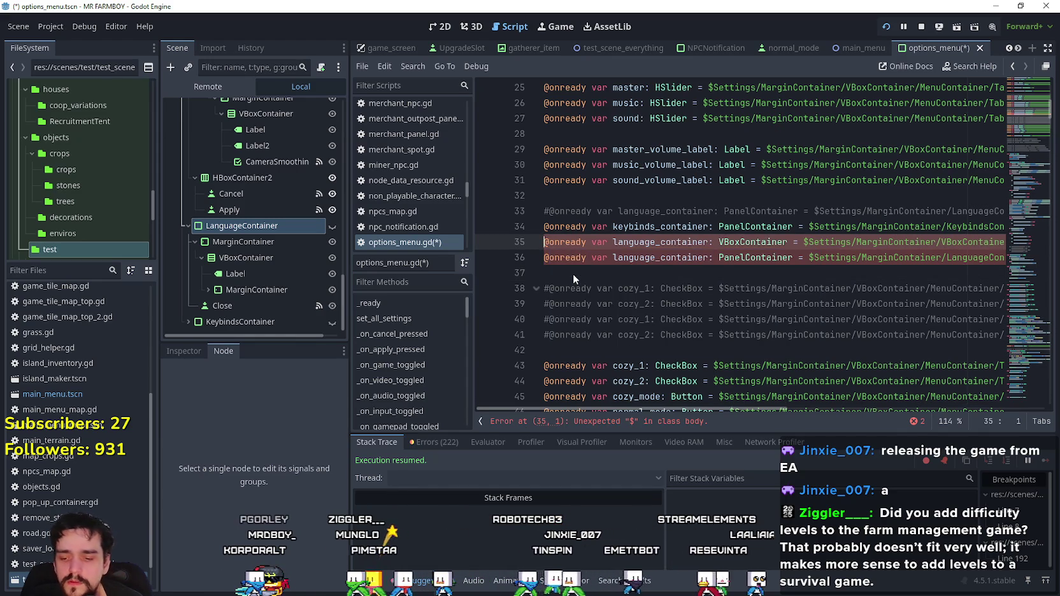
key(ctrl+k)
click(584, 273)
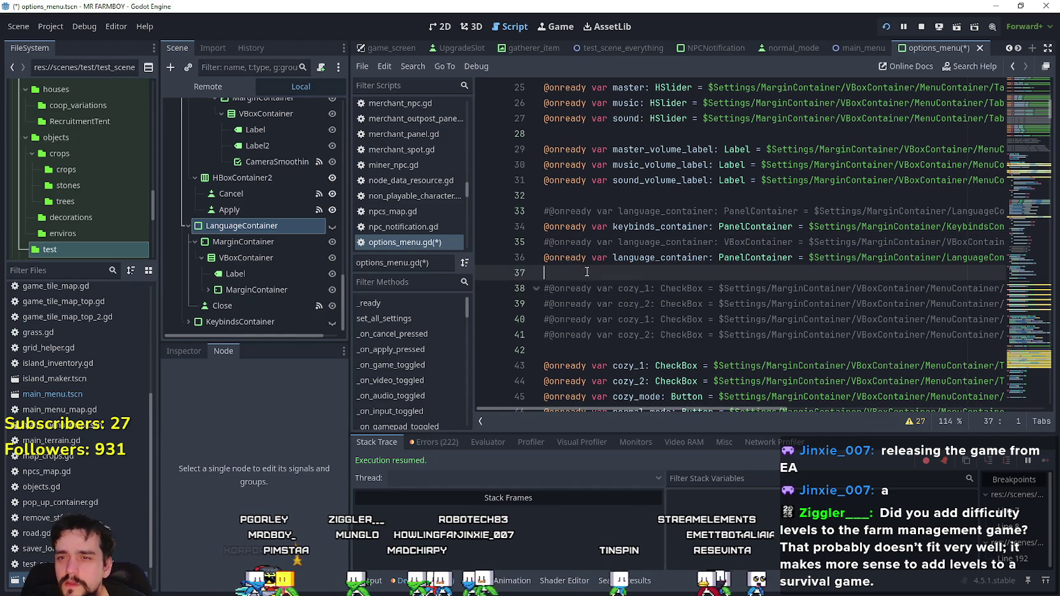
drag(688, 410, 792, 408)
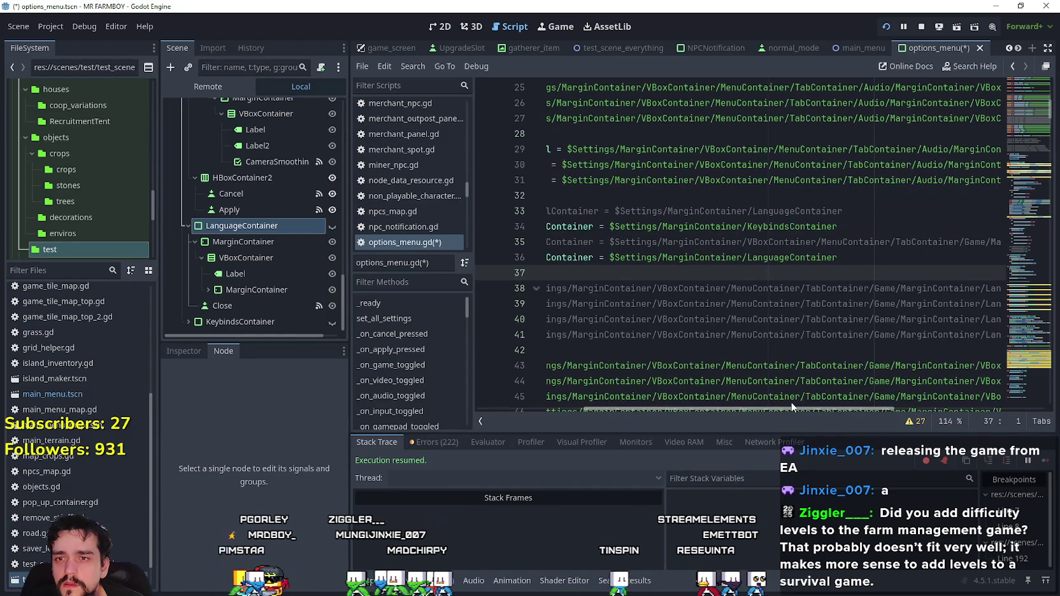
click(628, 278)
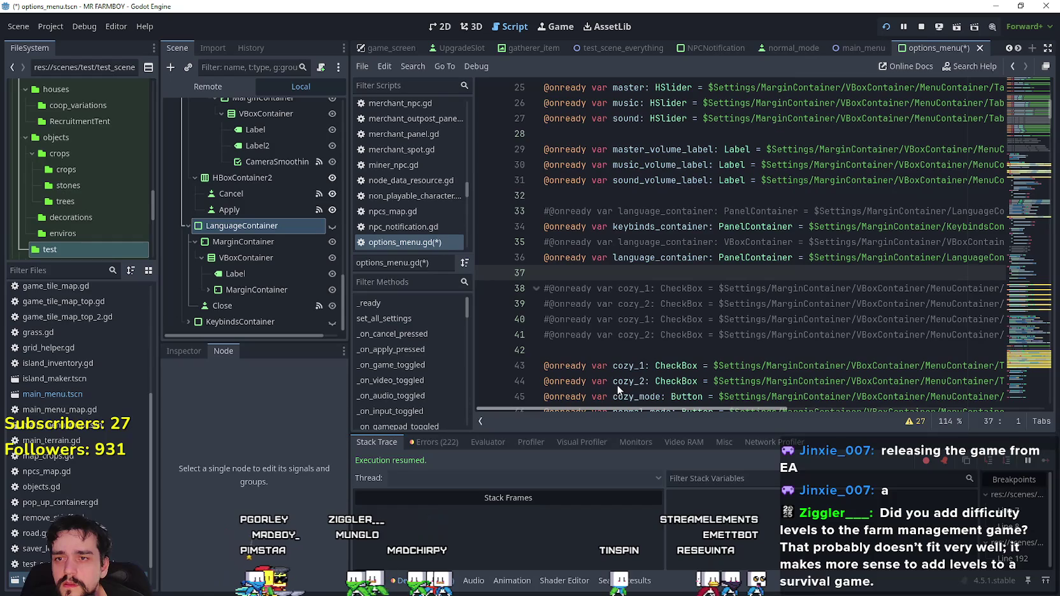
click(920, 29)
Relaunch the game and use the keyboard to open Options > Game > English
click(885, 26)
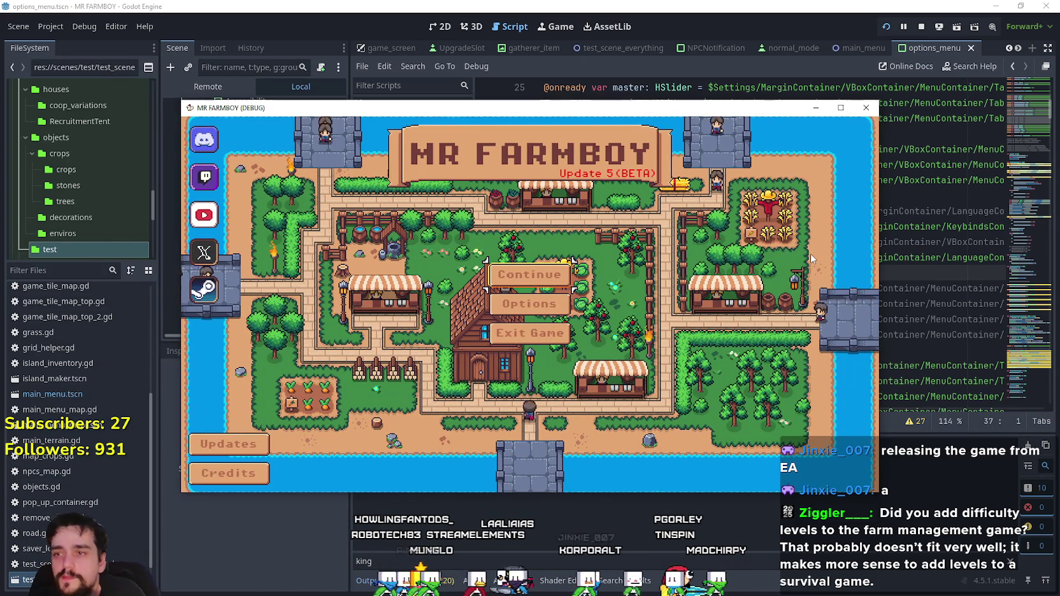
key(Down)
key(Return)
key(Left)
key(Down)
key(Return)
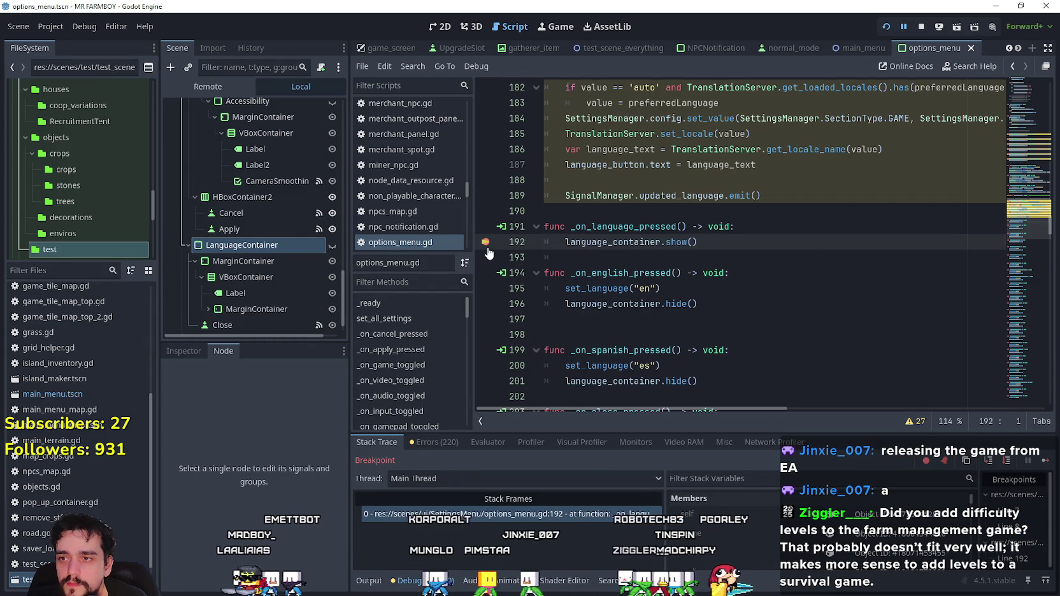
Continue past the breakpoint, arrow-key through the languages from Danish to Turkish, then close the list
click(1045, 460)
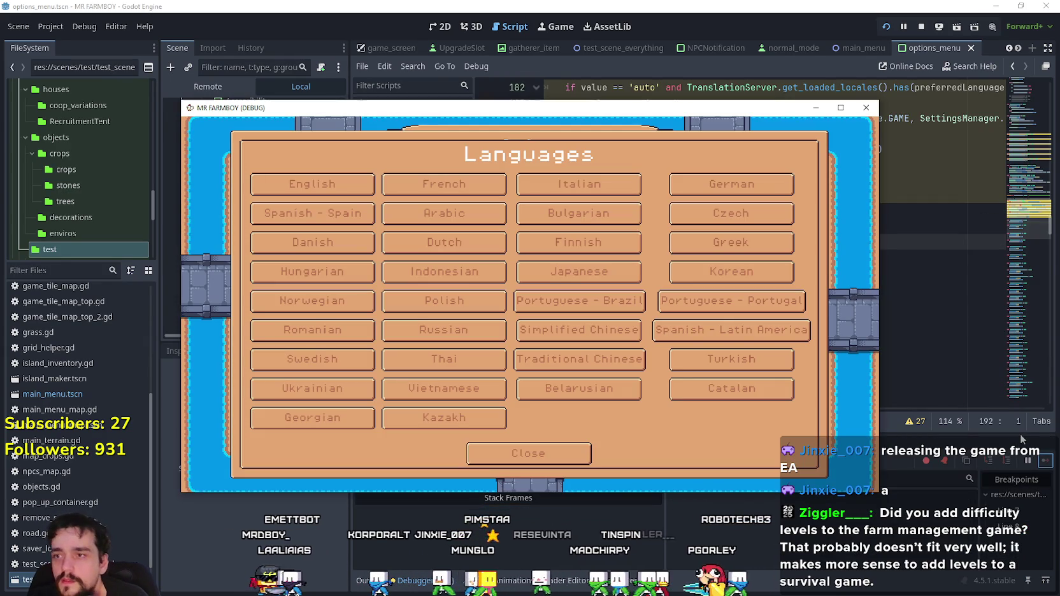
key(Up)
key(Up)
key(Down)
key(Down)
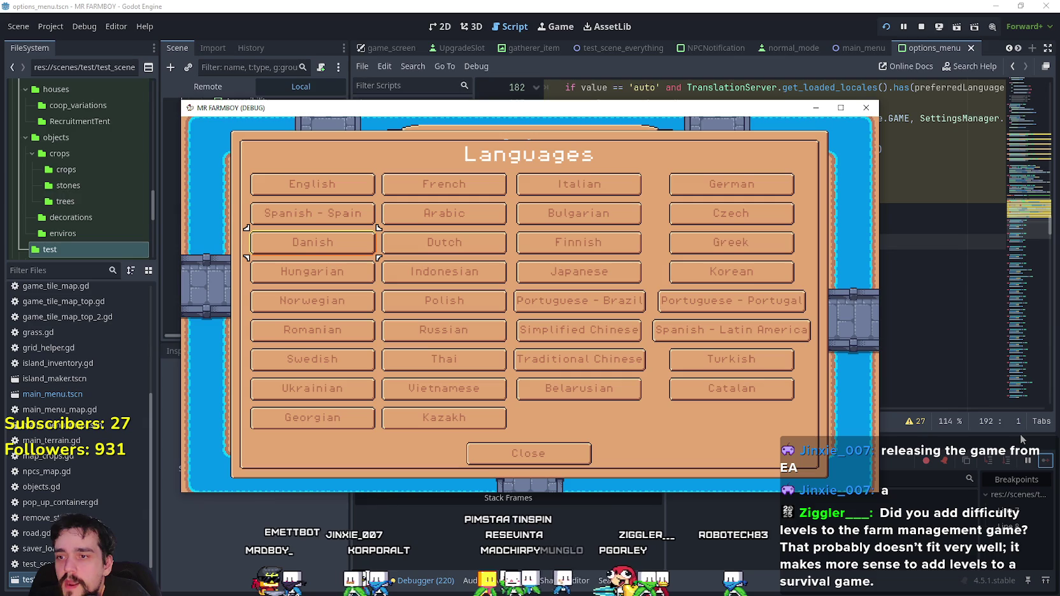
click(841, 108)
key(Down)
key(Down)
key(Down)
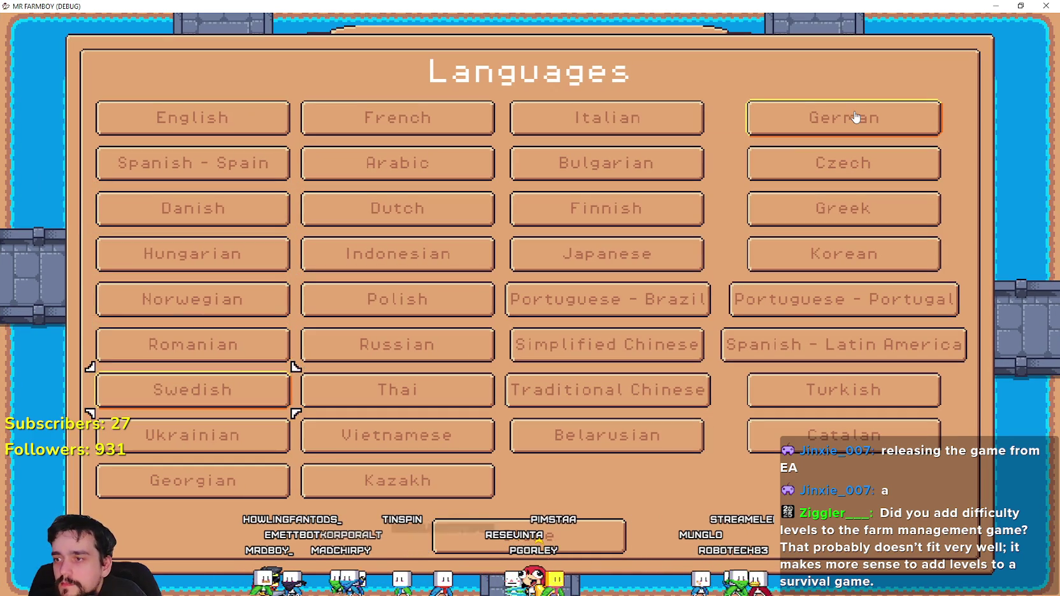
key(Up)
key(Up)
key(Right)
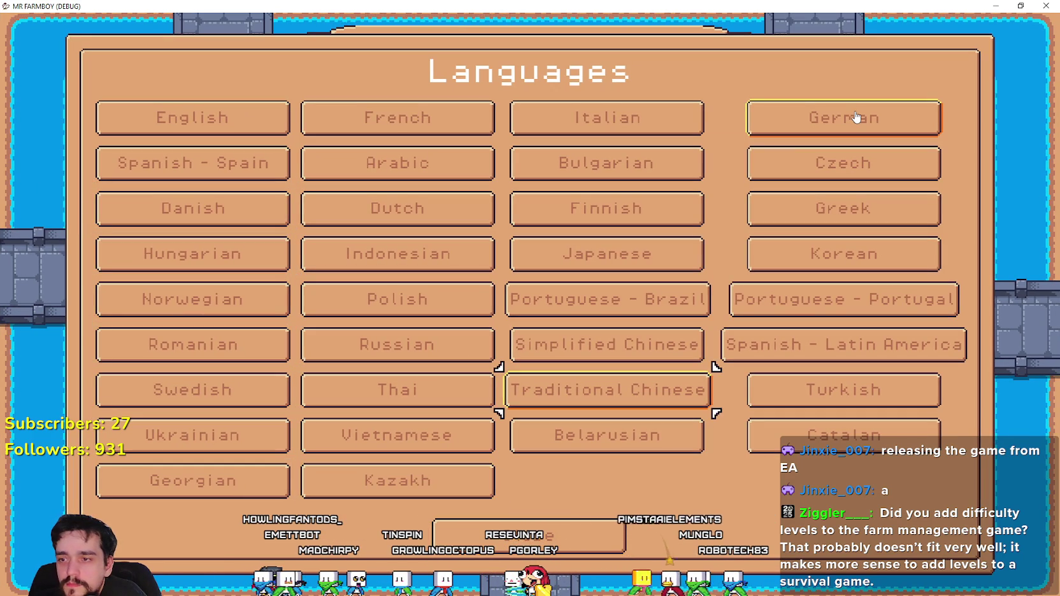
key(Down)
key(Down)
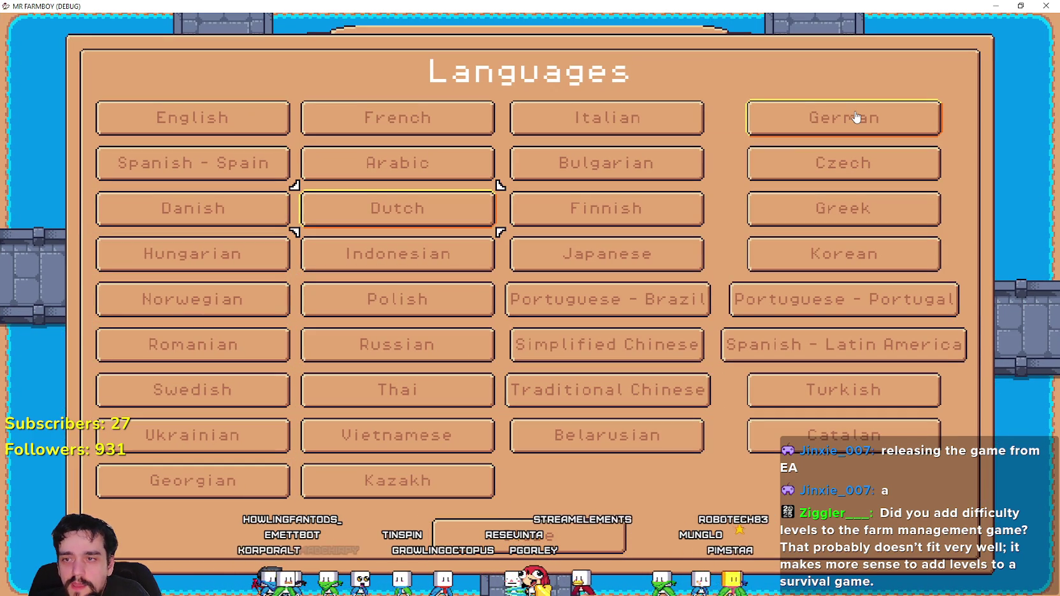
key(Down)
key(Down)
key(Right)
key(Right)
key(Up)
key(Up)
key(Up)
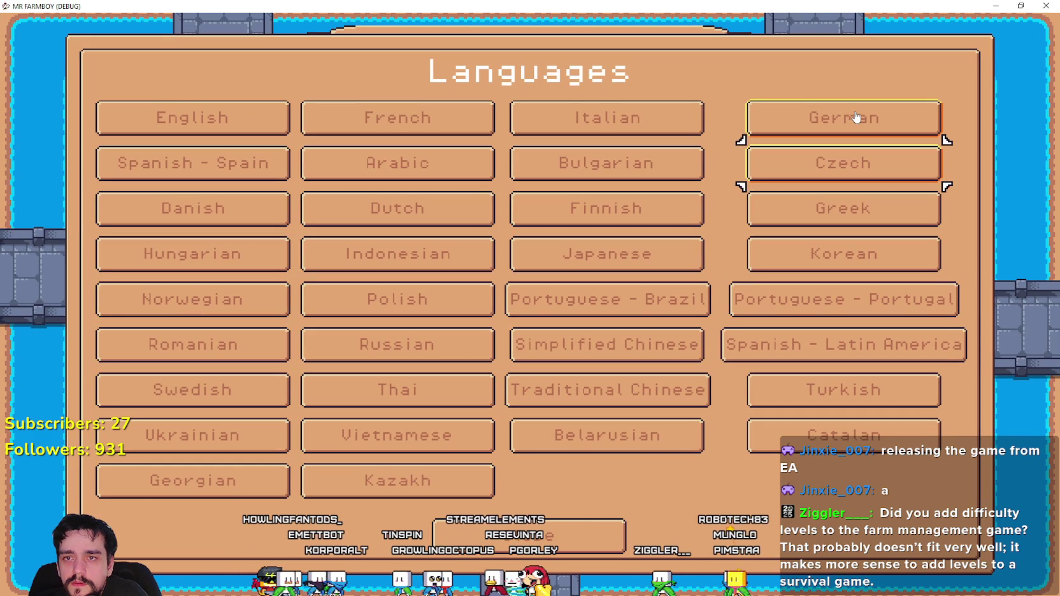
key(Down)
key(Down)
key(Down)
key(Down)
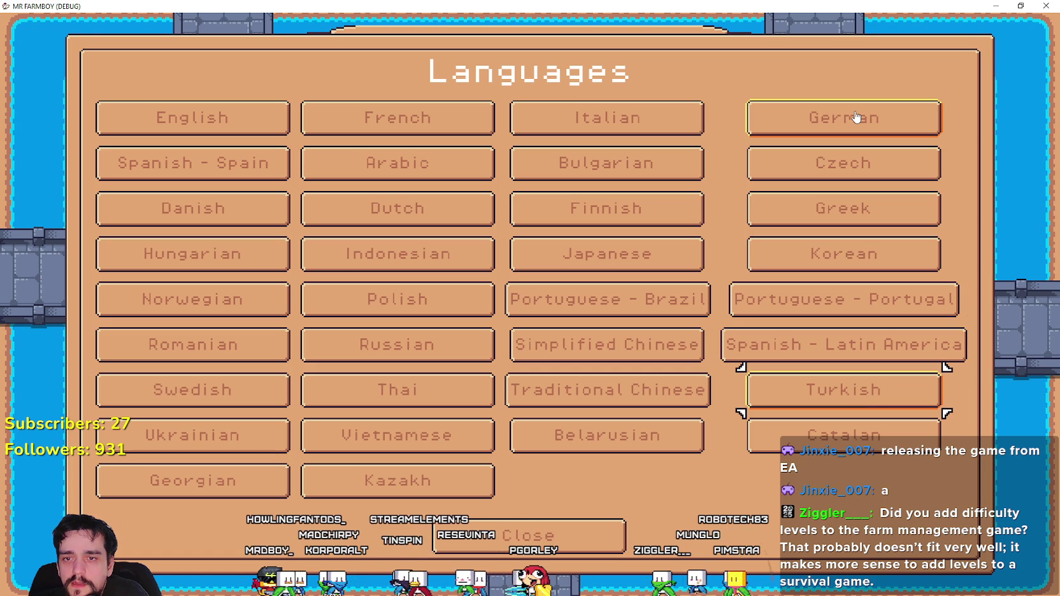
key(Down)
key(Down)
key(Return)
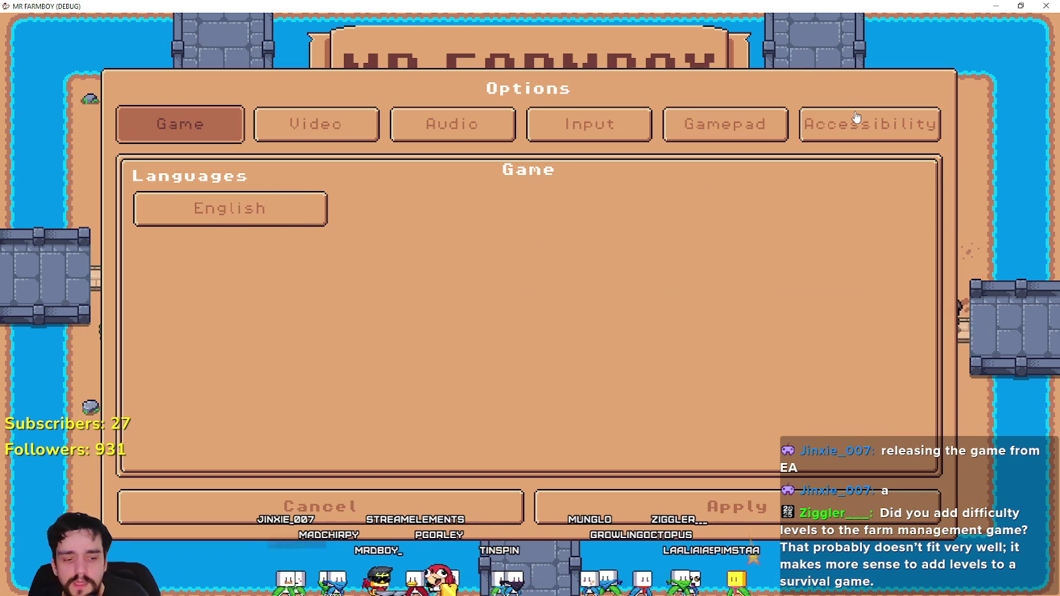
Close Options back to the main menu and load Save 1
key(Escape)
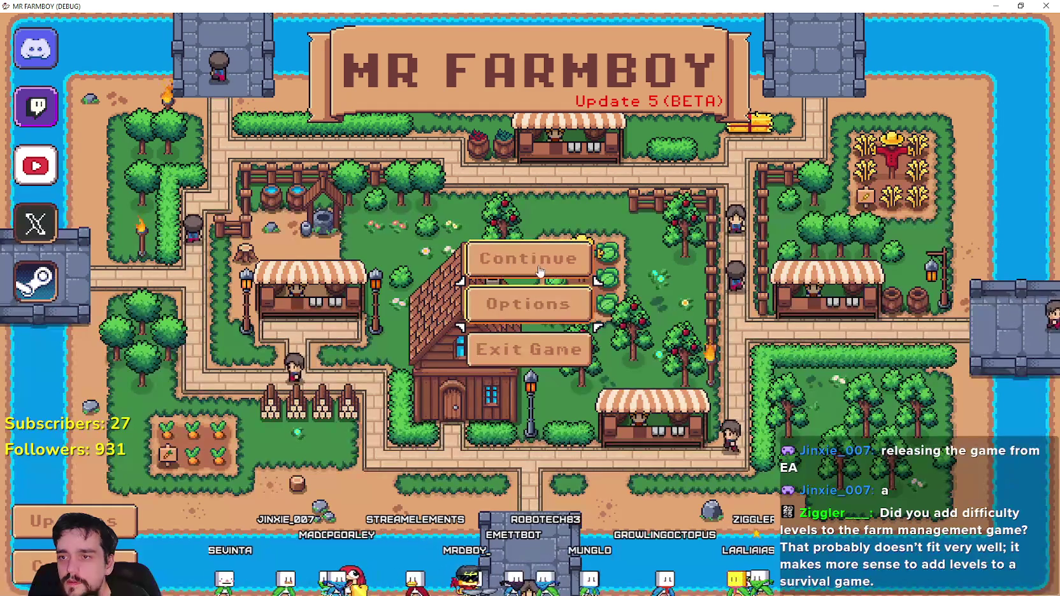
key(Return)
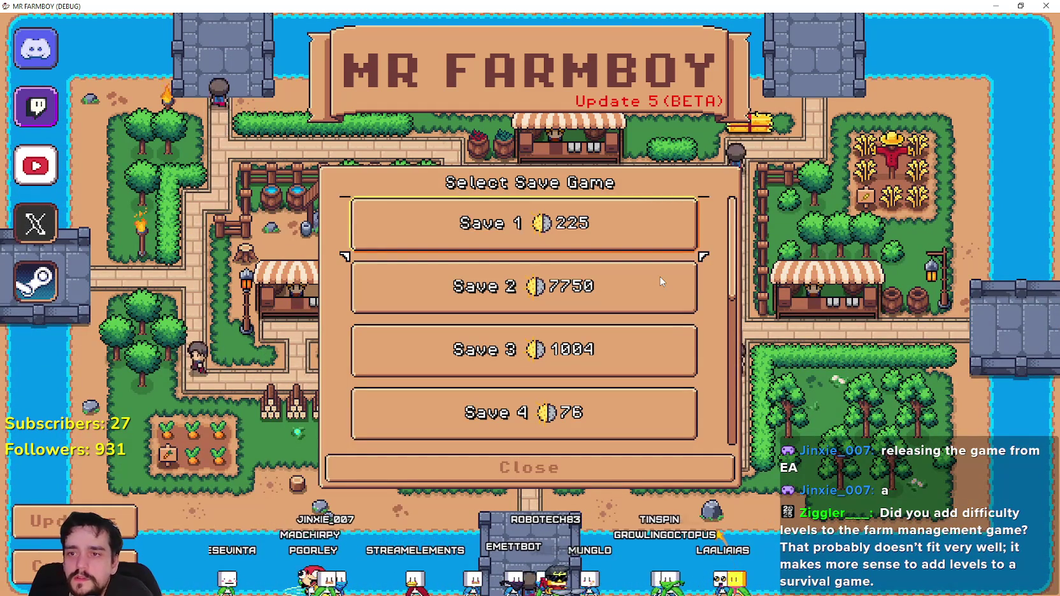
key(Return)
key(Return)
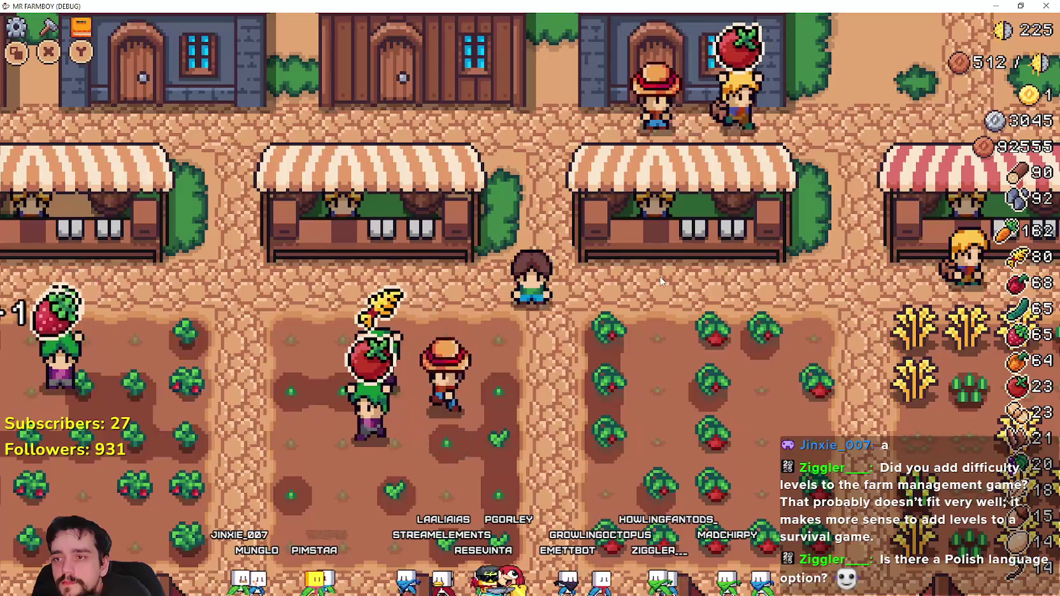
Open Options from the pause menu, close it, and walk the farmer into the central crop field
key(Escape)
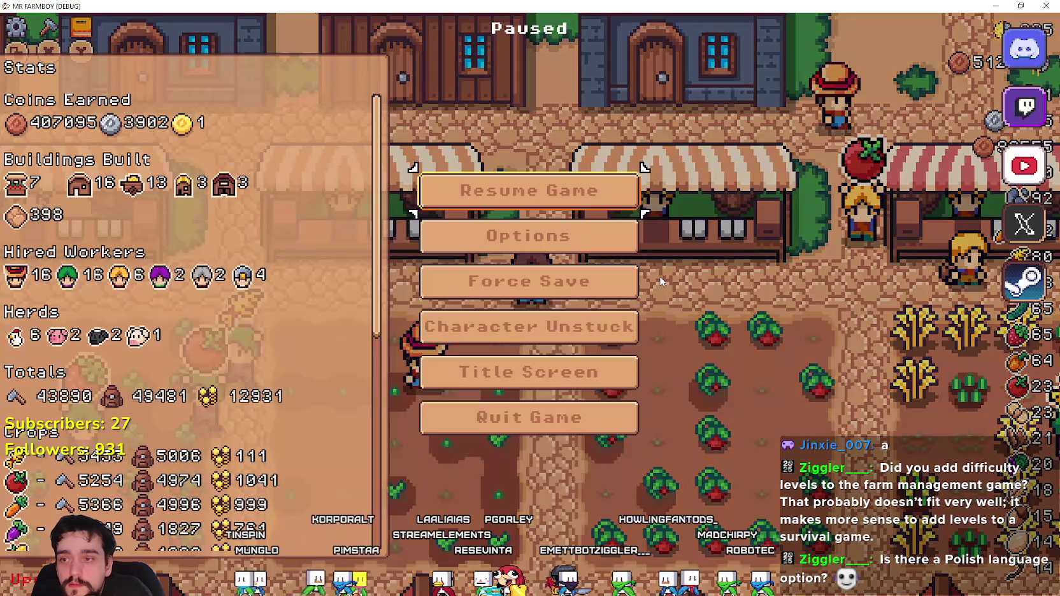
key(Return)
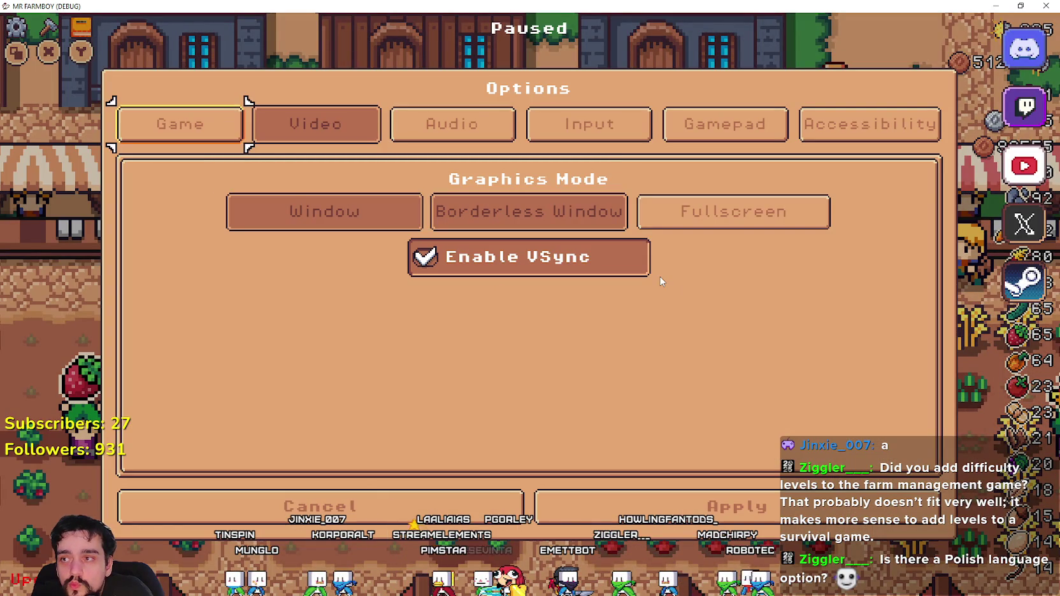
key(Return)
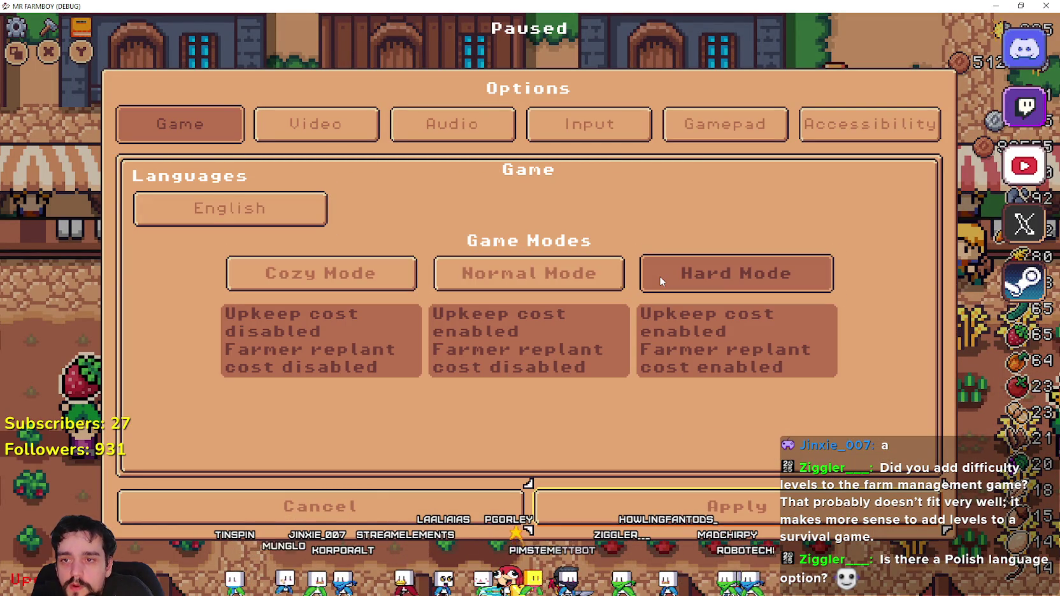
key(Escape)
key(Escape)
key(Down)
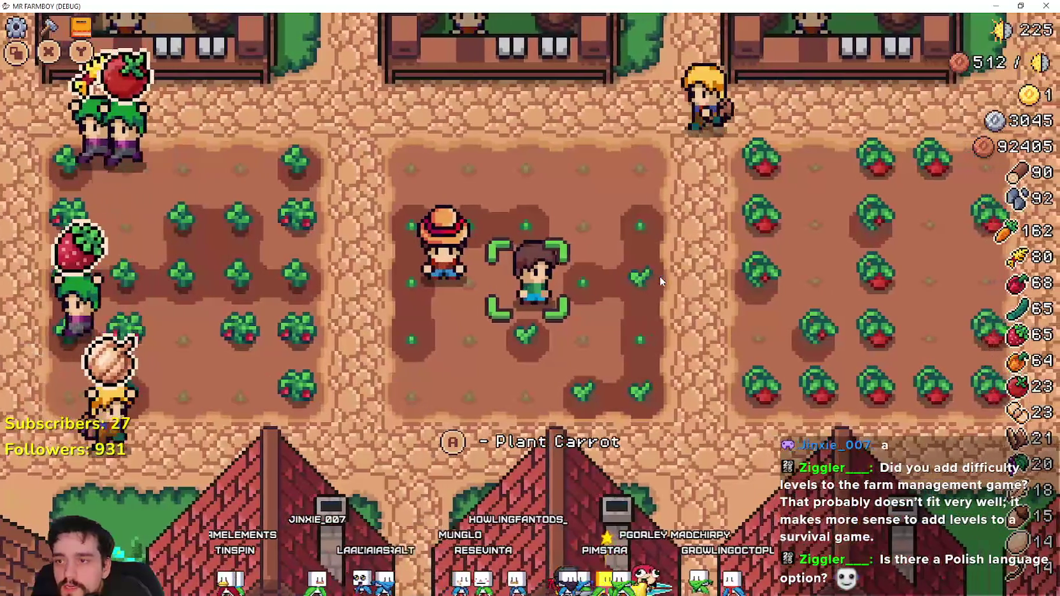
Walk the farmer from the carrot field through the wheat and strawberry fields and past the market stalls
key(Right)
key(Right)
key(Up)
key(Up)
key(Up)
key(Up)
key(Right)
key(Right)
key(Right)
key(Right)
key(Right)
key(Down)
key(Left)
key(Up)
key(Up)
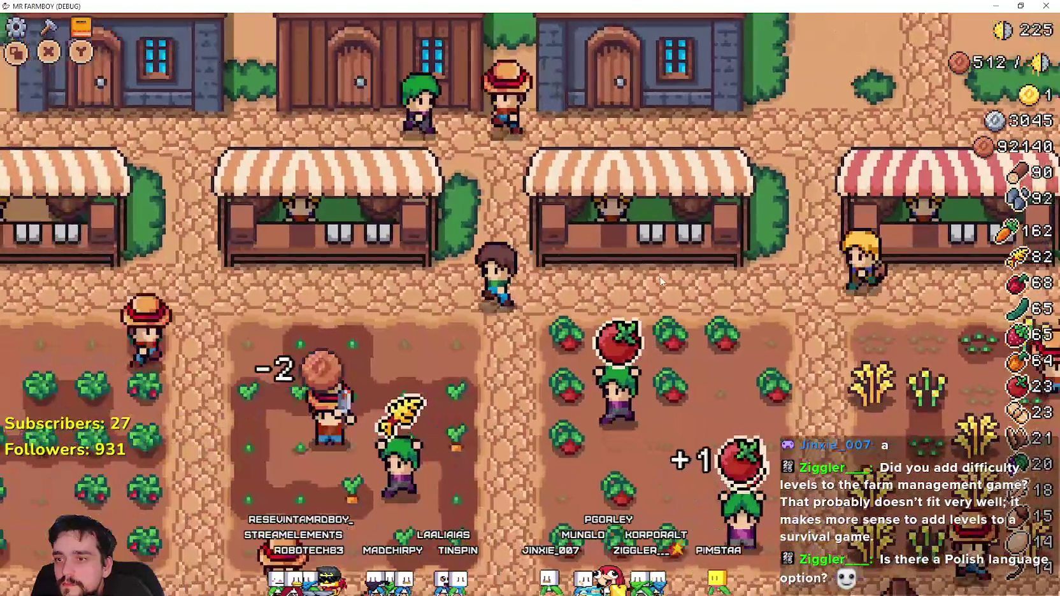
key(Down)
key(Down)
key(Down)
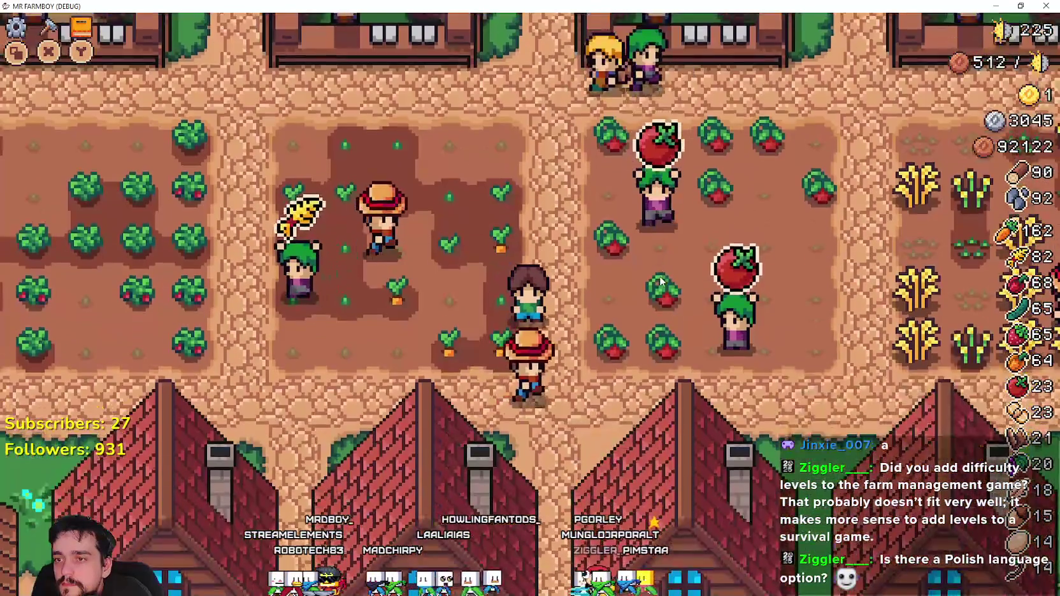
key(Down)
key(Down)
key(Left)
key(Left)
key(Left)
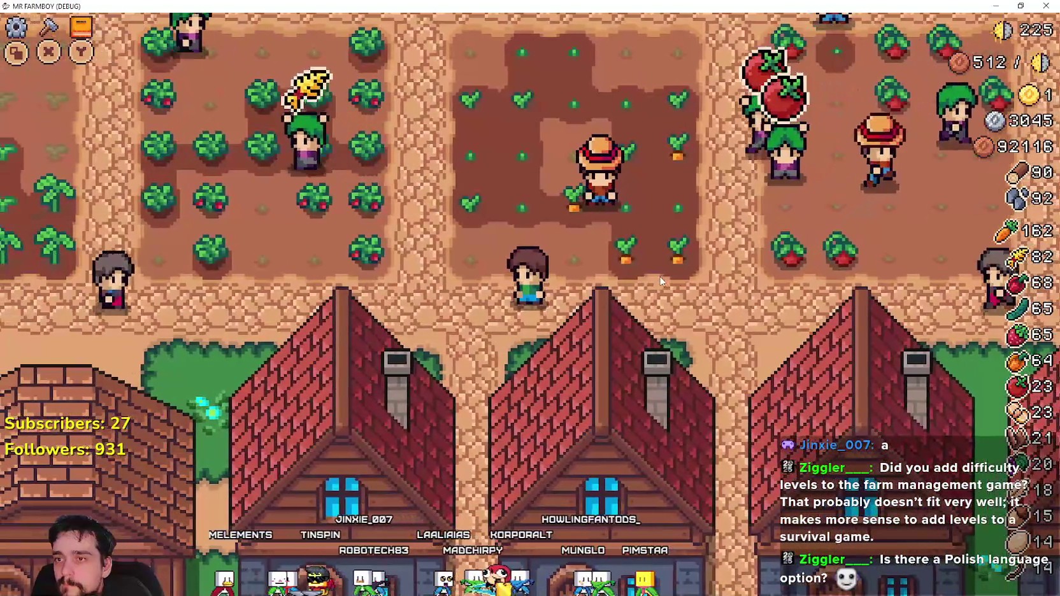
key(Left)
key(Left)
key(Left)
key(Up)
key(Up)
key(Up)
key(Up)
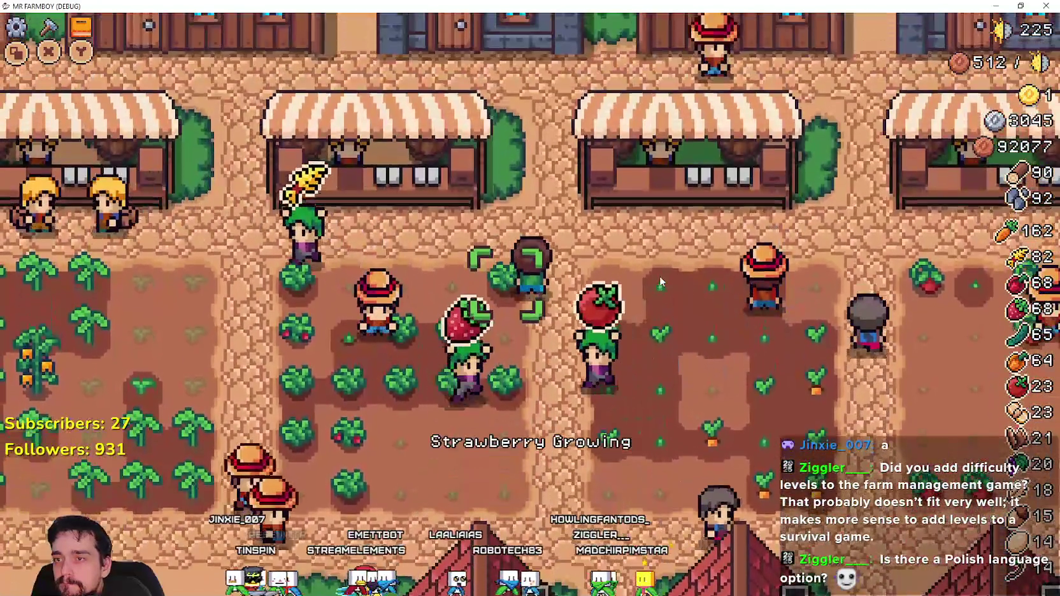
key(Left)
key(Left)
key(Left)
key(Left)
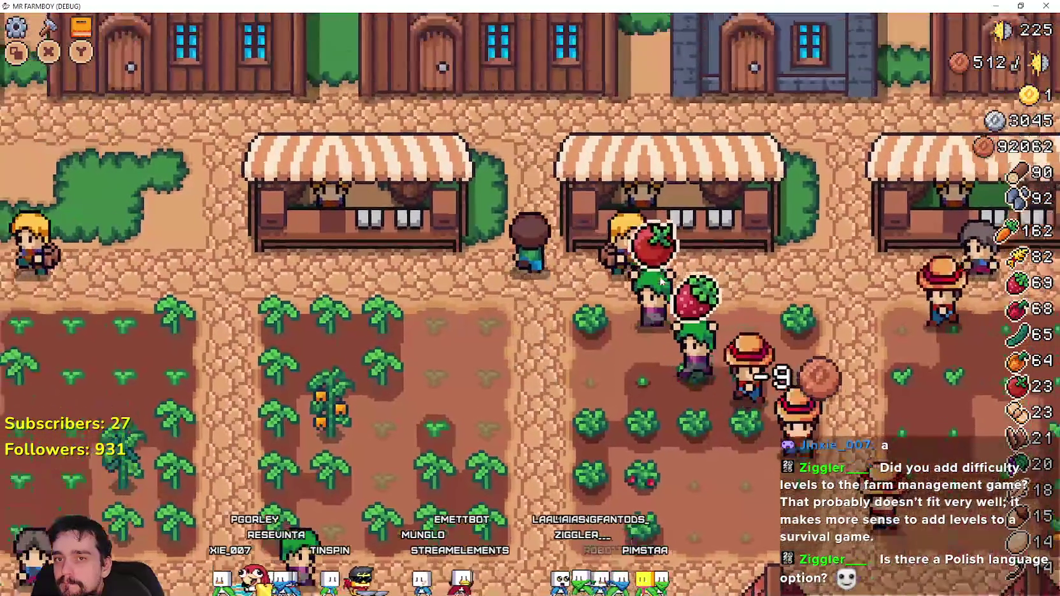
key(Left)
key(Left)
key(Left)
key(Down)
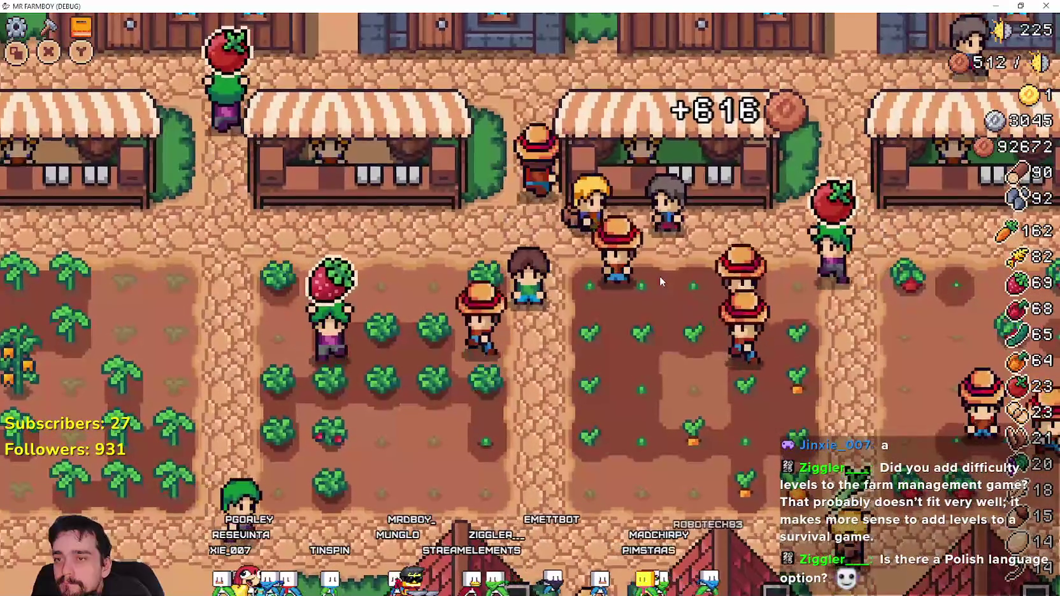
key(Down)
key(Down)
key(Down)
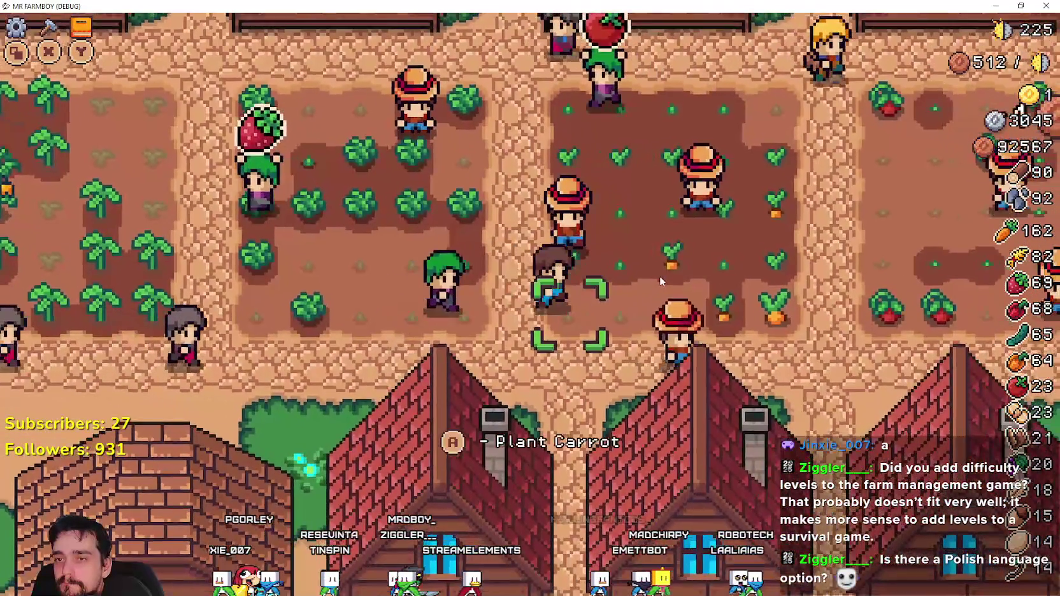
key(Up)
key(Up)
key(Up)
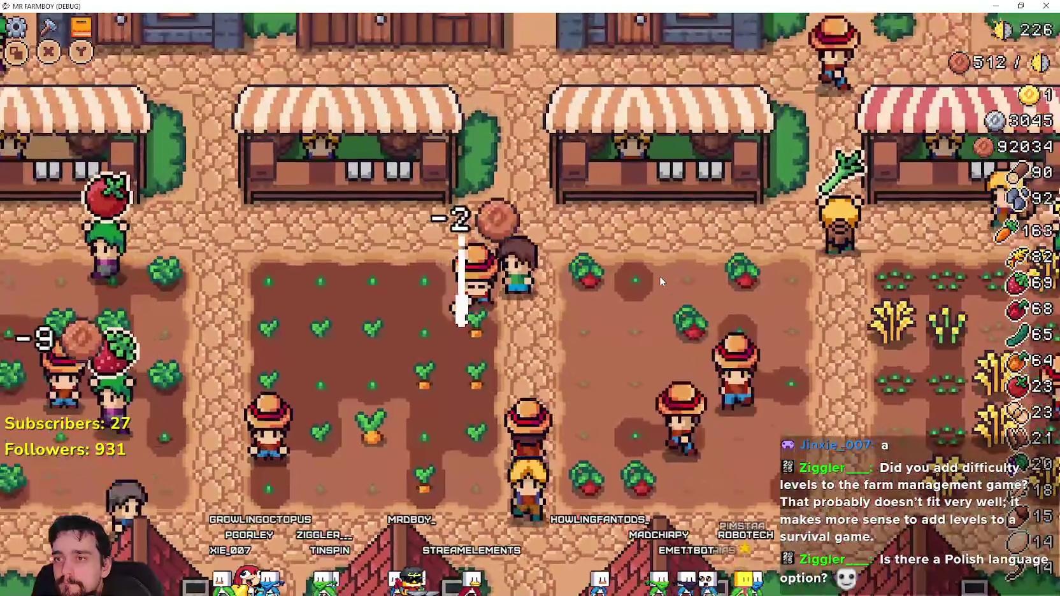
key(Up)
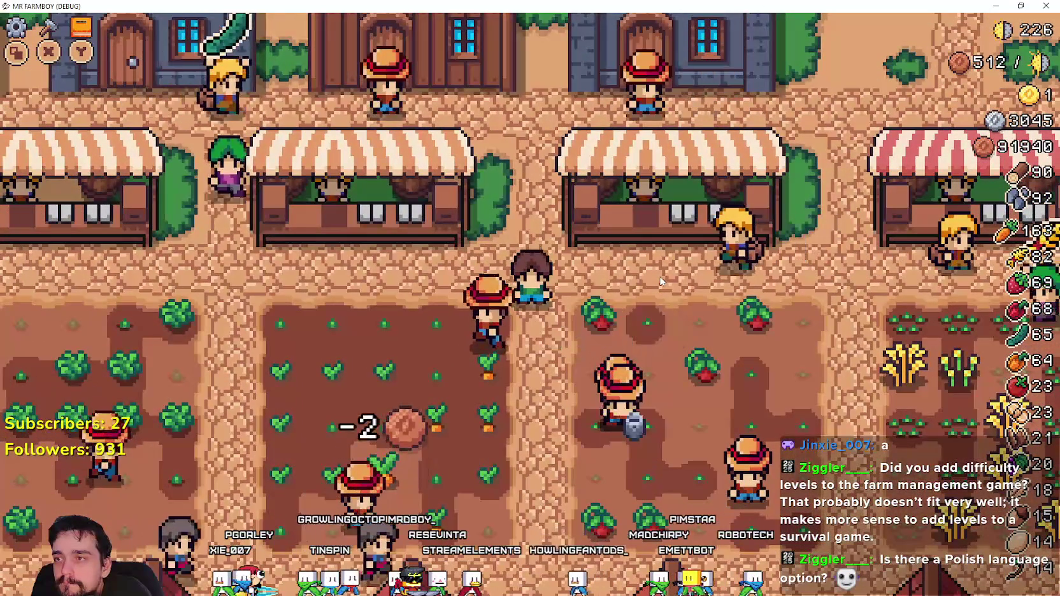
key(Down)
key(Down)
key(Down)
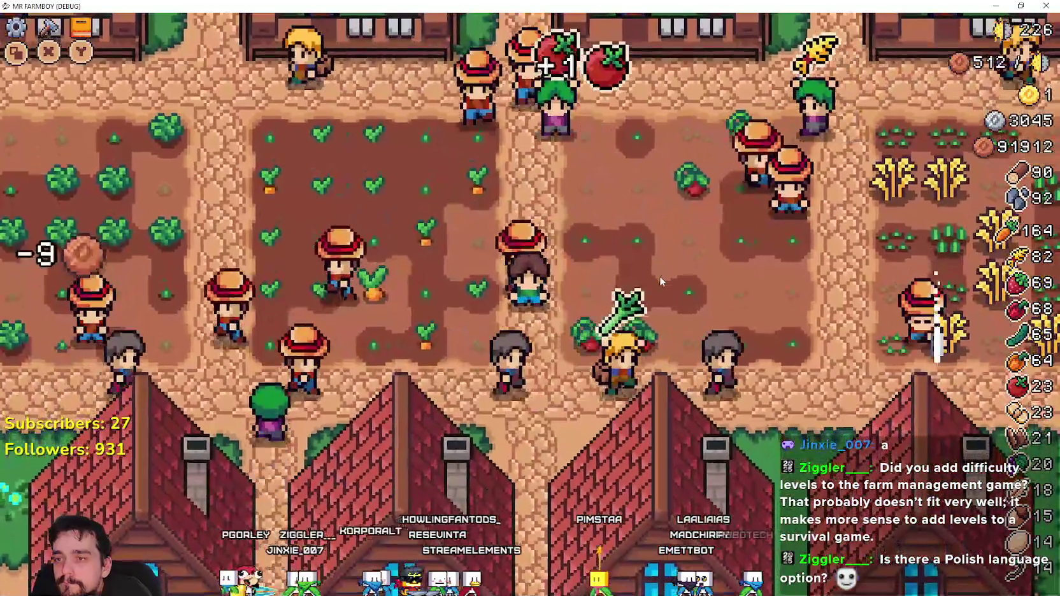
Walk through the tomato and wheat fields, then far left to the cabbage and corn fields
key(Right)
key(Down)
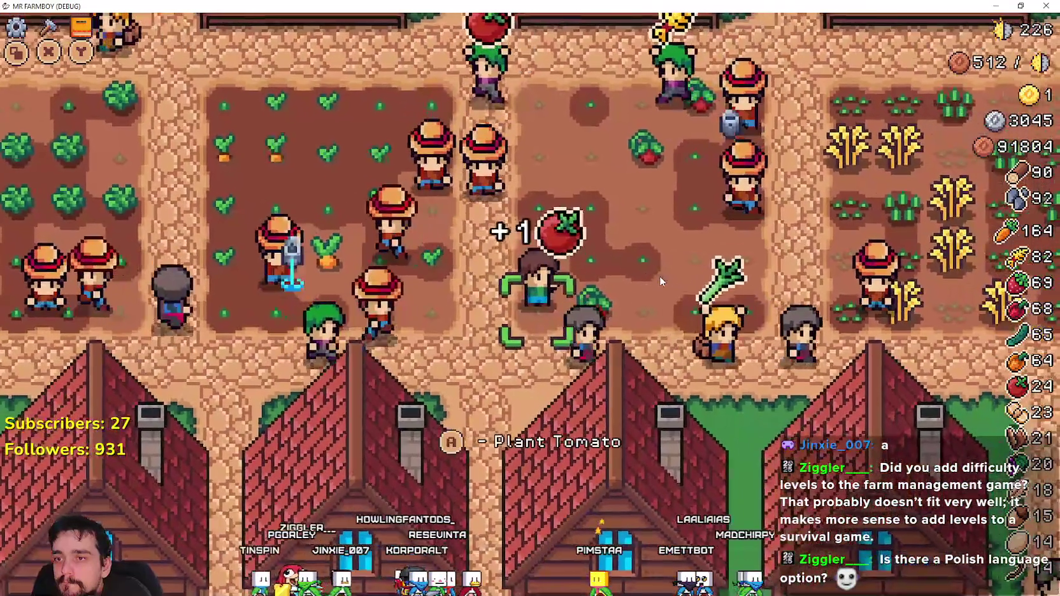
key(Up)
key(Up)
key(Up)
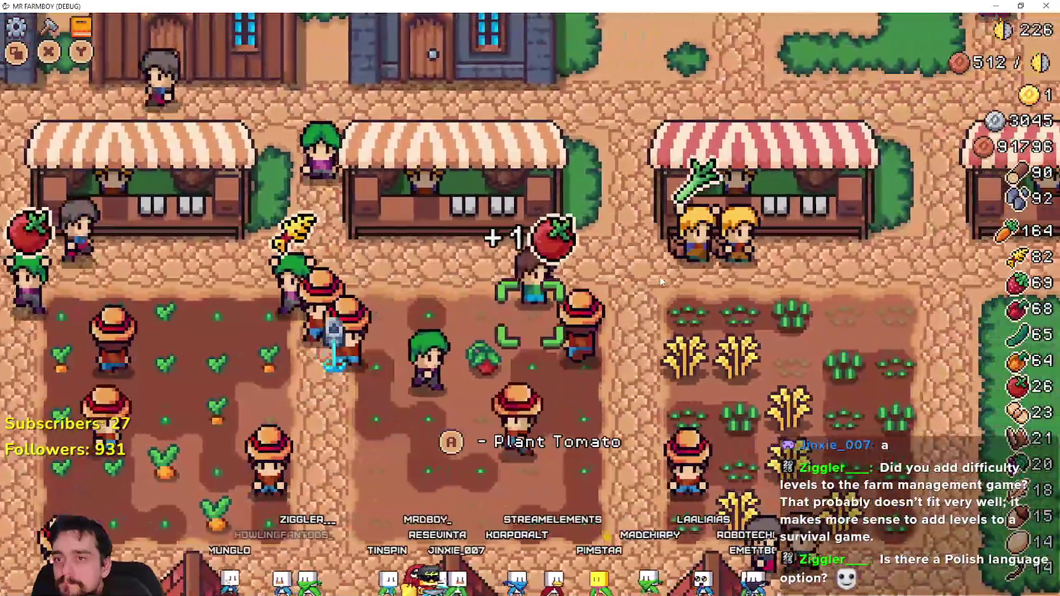
key(Down)
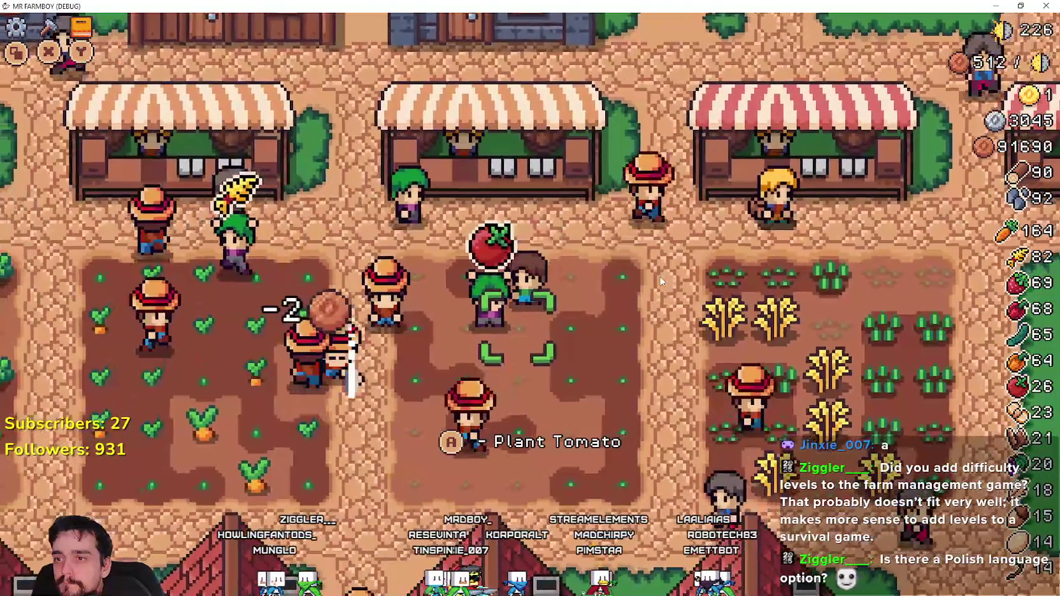
key(Right)
key(Right)
key(Right)
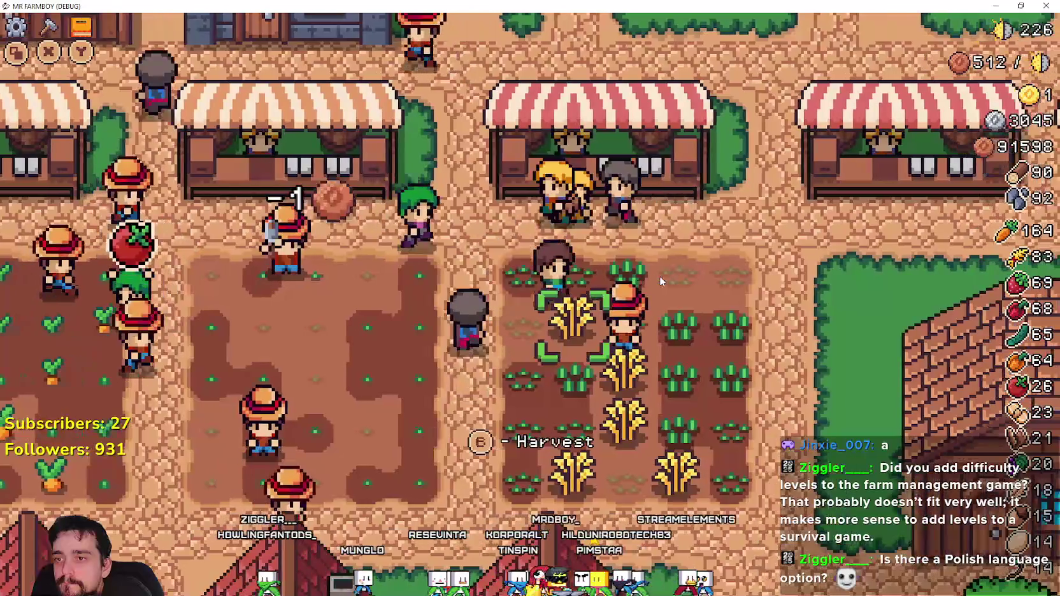
key(Down)
key(Down)
key(Down)
key(Left)
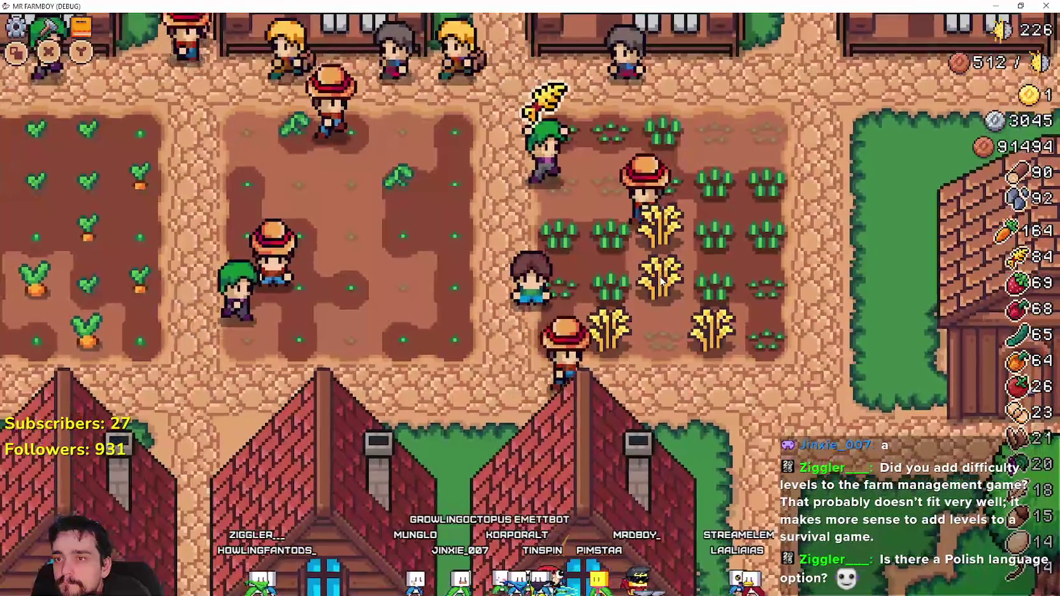
key(Down)
key(Left)
key(Left)
key(Left)
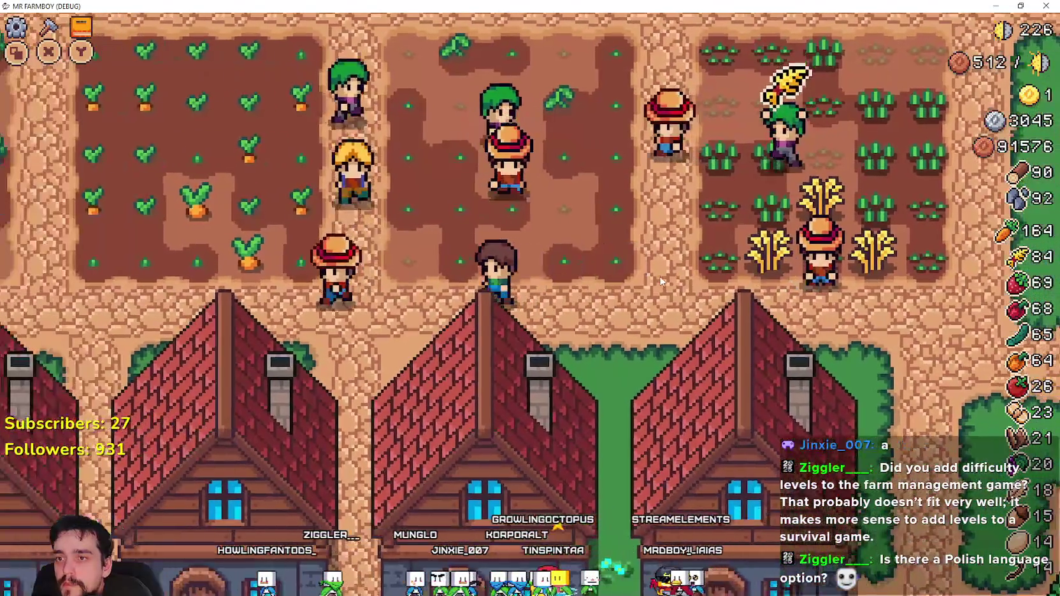
key(Left)
key(Left)
key(Left)
key(Up)
key(Up)
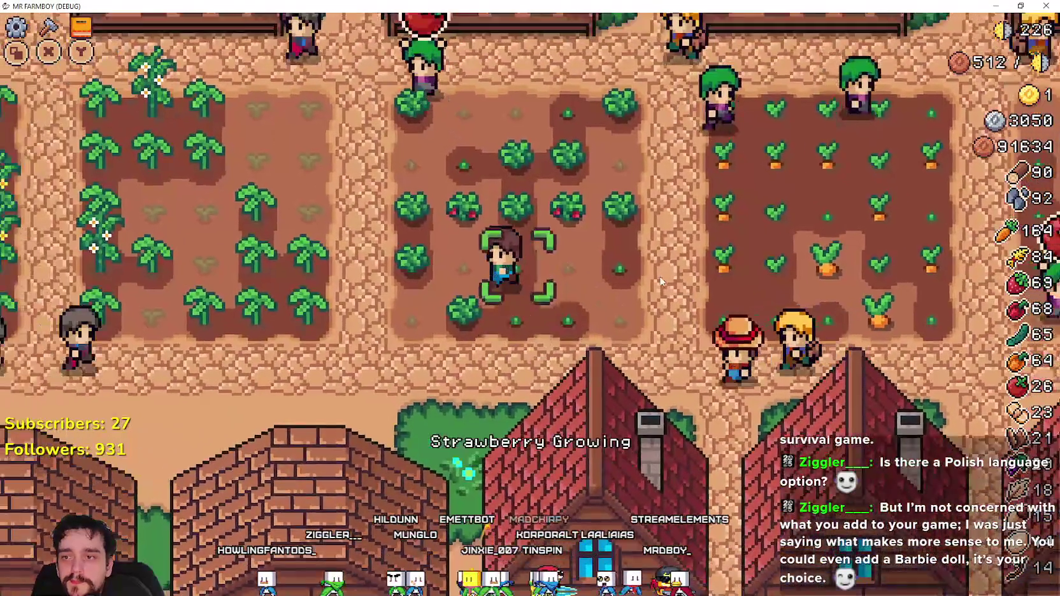
key(Up)
key(Up)
key(Up)
key(Left)
key(Left)
key(Left)
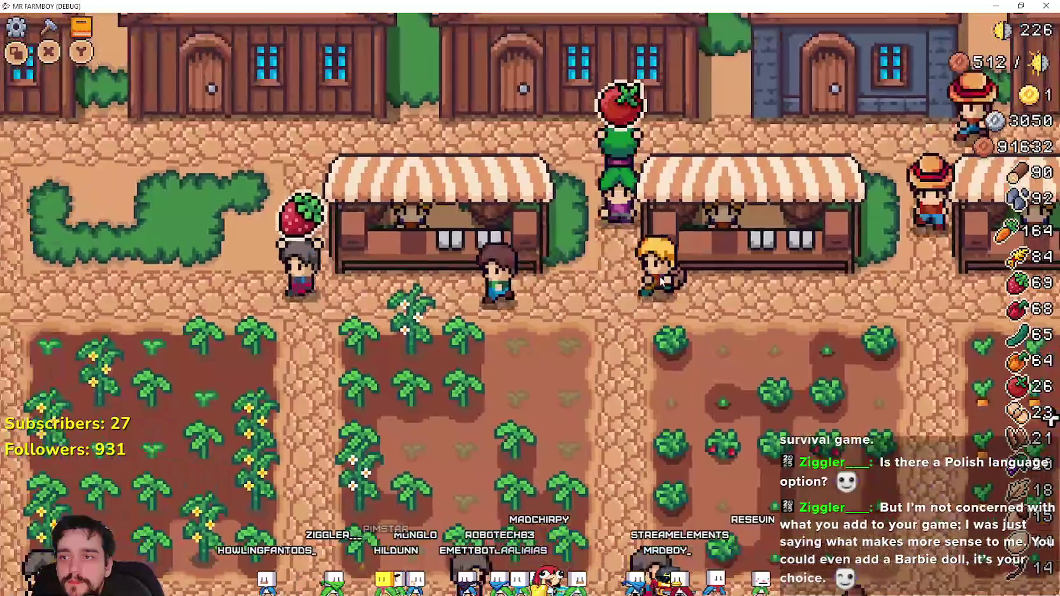
Walk back into the crop fields, right toward the market stalls, then left to the carrot fields
key(Down)
key(Down)
key(Down)
key(Right)
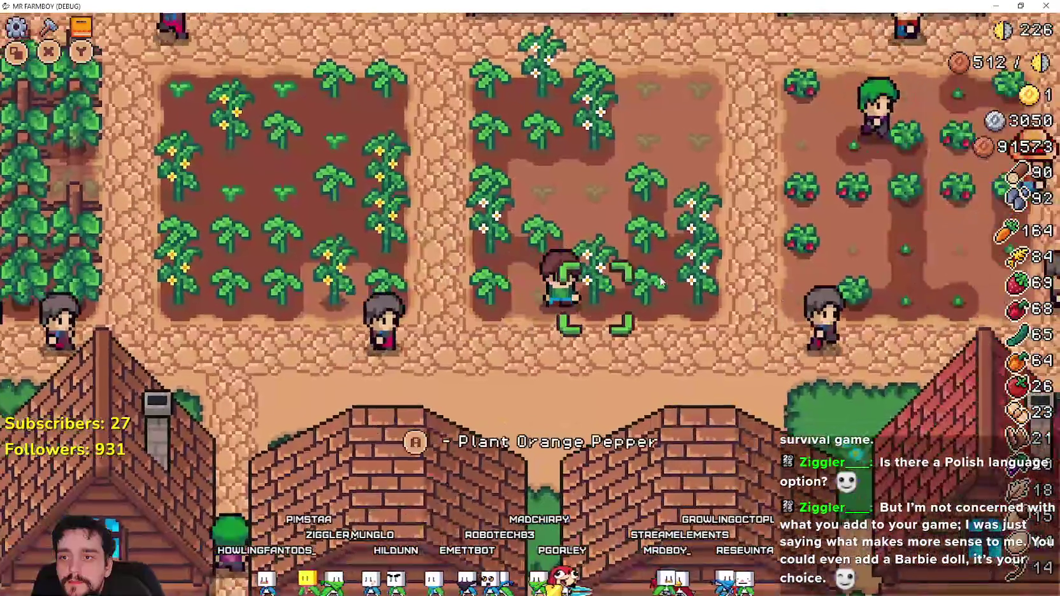
key(Right)
key(Right)
key(Right)
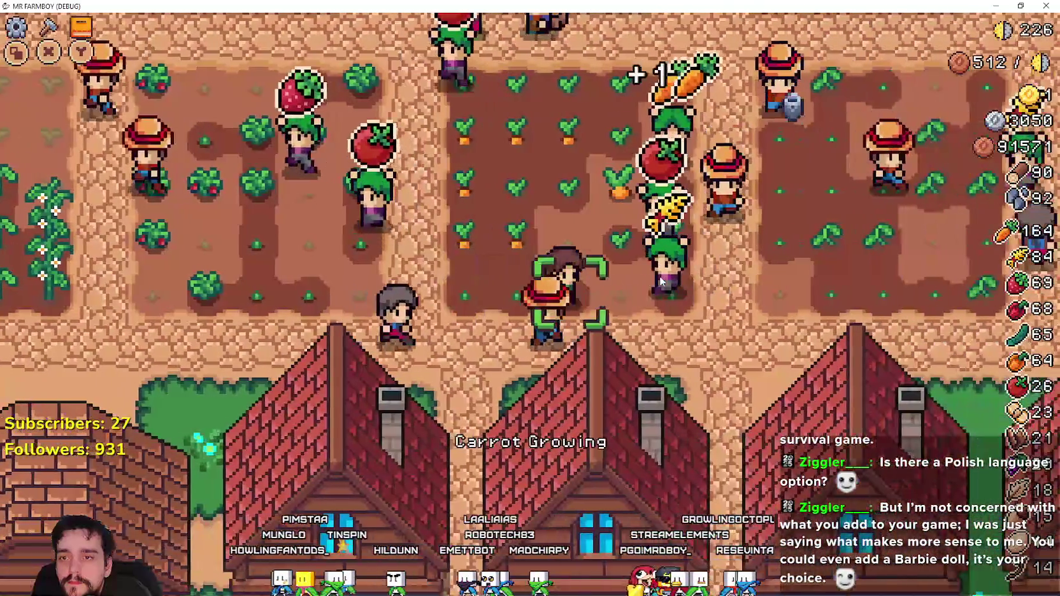
key(Up)
key(Up)
key(Up)
key(Right)
key(Right)
key(Right)
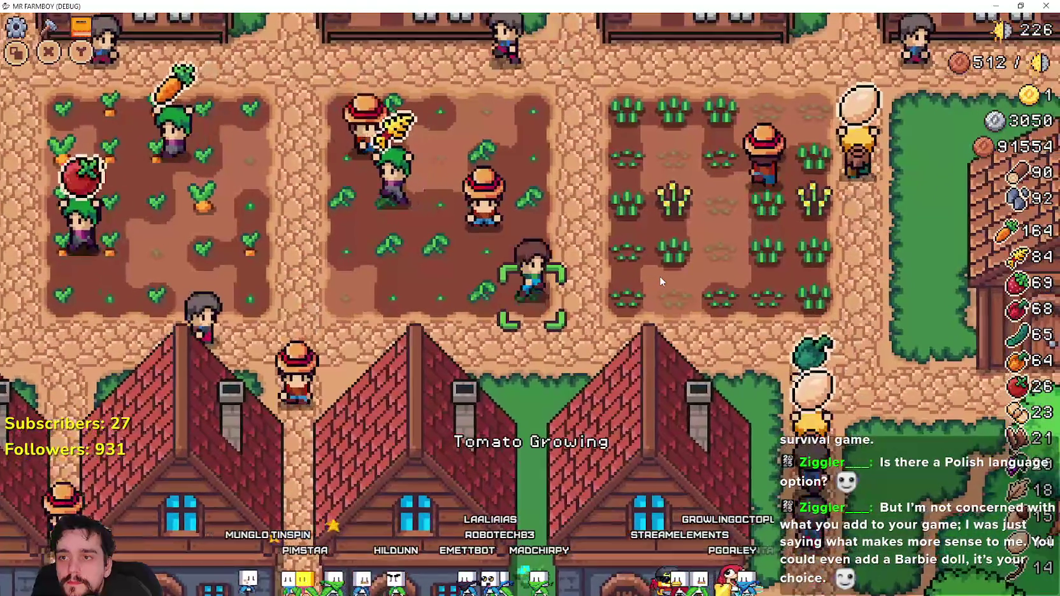
key(Up)
key(Up)
key(Right)
key(Right)
key(Right)
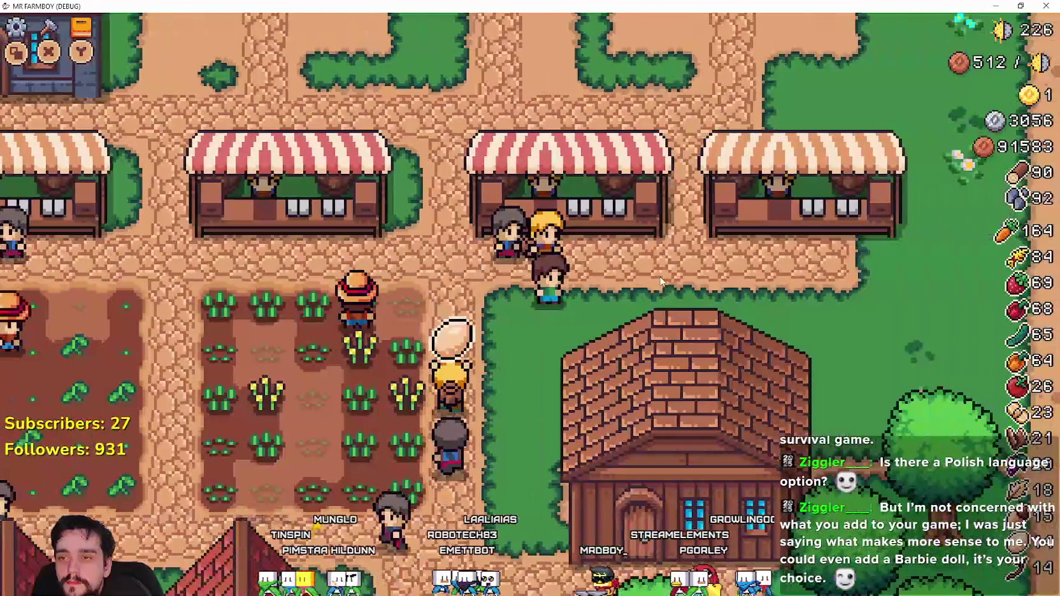
key(Down)
key(Down)
key(Down)
key(Left)
key(Left)
key(Left)
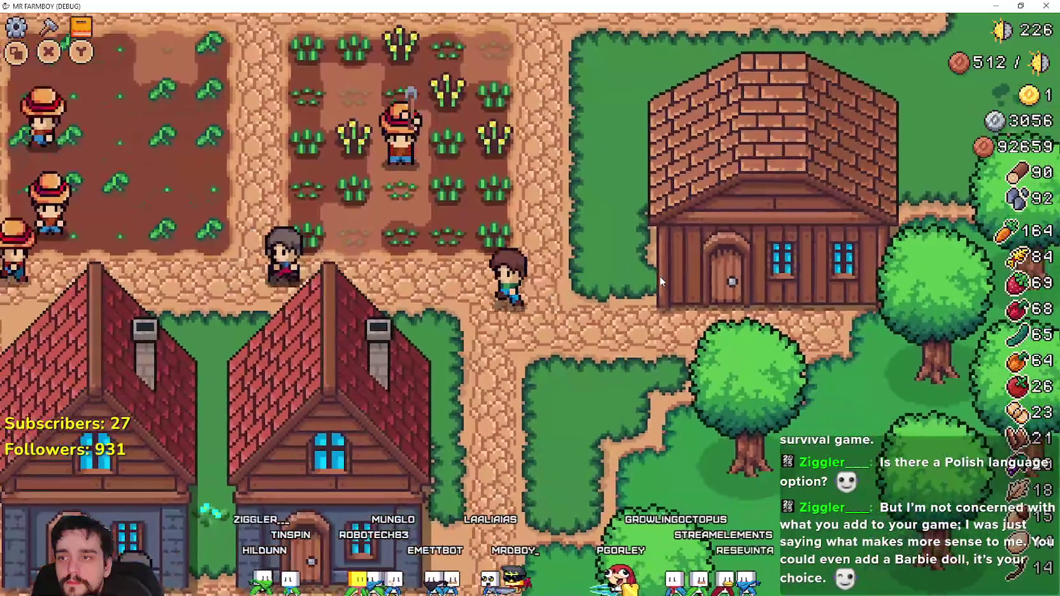
key(Left)
key(Left)
key(Left)
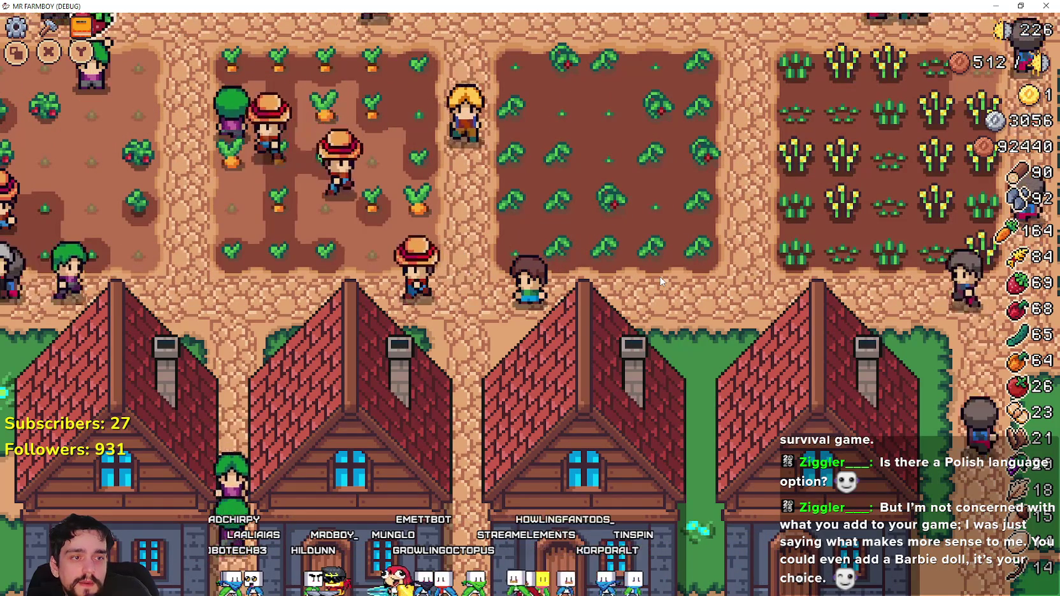
Pause the game, open Options and the language list, then switch back to the Godot editor
key(c)
key(c)
key(u)
key(Escape)
key(Escape)
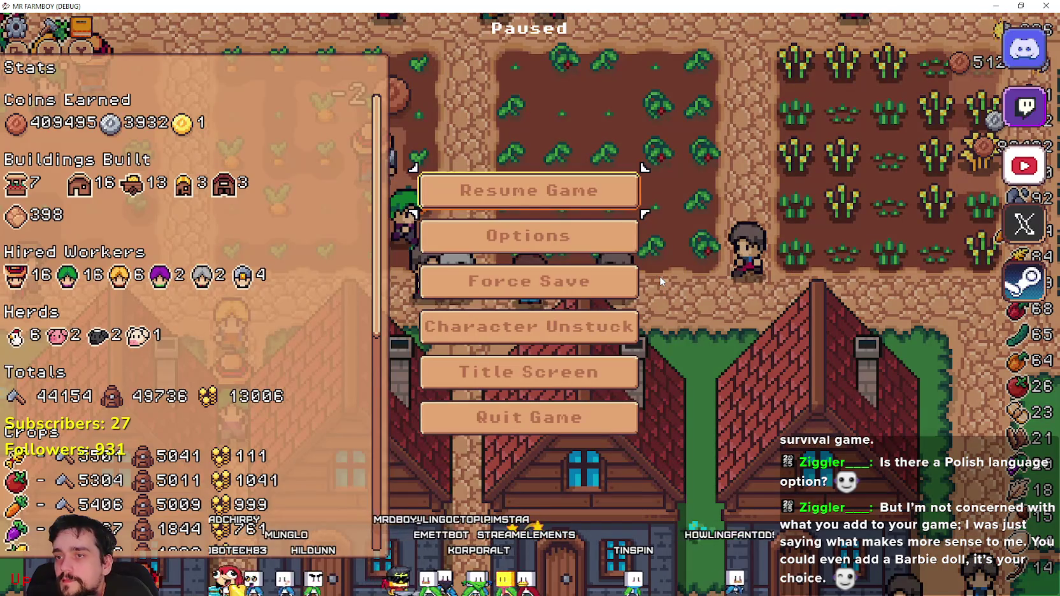
key(Down)
key(Return)
key(Return)
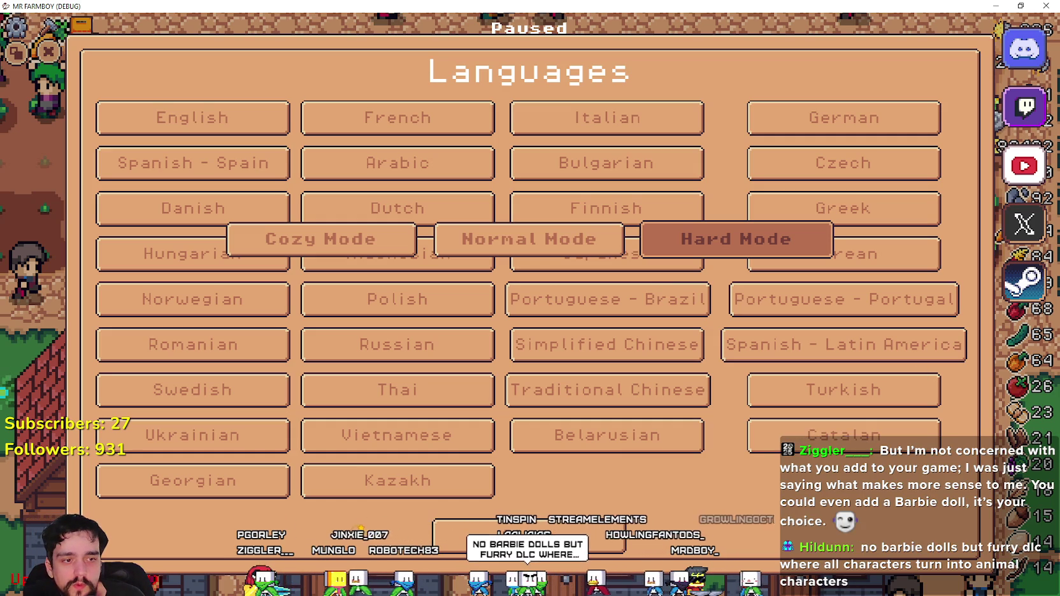
key(alt+Tab)
Set the LanguageContainer node's Ordering z_index to 1 in the Inspector, then return to the game
click(256, 246)
click(184, 351)
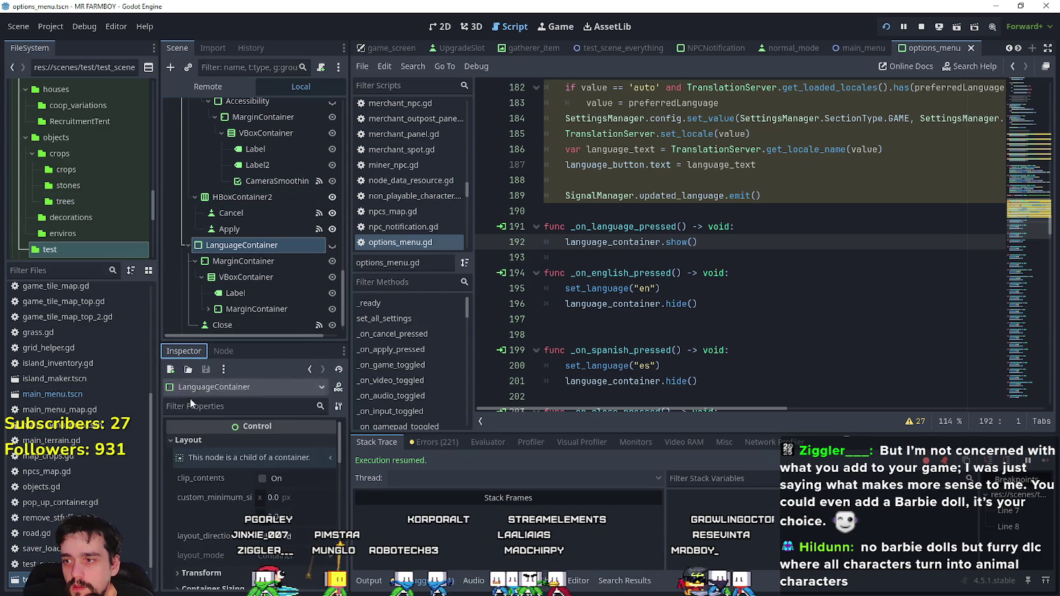
scroll(217, 517, down, 15)
scroll(213, 517, down, 5)
click(224, 458)
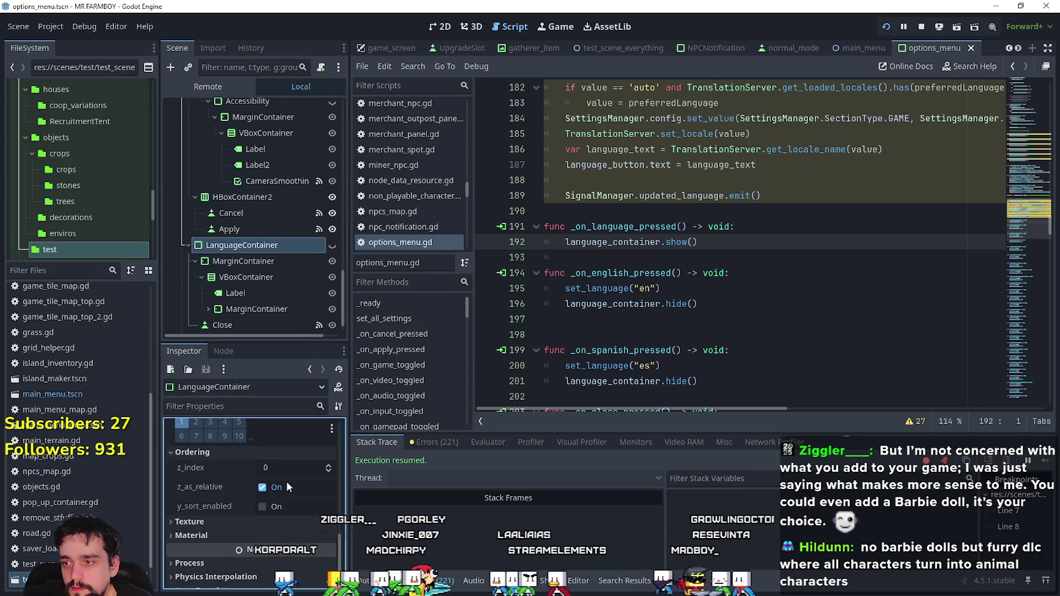
click(330, 465)
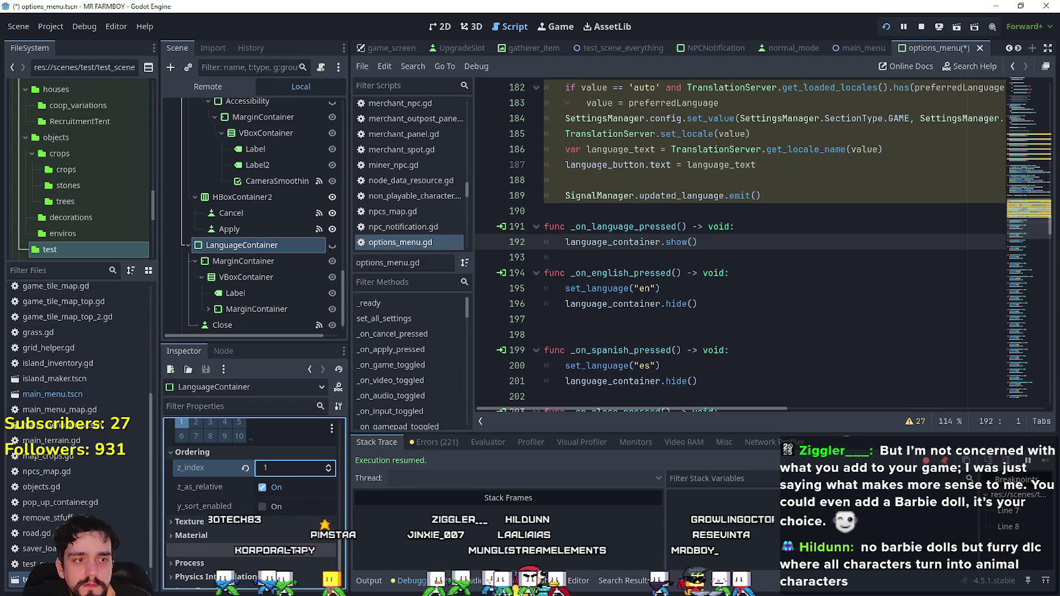
key(alt+Tab)
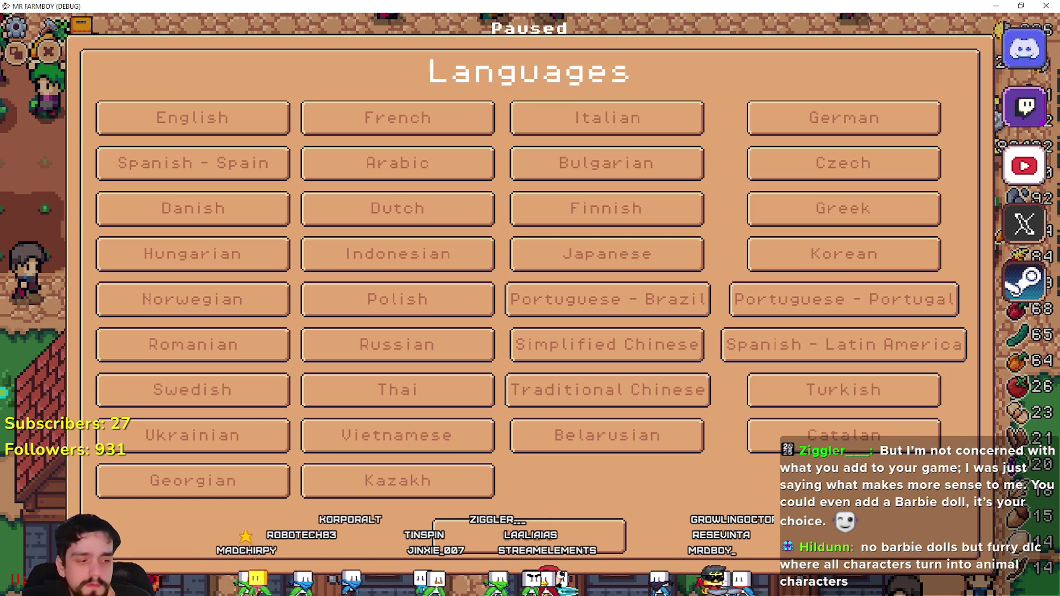
Arrow-key through the language list from English to Polish, then choose Polish
key(Tab)
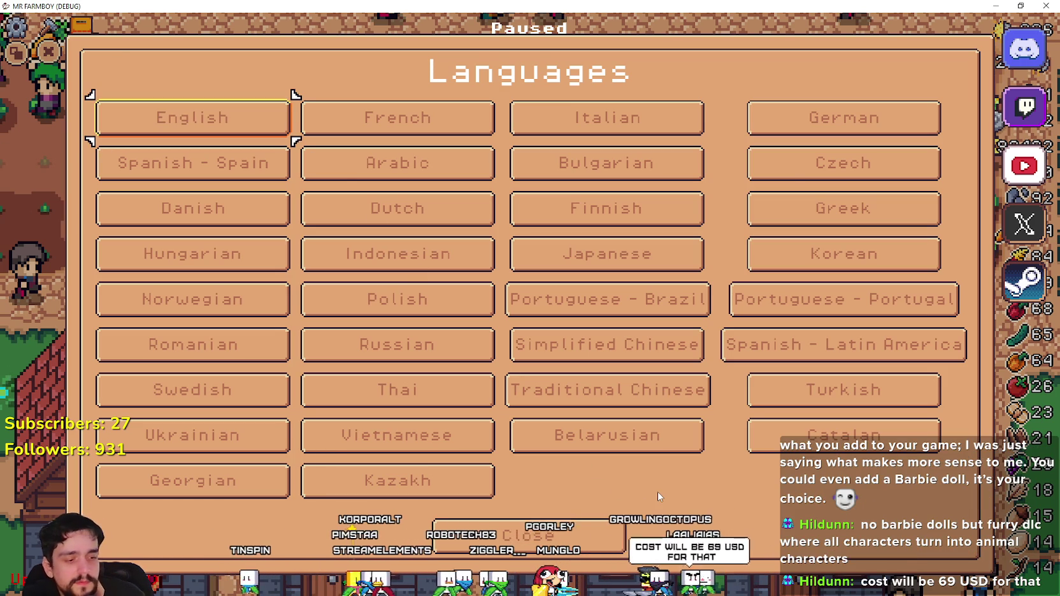
key(Tab)
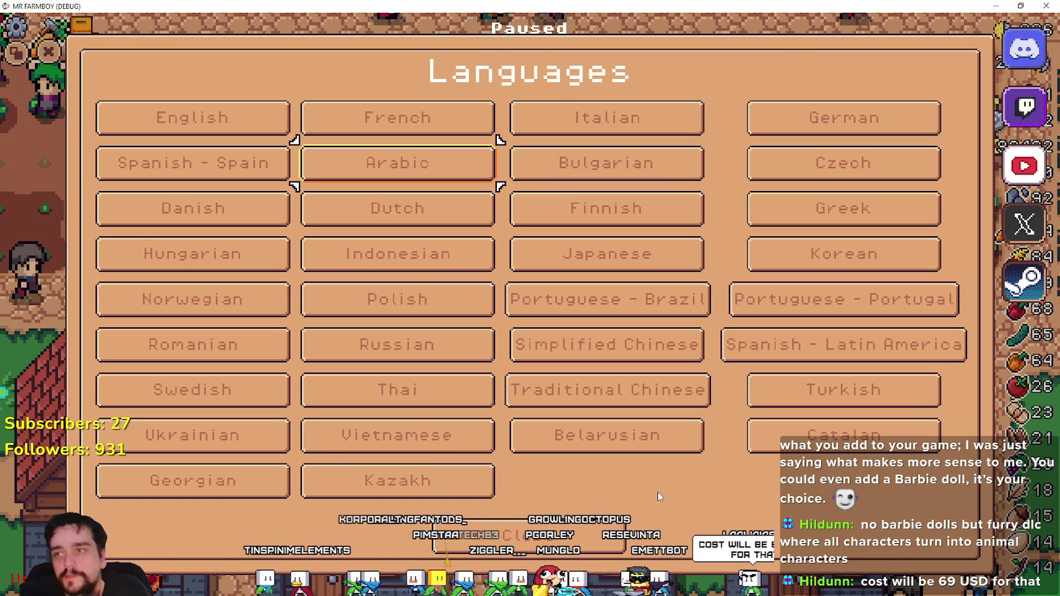
key(Right)
key(Down)
key(Down)
key(Down)
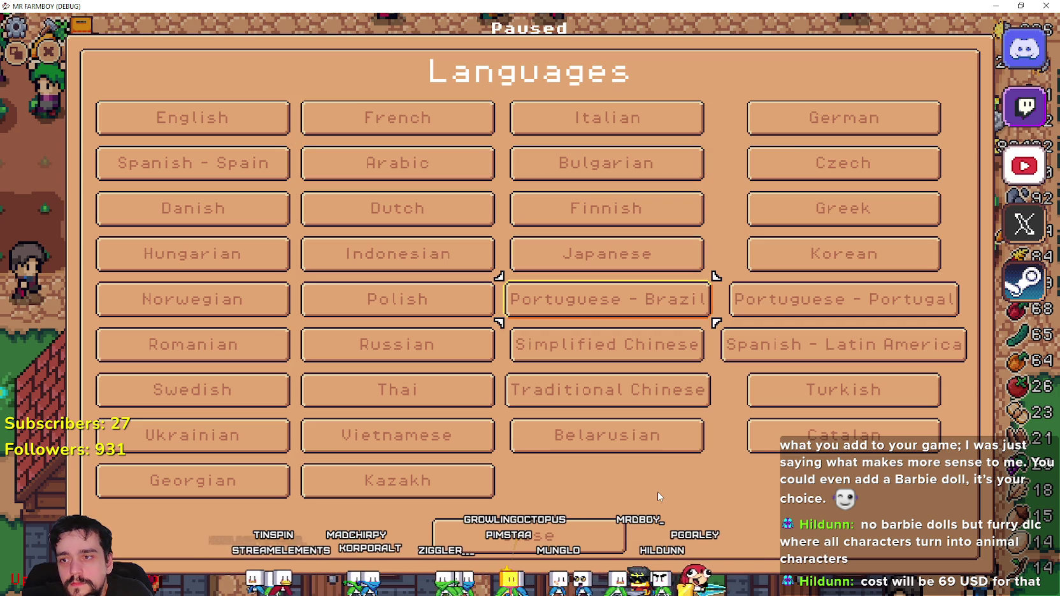
key(Down)
key(Down)
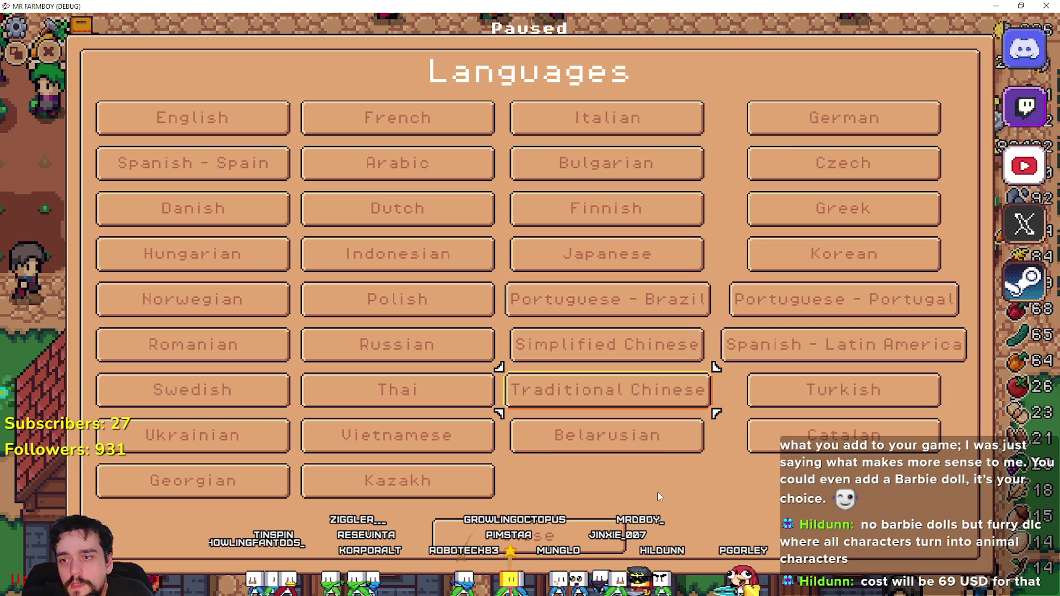
key(Up)
key(Right)
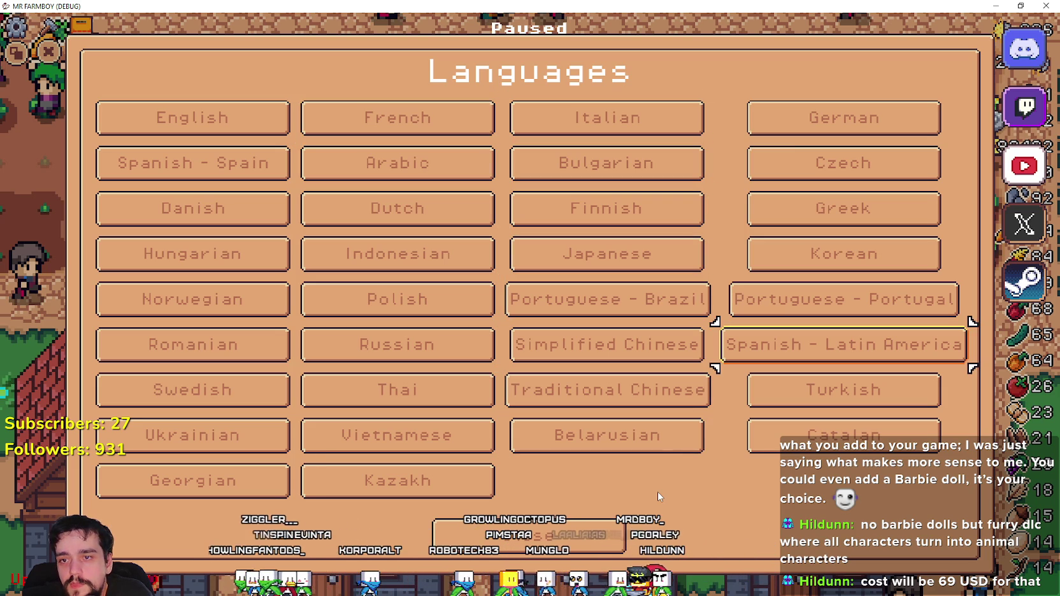
key(Down)
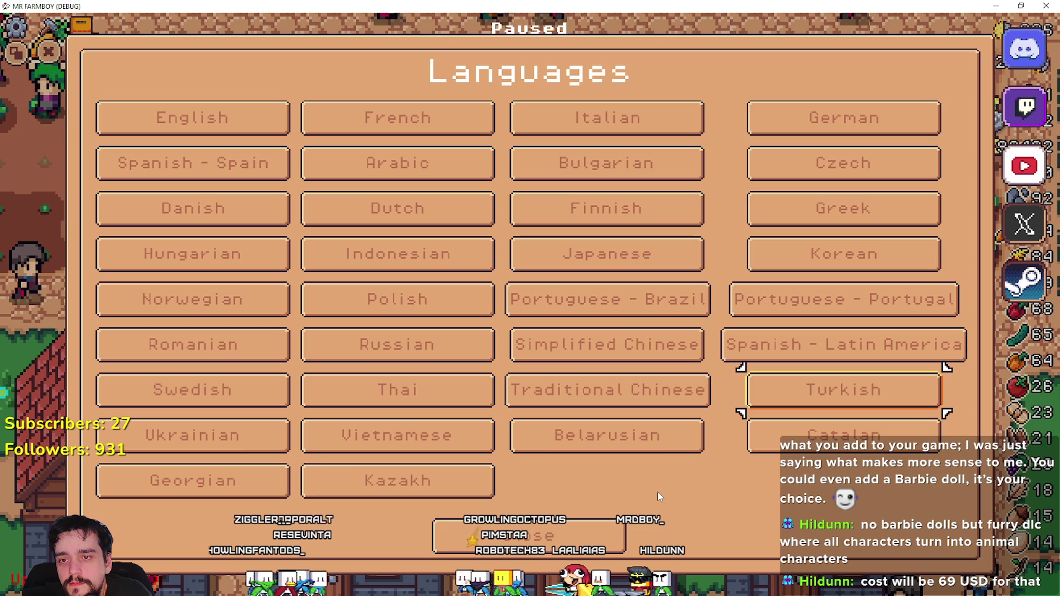
key(Down)
key(Up)
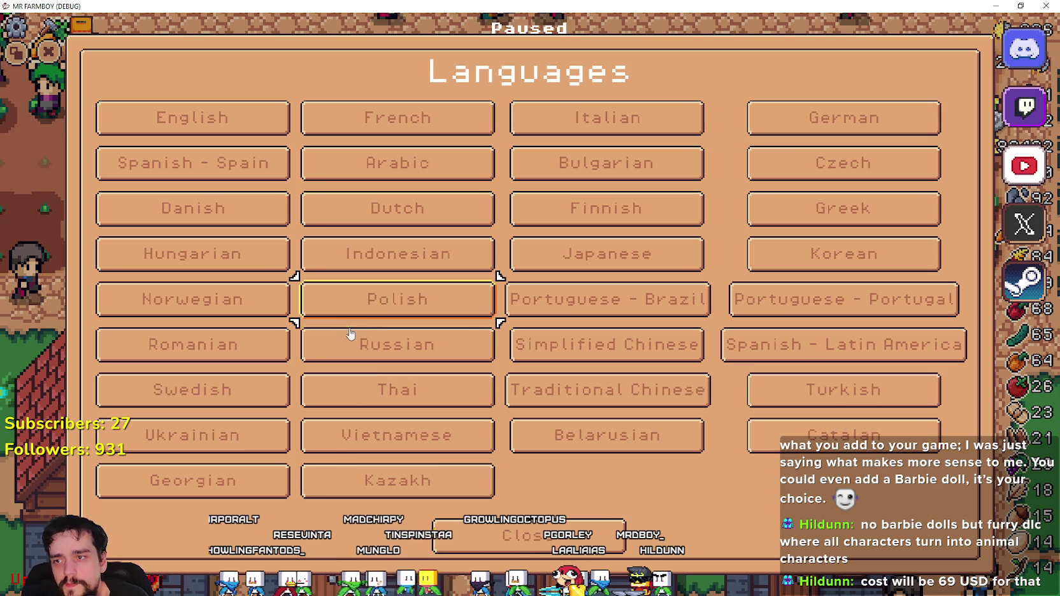
click(389, 303)
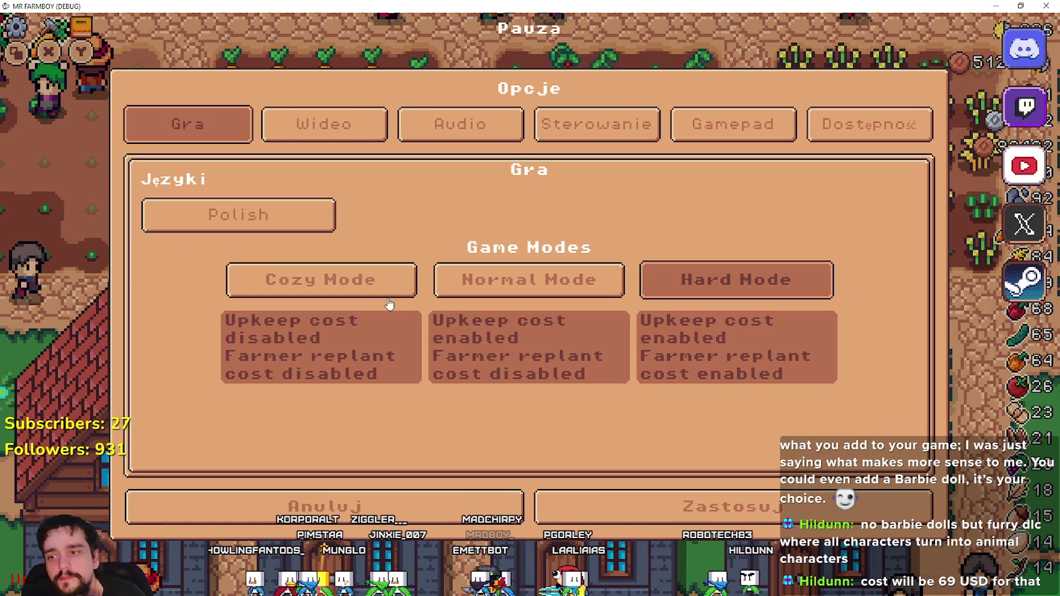
Apply the settings with Zastosuj, resume play, and harvest wheat across the field
click(592, 498)
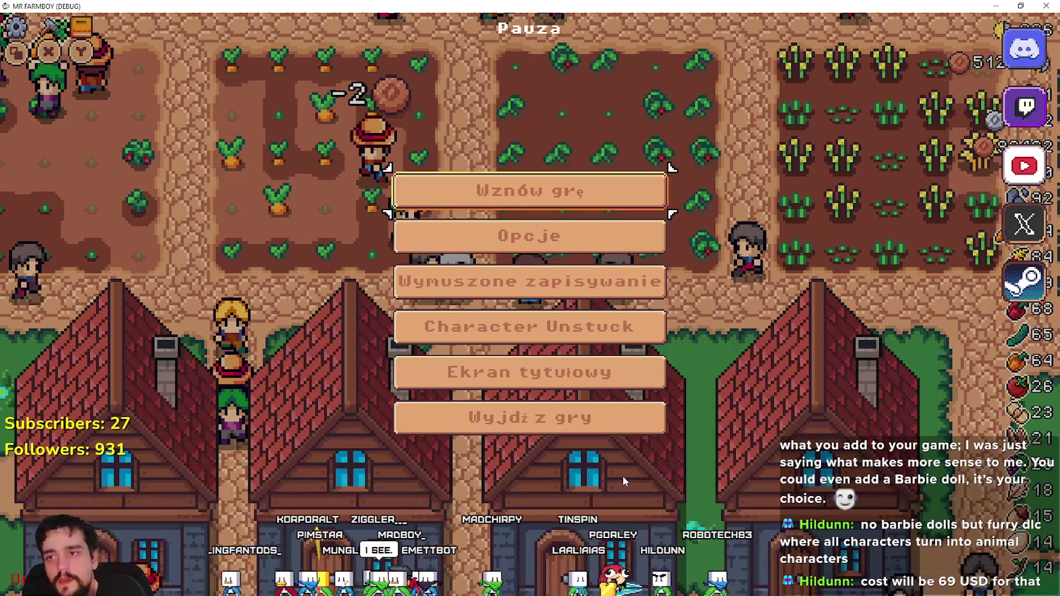
key(Escape)
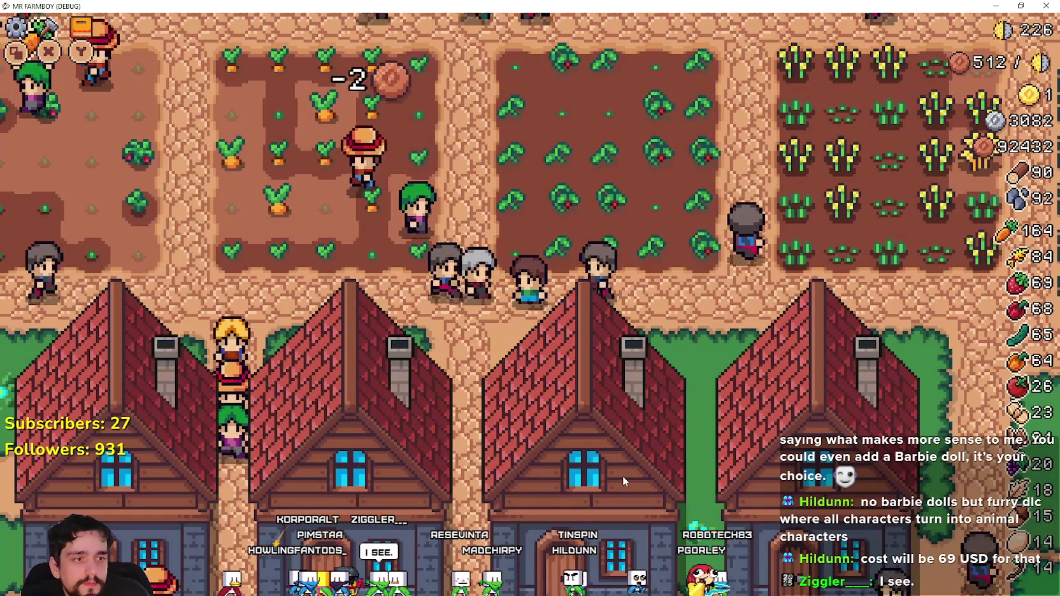
key(w)
key(d)
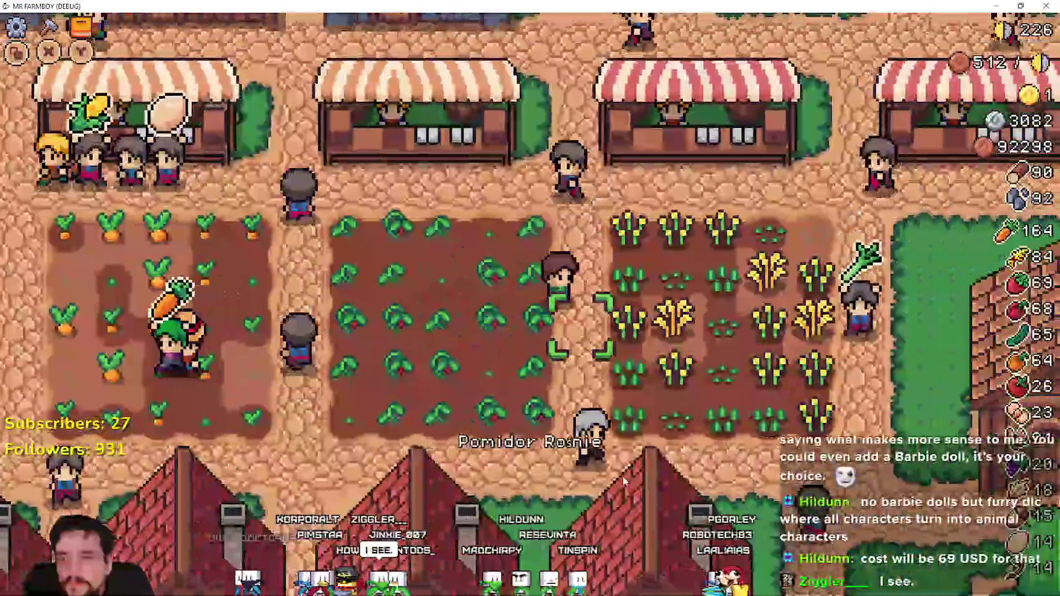
key(Down)
key(Right)
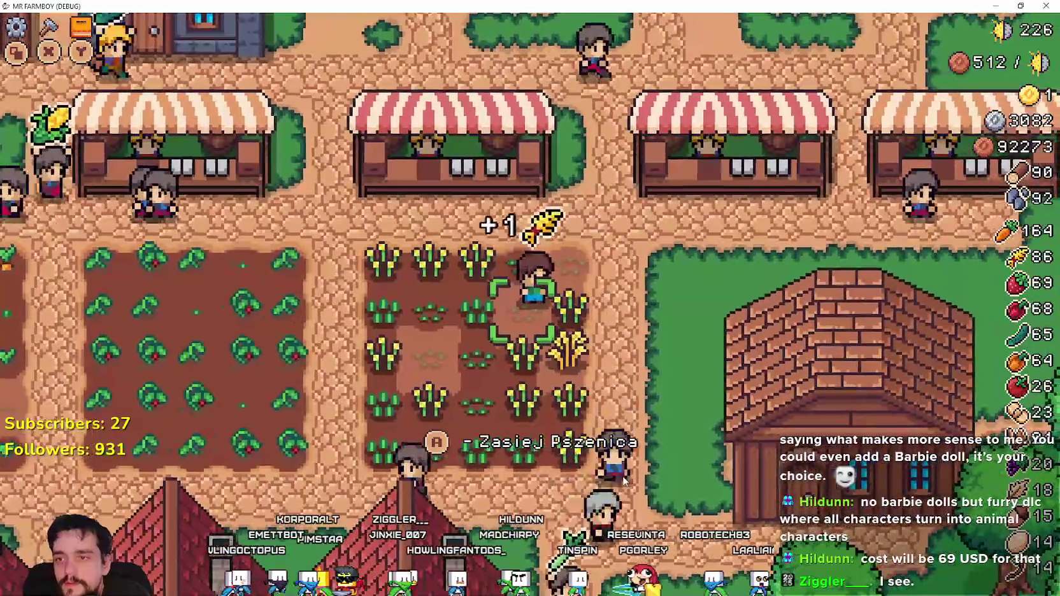
Replant and water a wheat tile, then harvest more wheat moving through the field
key(Up)
key(a)
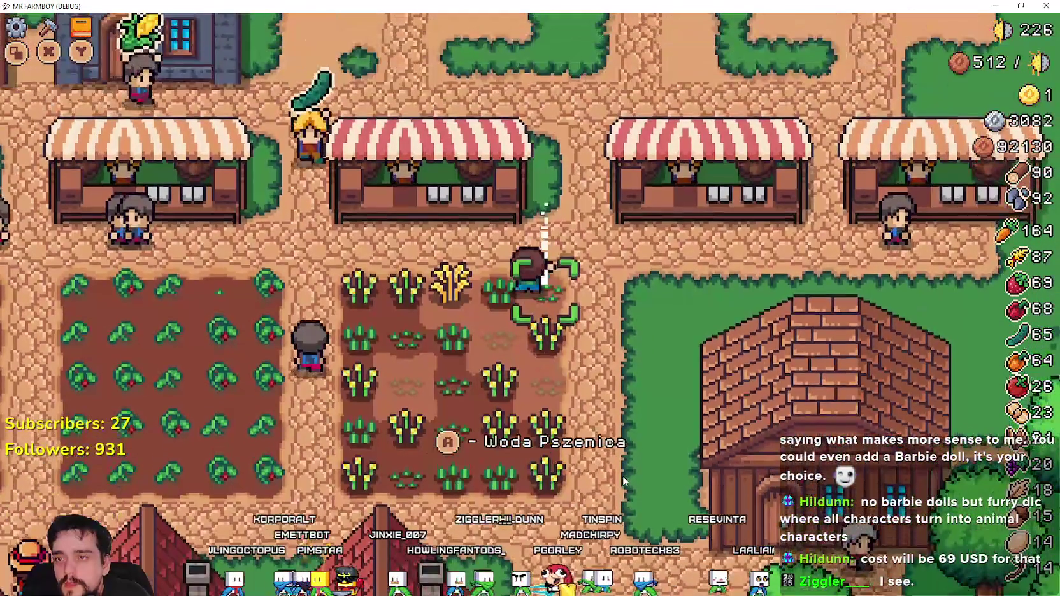
key(r)
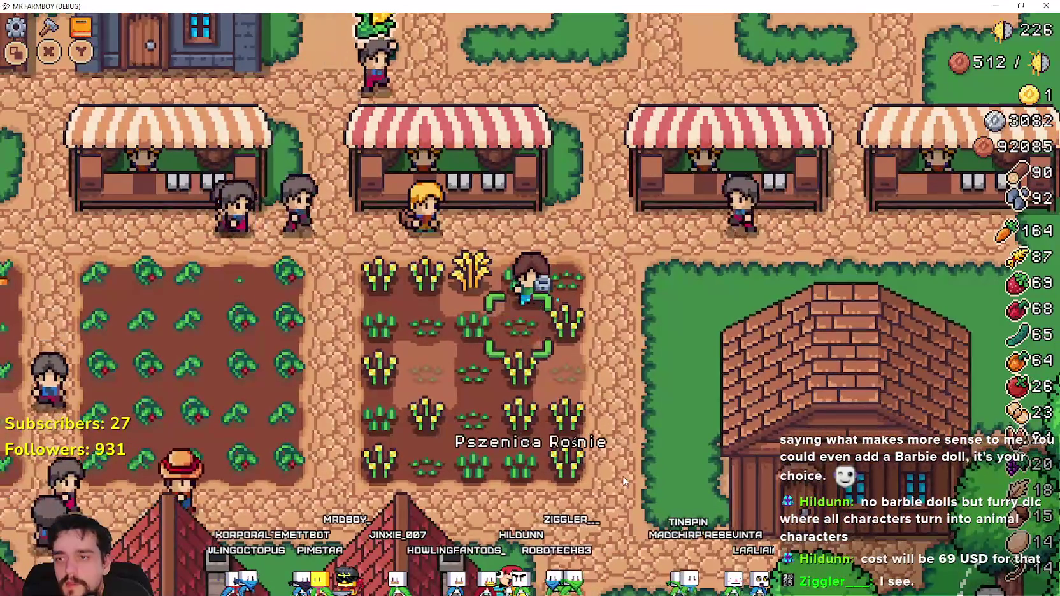
key(Up)
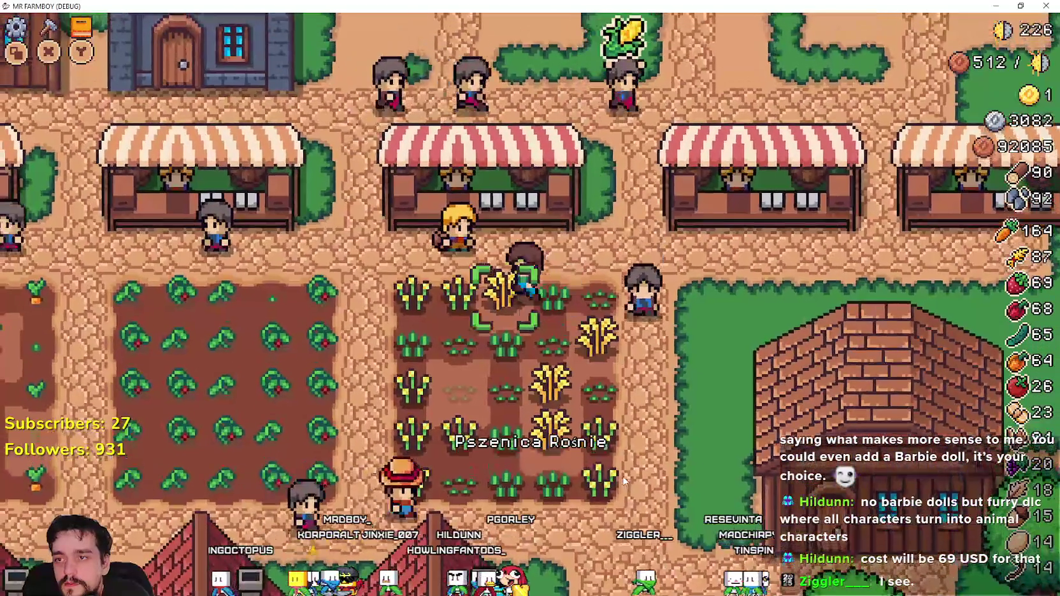
key(a)
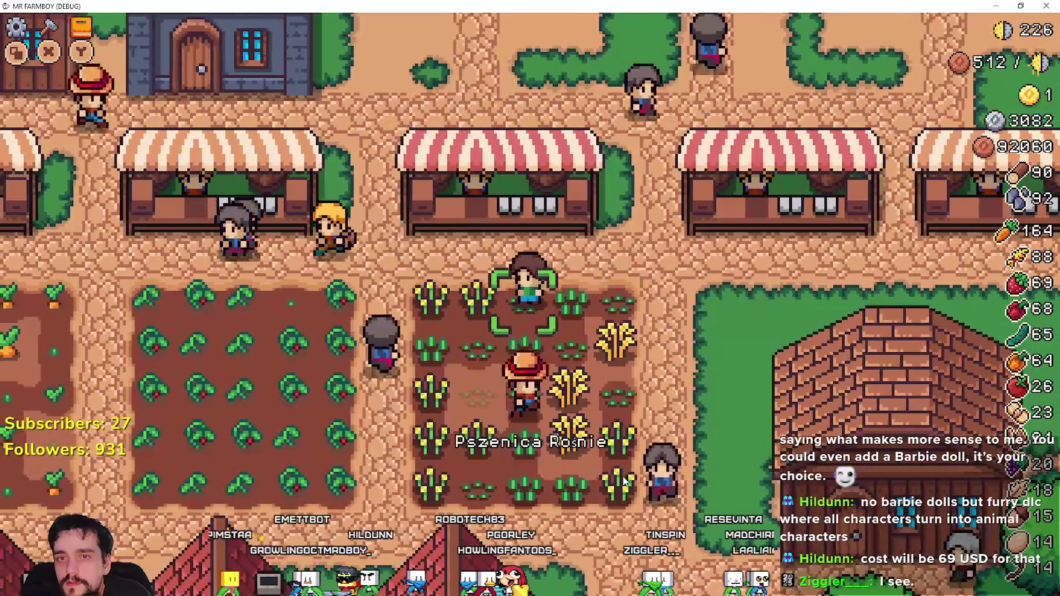
key(Right)
key(Down)
key(Down)
key(a)
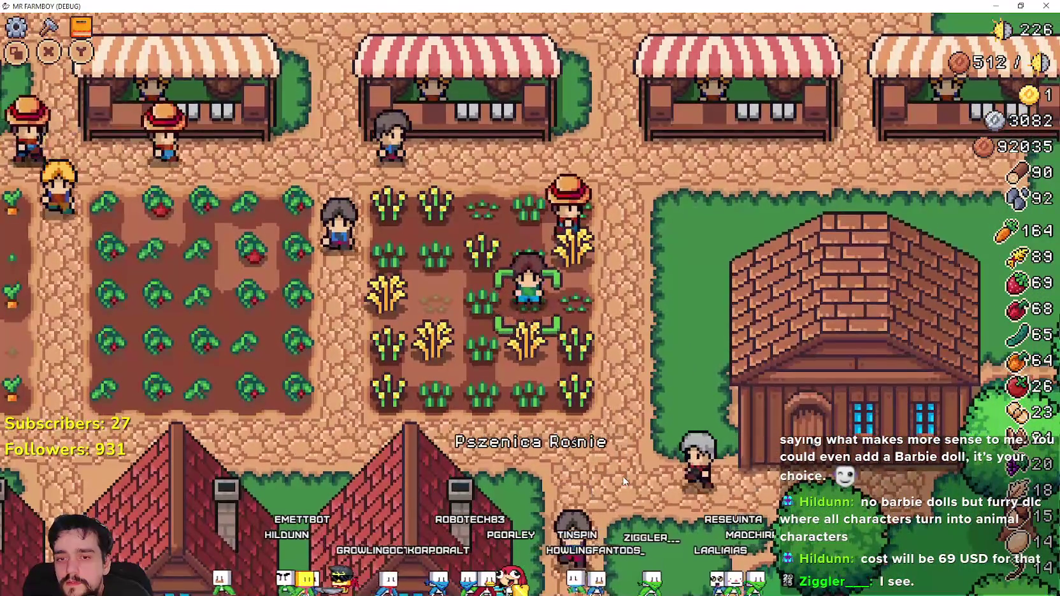
Harvest and water another wheat tile, then walk to the warehouse and open the Magazyn panel
key(Down)
key(a)
key(Up)
key(Right)
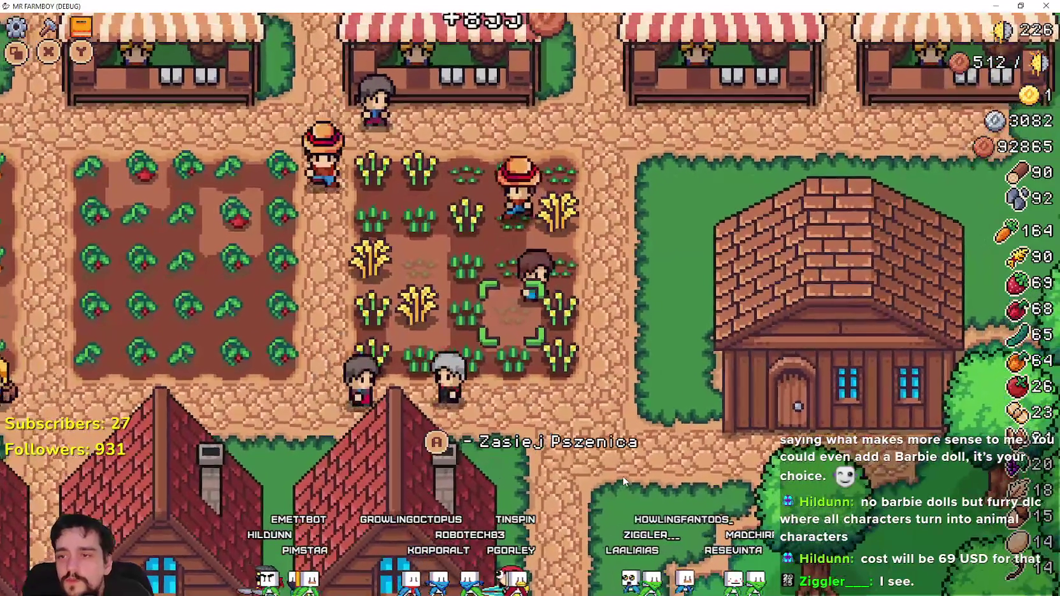
key(a)
key(Right)
key(Down)
Walk to the Magazyn warehouse, browse its stored items, then close the inventory
key(Right)
key(Right)
key(Down)
key(Down)
key(Right)
key(Right)
key(a)
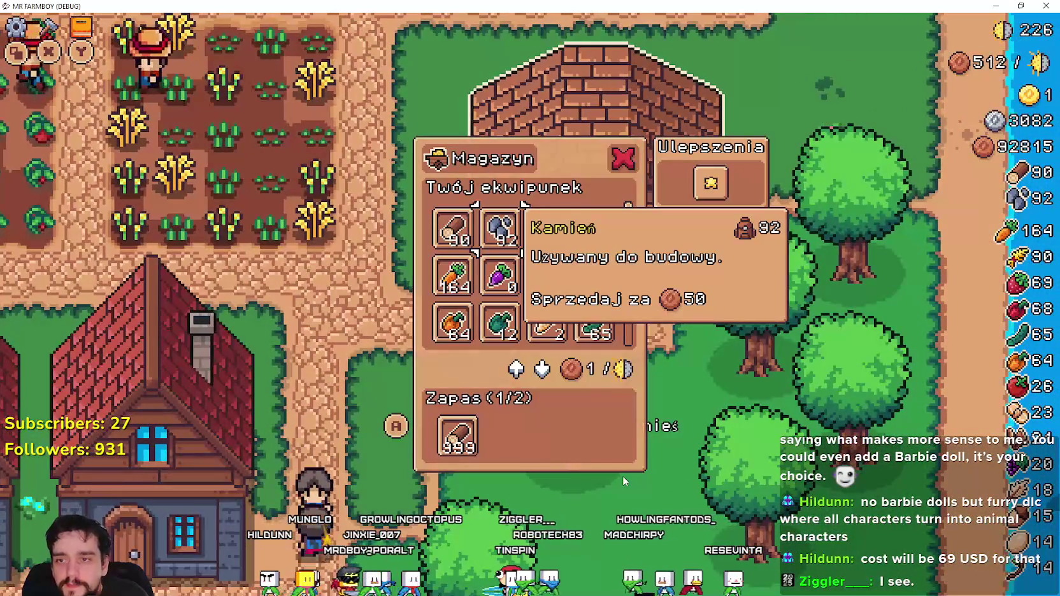
key(Right)
key(Down)
key(Down)
key(Up)
key(Up)
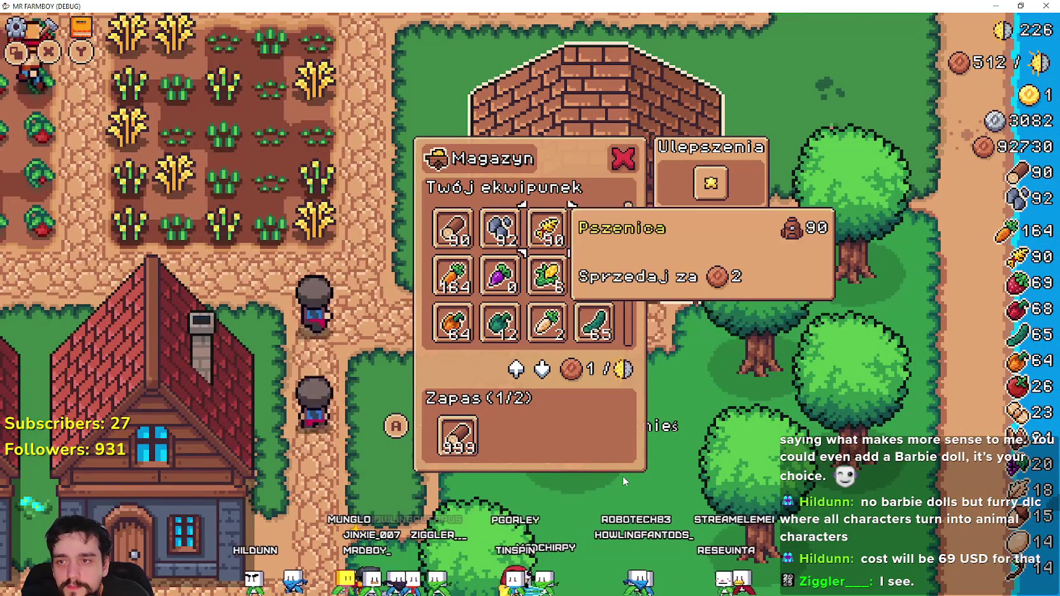
key(Escape)
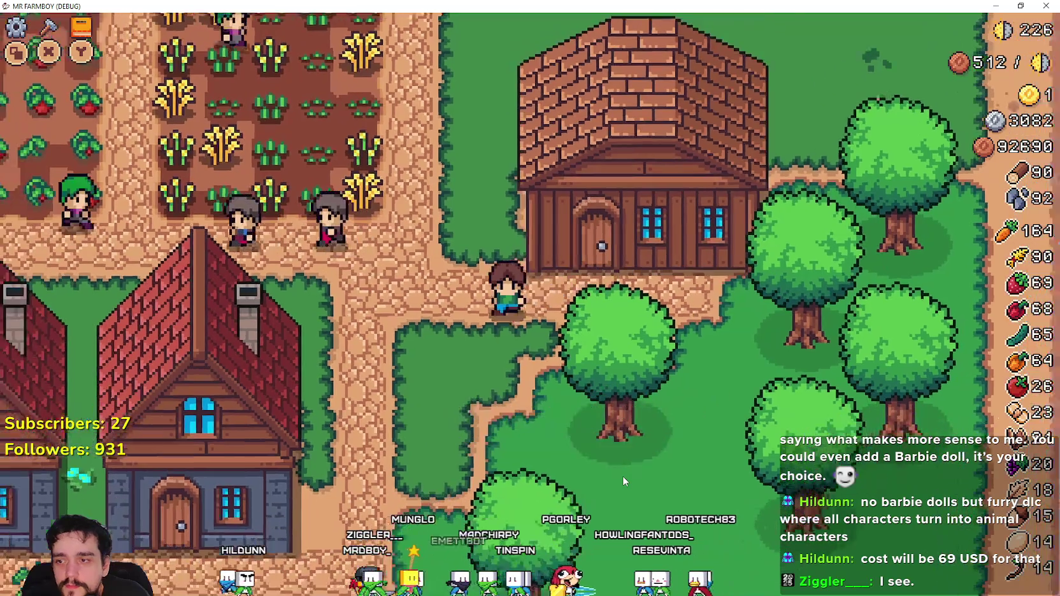
key(Down)
key(Down)
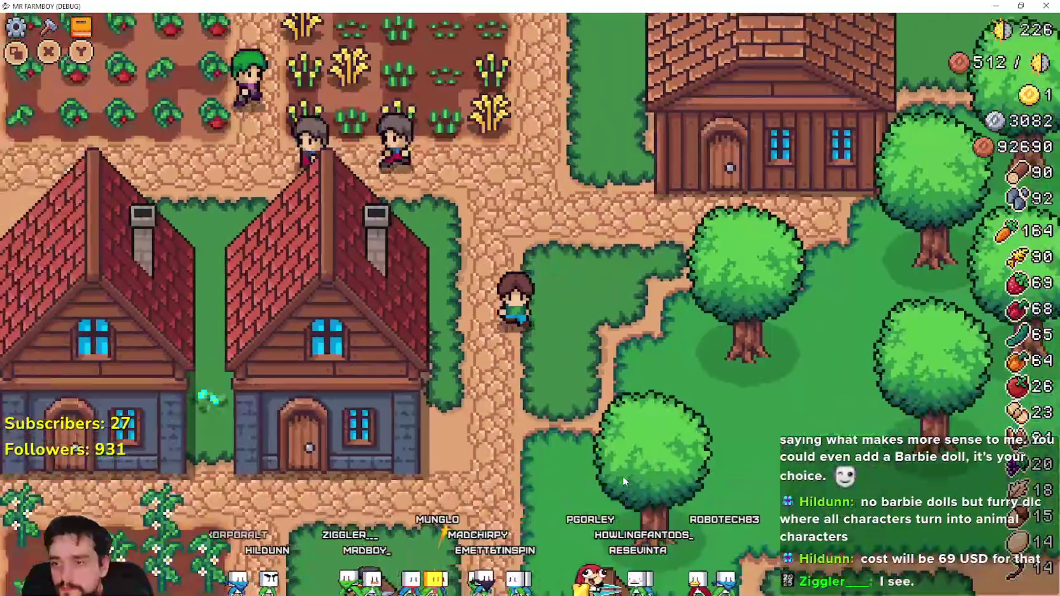
Open the Dom hiring window and compare the Zbieracz, Hodowca and Rolnik workers, ending on Zbieracz
key(Left)
key(Left)
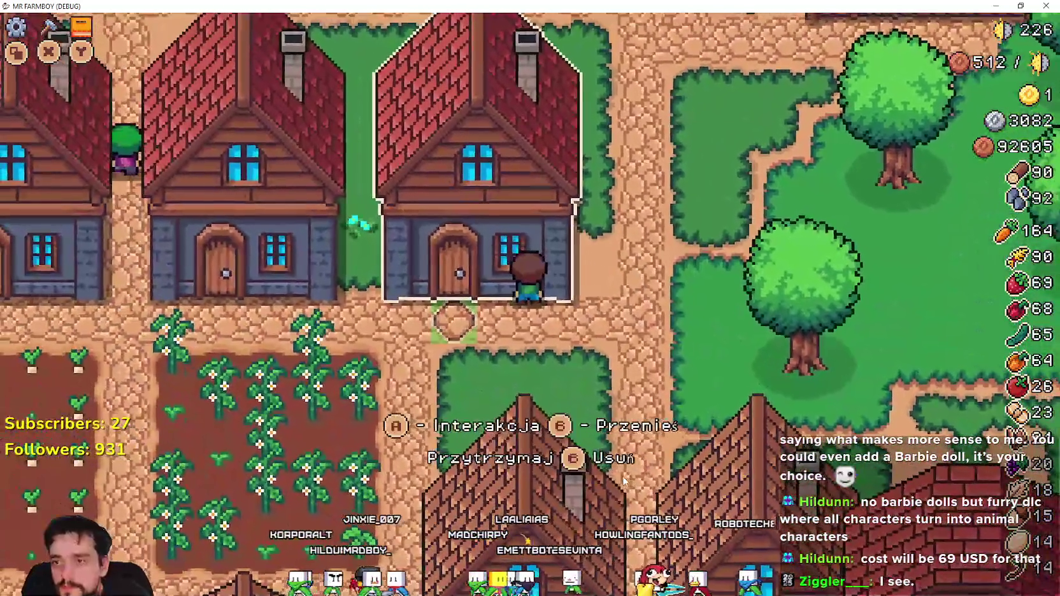
key(Return)
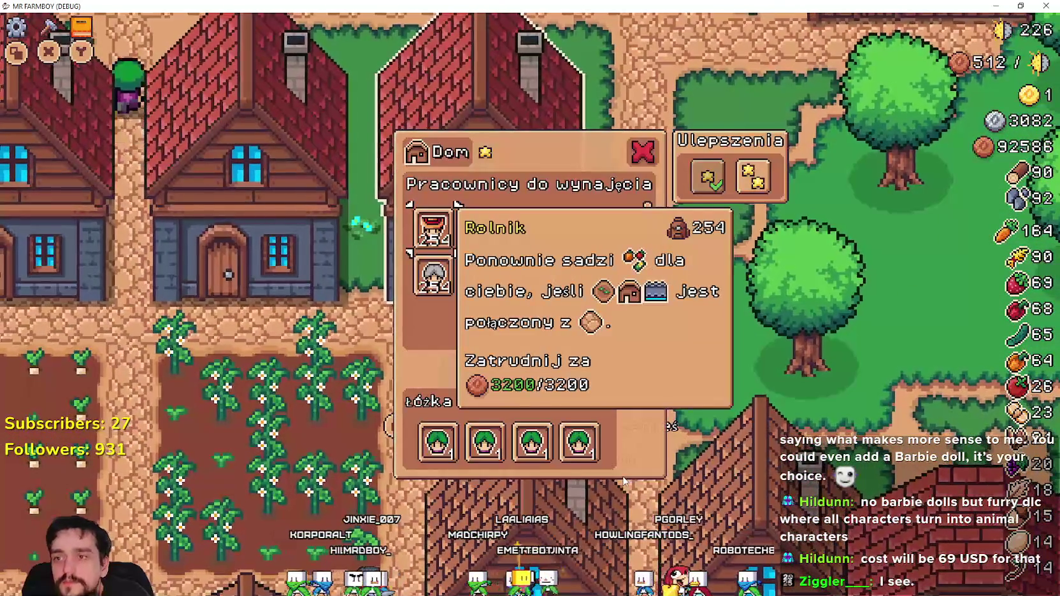
key(Right)
key(Right)
key(Right)
key(Down)
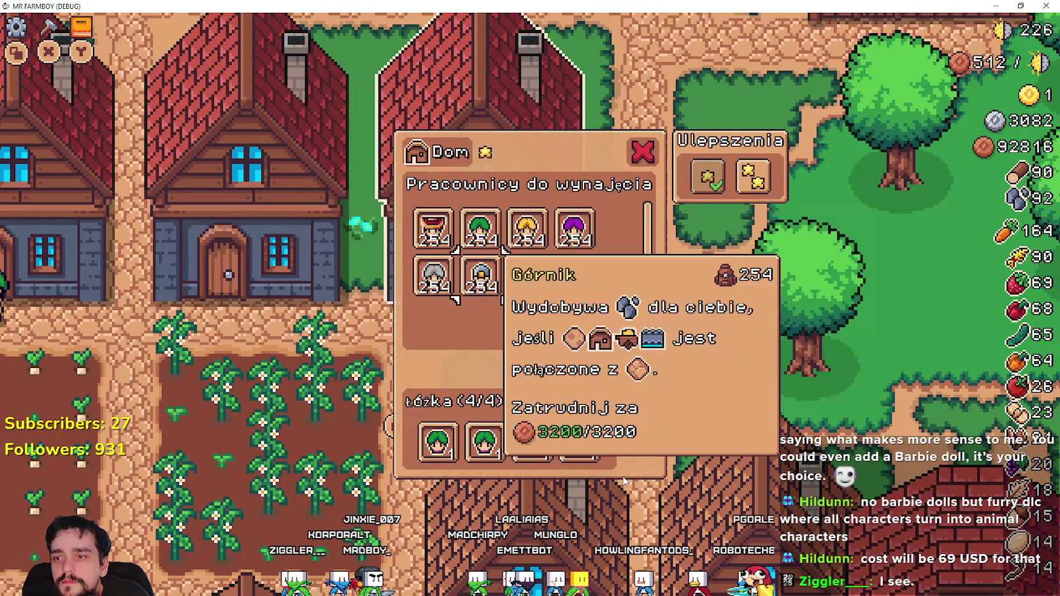
key(Down)
key(Up)
key(Up)
key(Right)
key(Right)
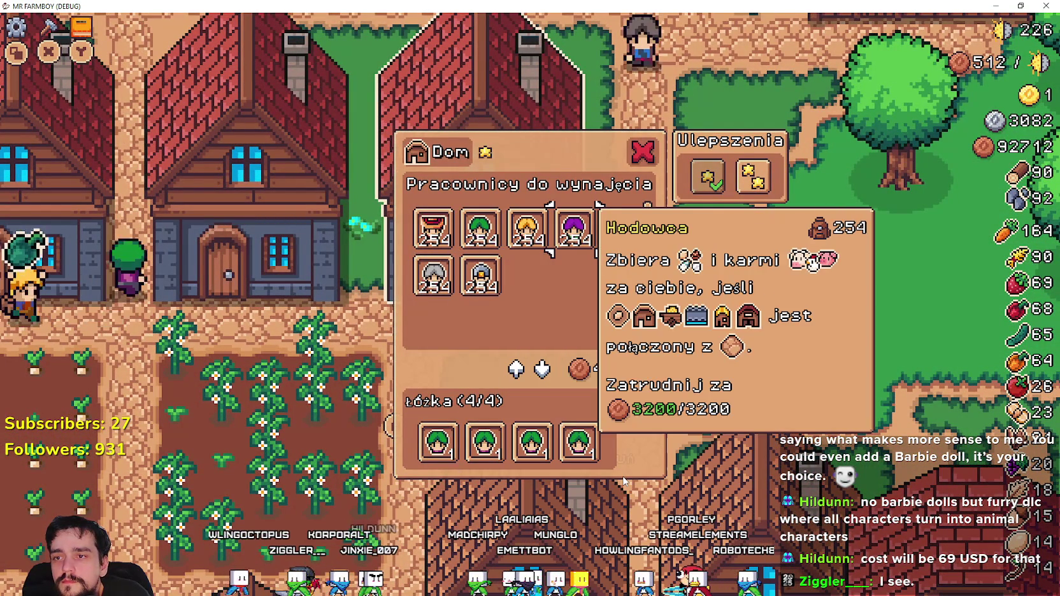
key(Left)
key(Left)
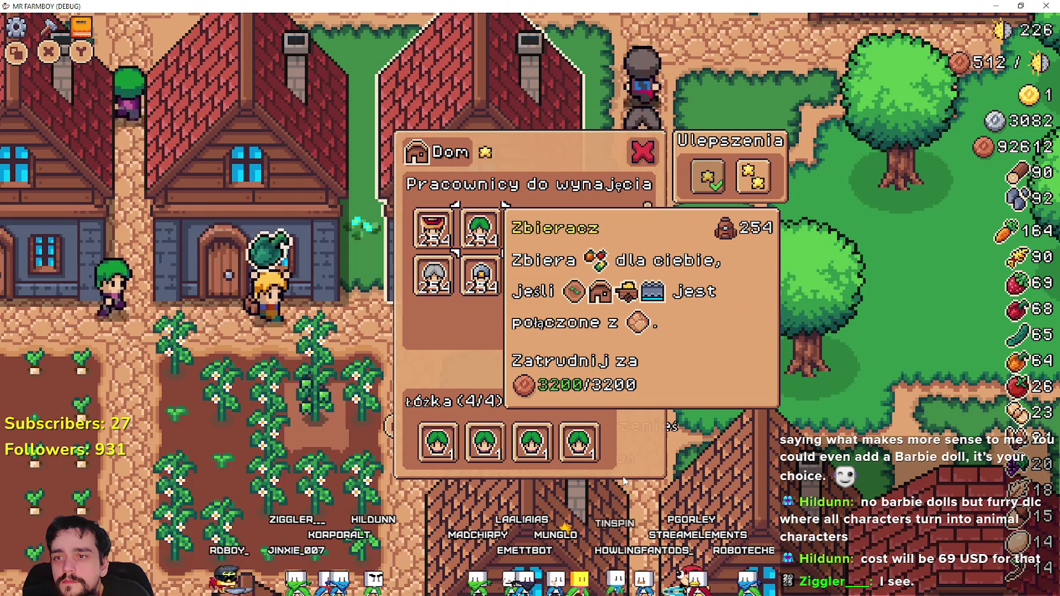
key(Left)
key(Right)
key(Right)
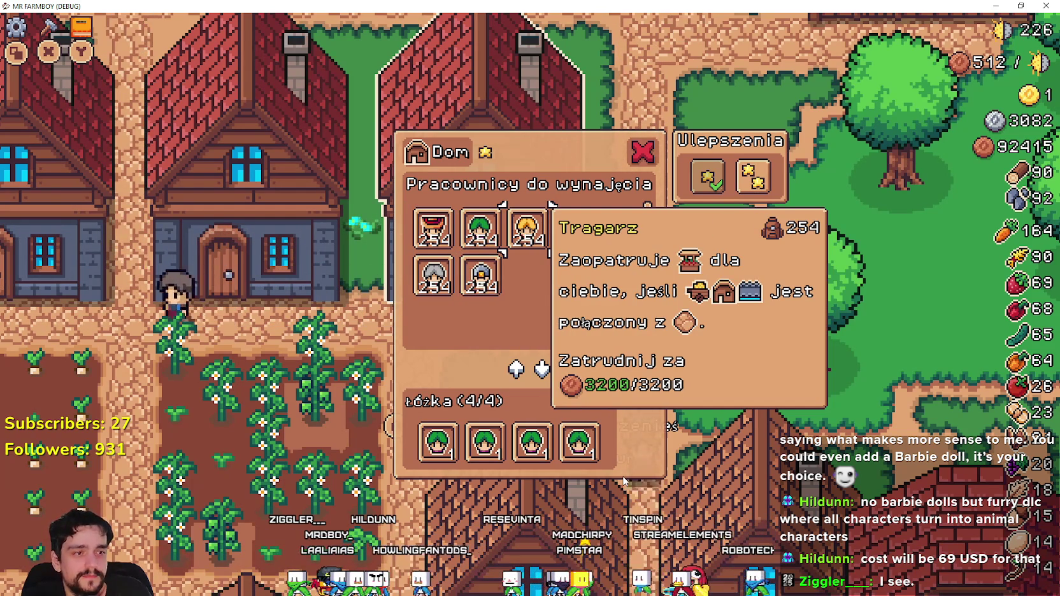
key(Left)
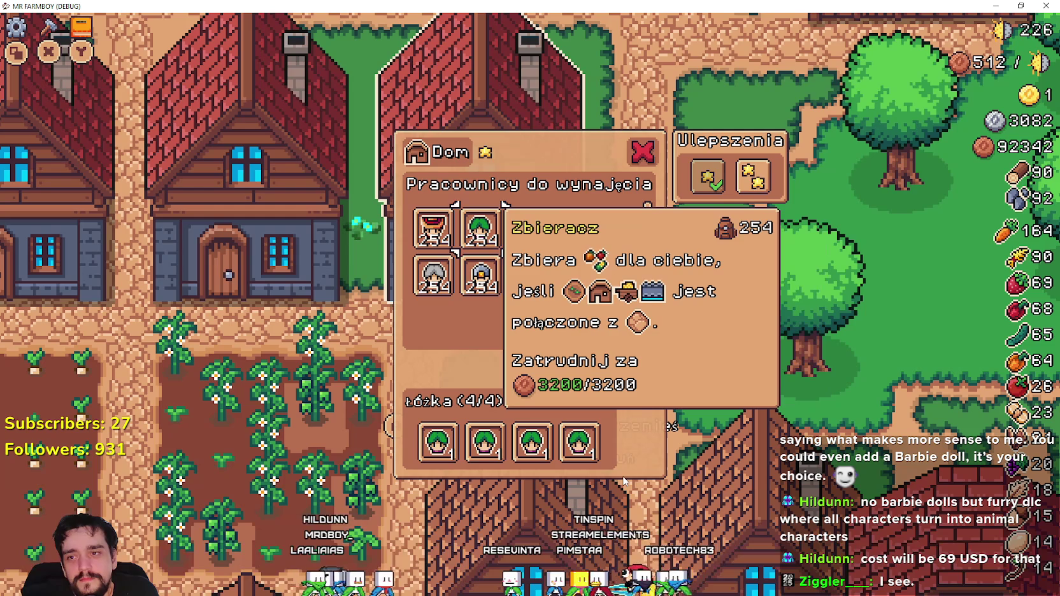
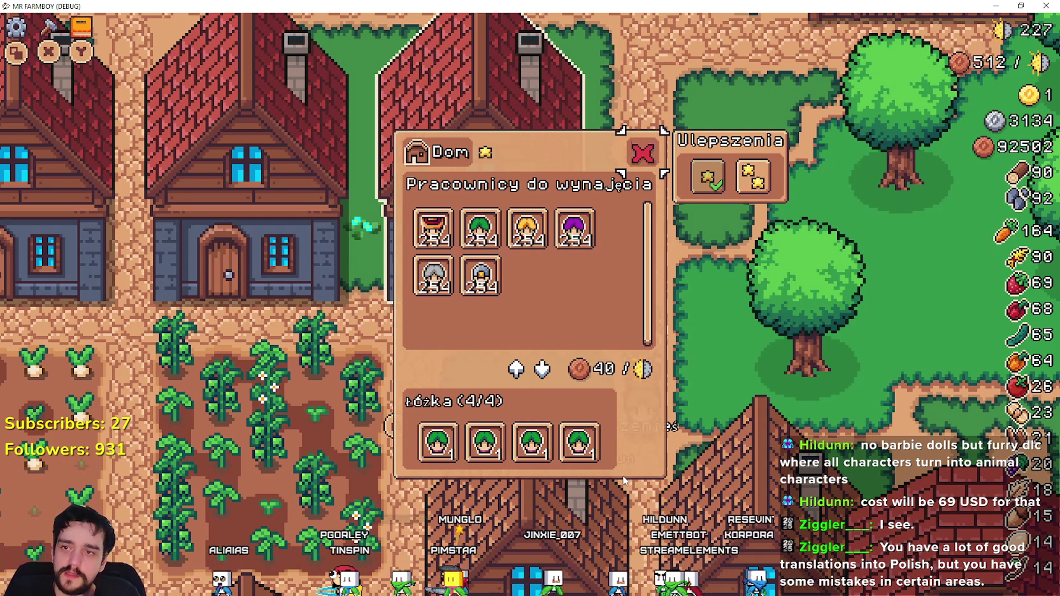
Open the house's hireable workers panel and snip the Polish Zbieracz worker tooltip
key(Escape)
key(b)
key(Escape)
key(b)
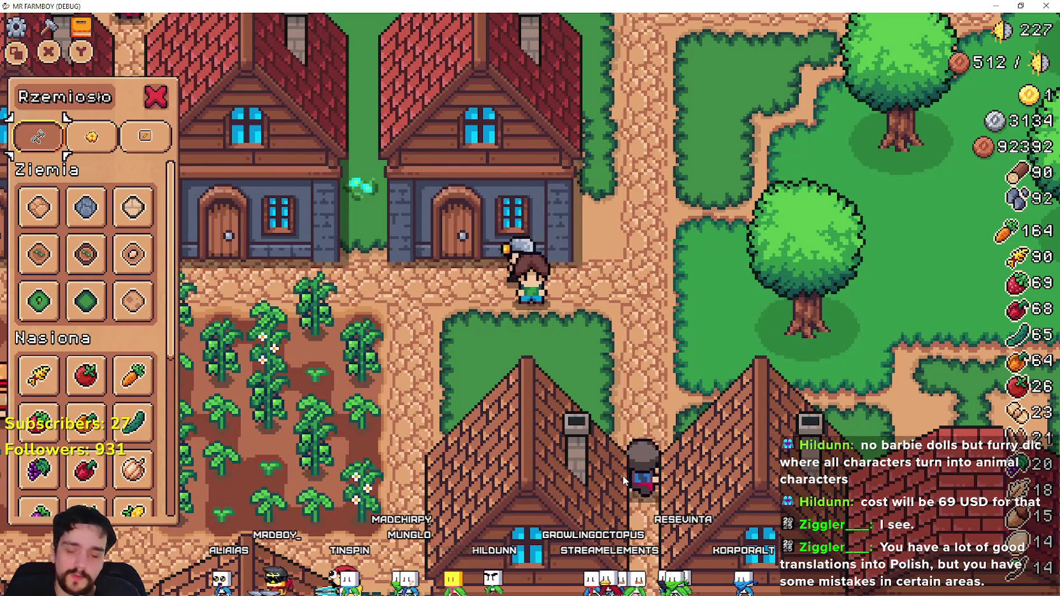
key(Escape)
key(Escape)
key(Escape)
key(Escape)
key(Escape)
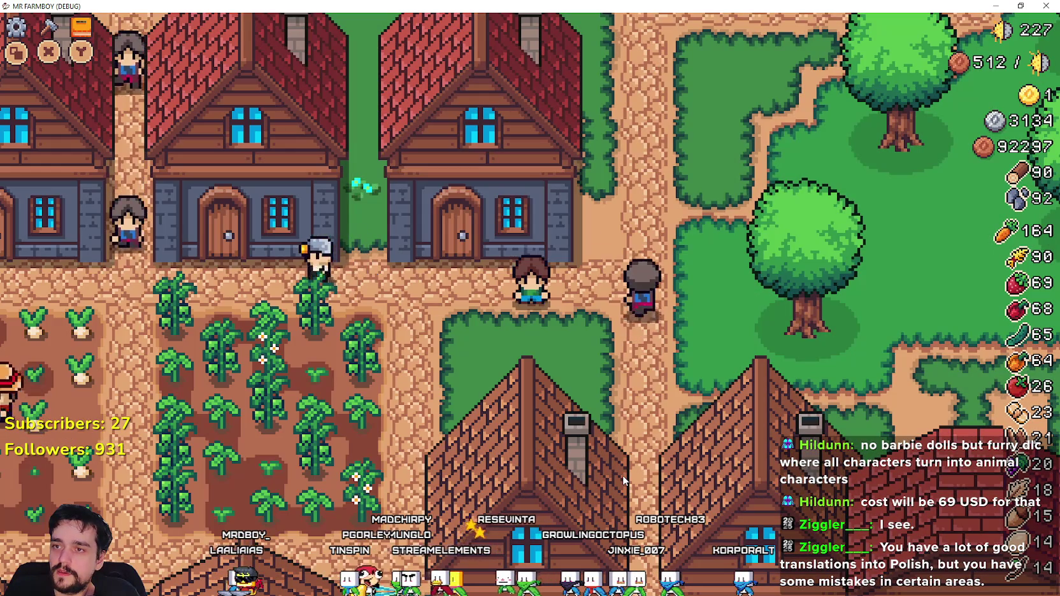
click(623, 475)
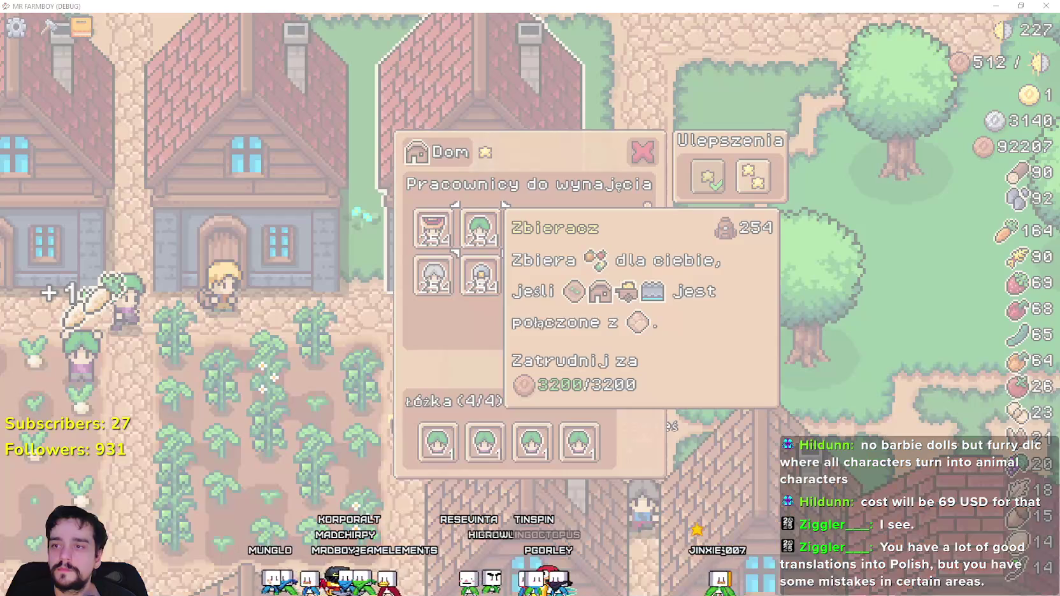
mouse_move(501, 201)
mouse_down()
mouse_move(832, 436)
mouse_move(781, 409)
mouse_up()
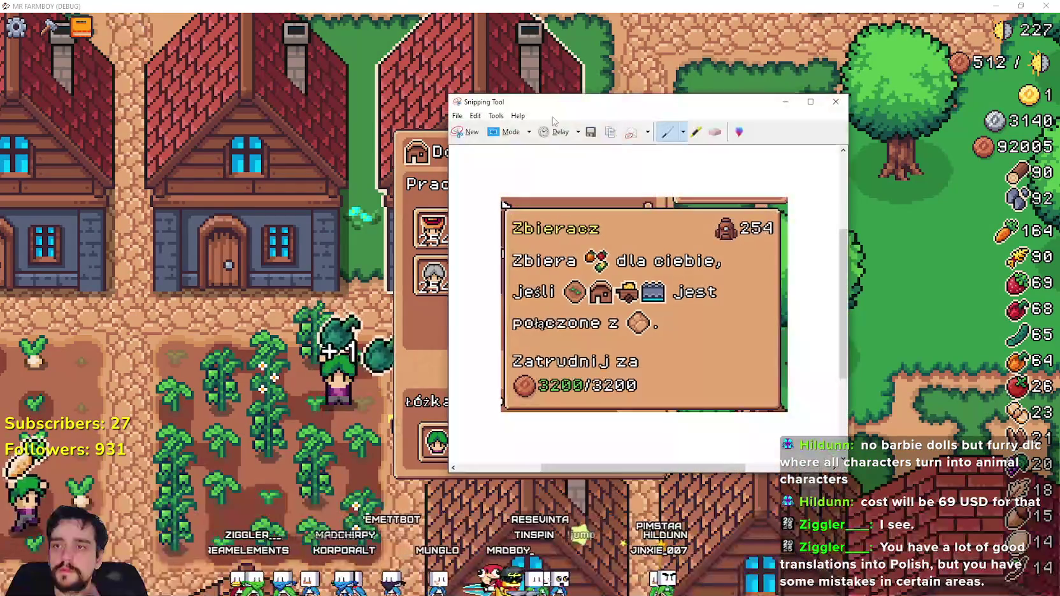
Close the house panel, pause the game and open Opcje (options)
key(Escape)
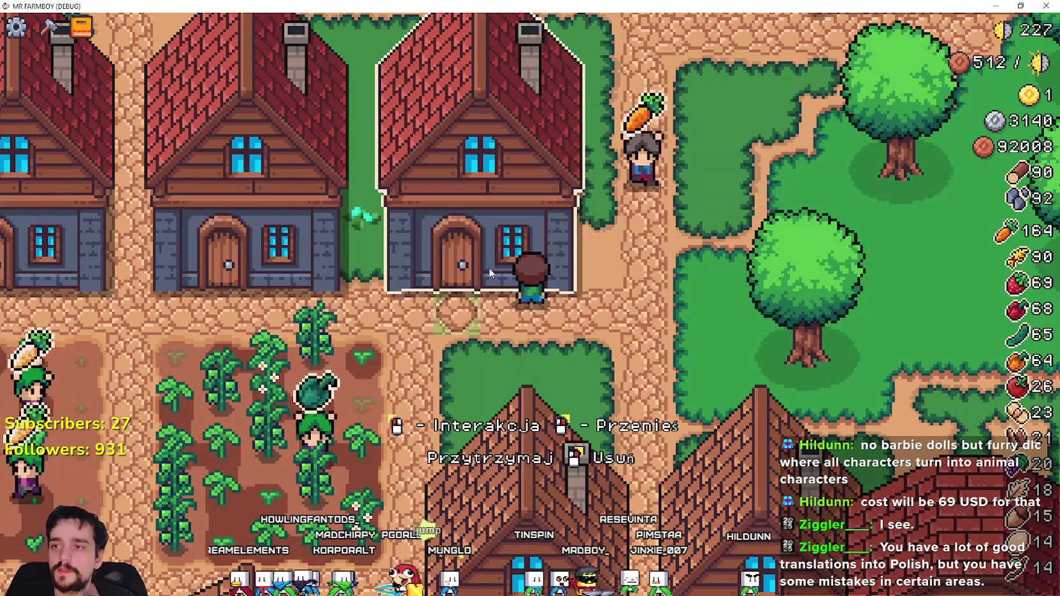
key(Escape)
click(489, 235)
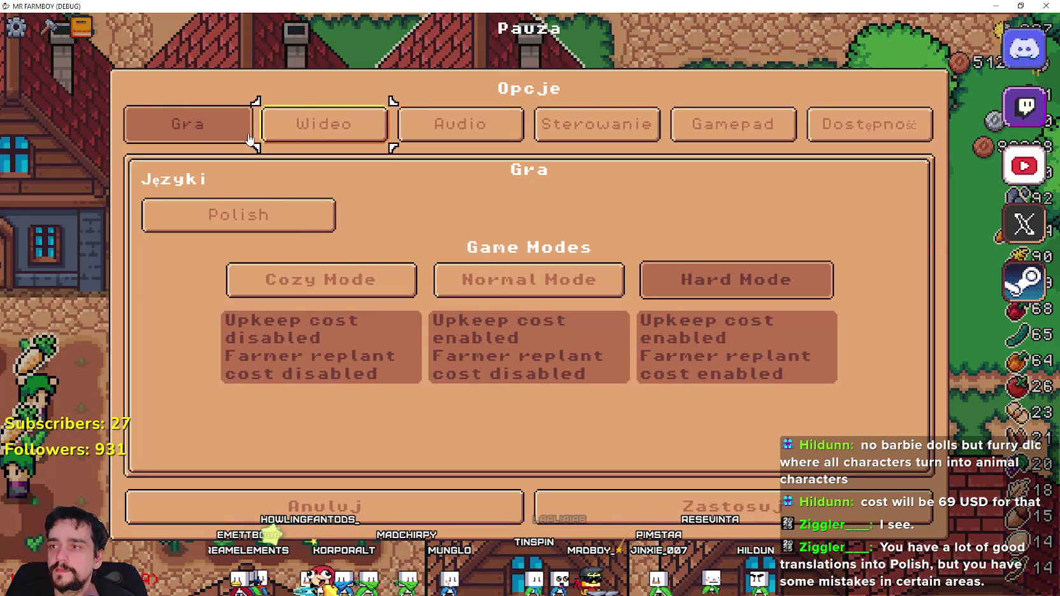
Switch the game language to English and reopen the house workers panel
click(249, 213)
click(225, 156)
key(Escape)
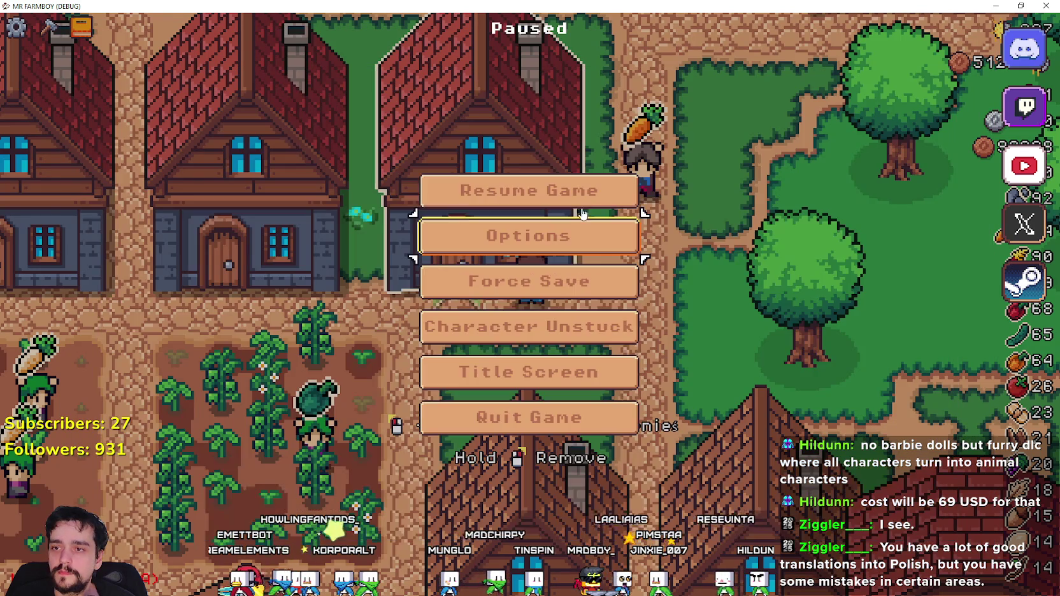
key(Escape)
click(534, 233)
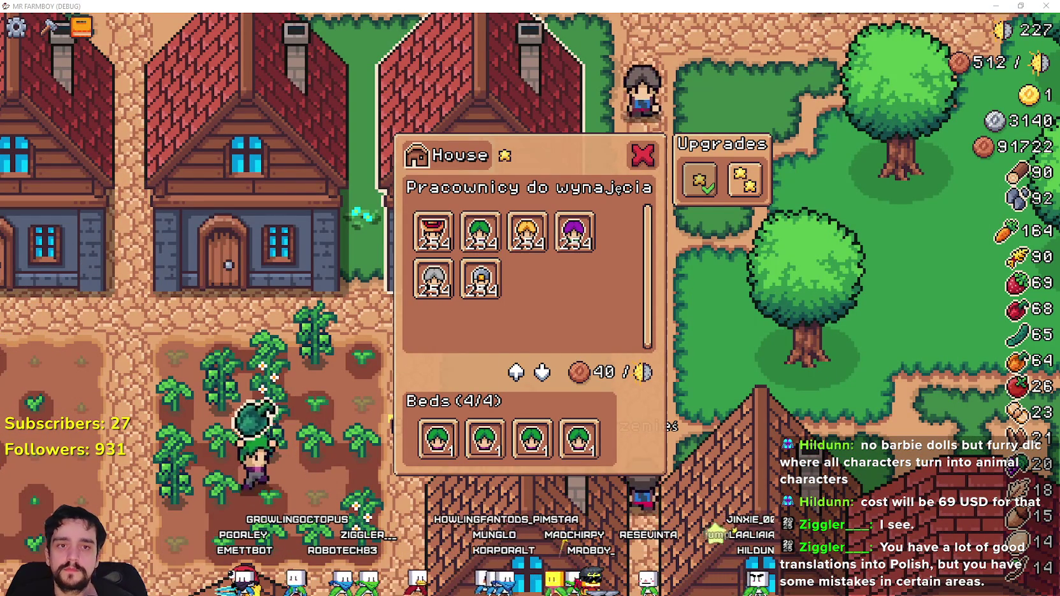
Paste the Polish Zbieracz tooltip capture into Paint, then bring up the snipping tool
key(alt+Tab)
key(ctrl+v)
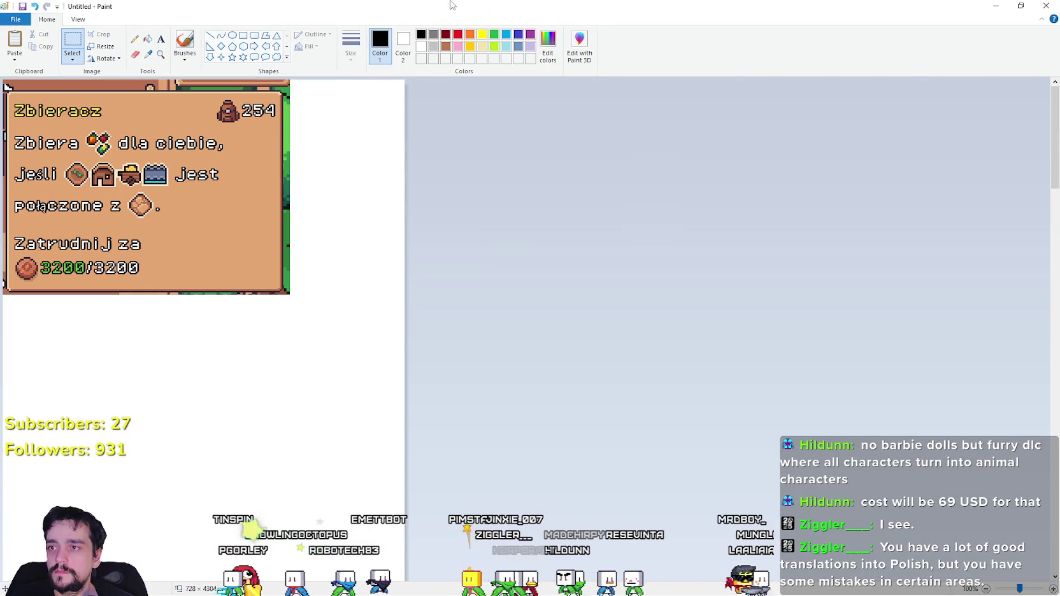
key(alt+Tab)
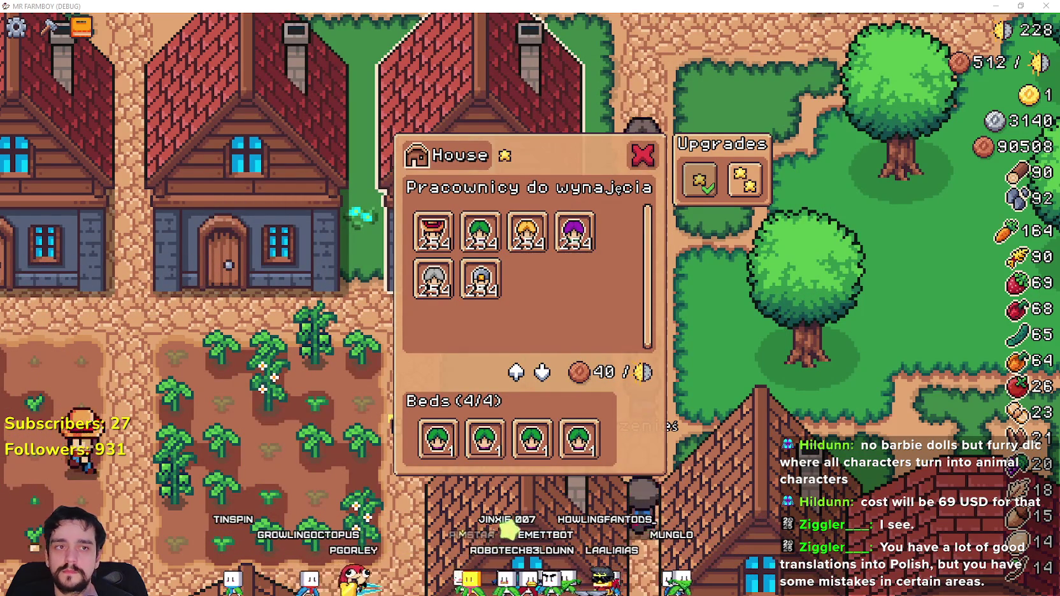
key(alt+Tab)
Snip the English Gatherer tooltip and copy it to the clipboard
click(483, 232)
drag(498, 210, 790, 401)
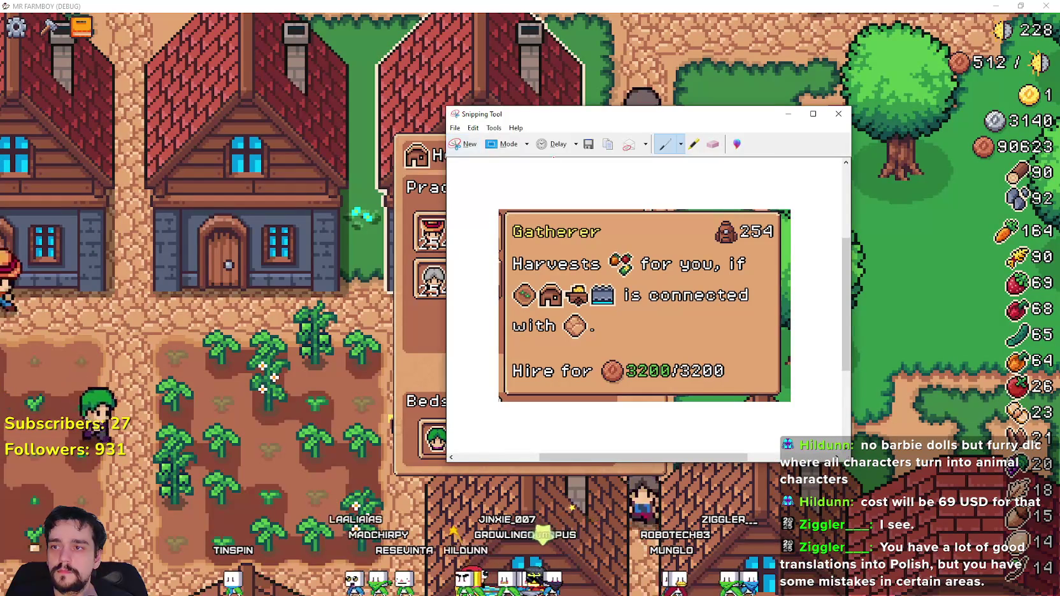
click(473, 128)
click(489, 140)
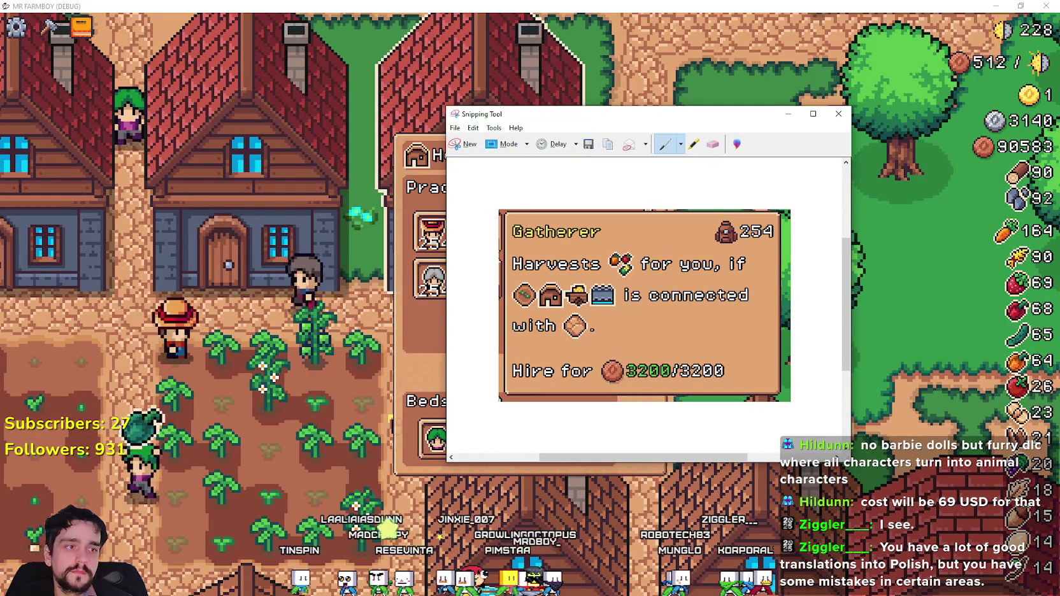
click(355, 65)
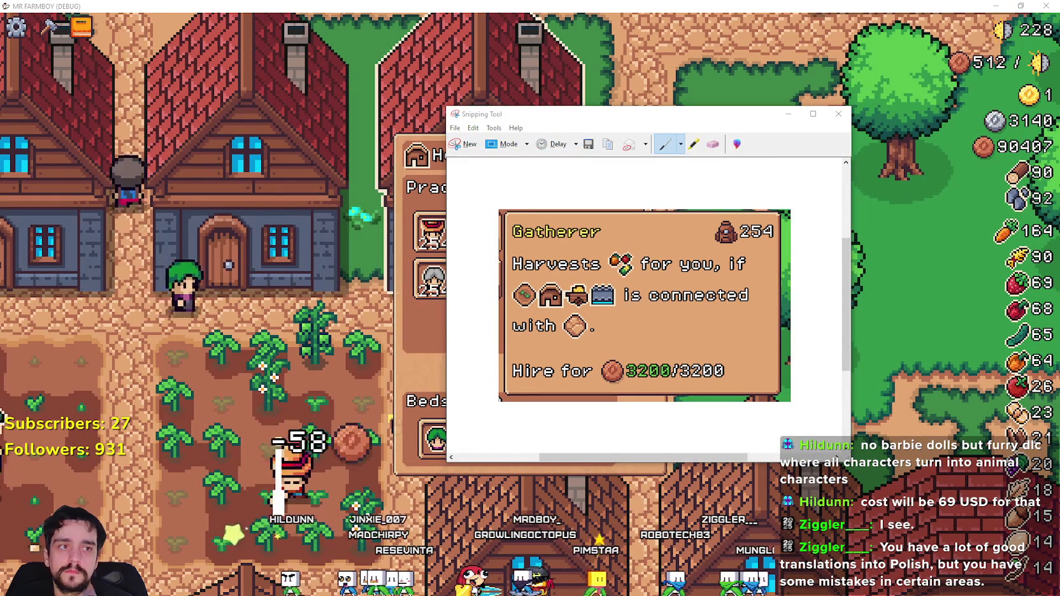
Paste the Gatherer capture into Paint beside the Polish tooltip and enlarge the window
key(alt+Tab)
scroll(449, 374, down, 15)
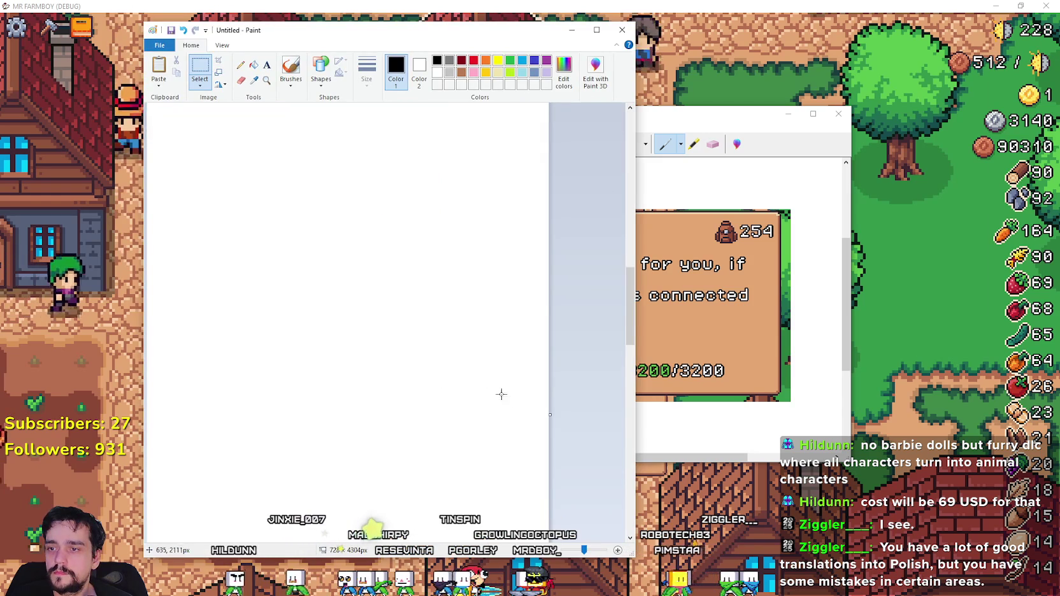
scroll(555, 365, up, 2)
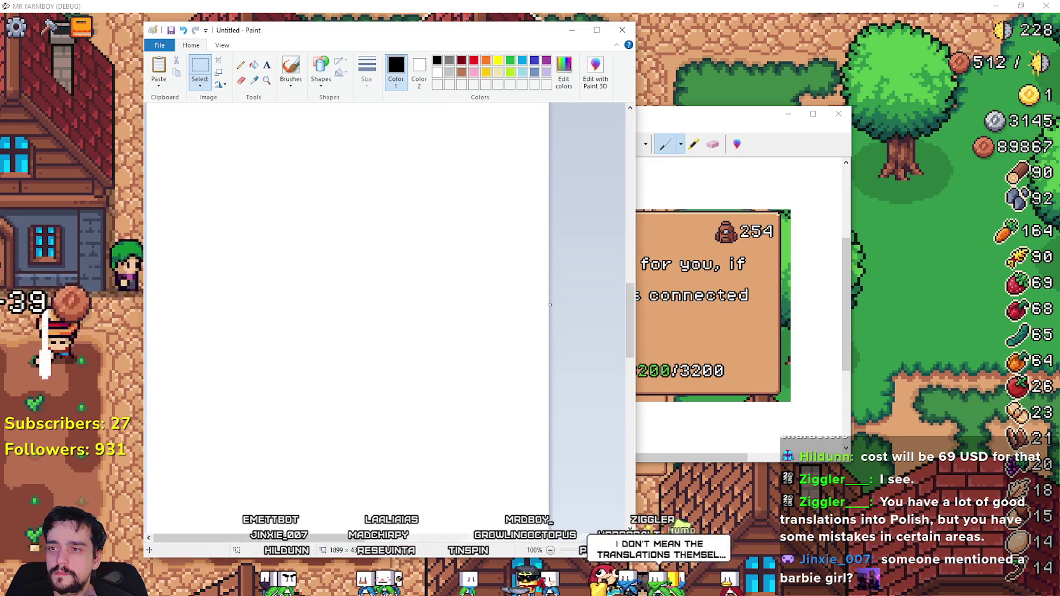
drag(549, 304, 597, 315)
scroll(568, 308, up, 10)
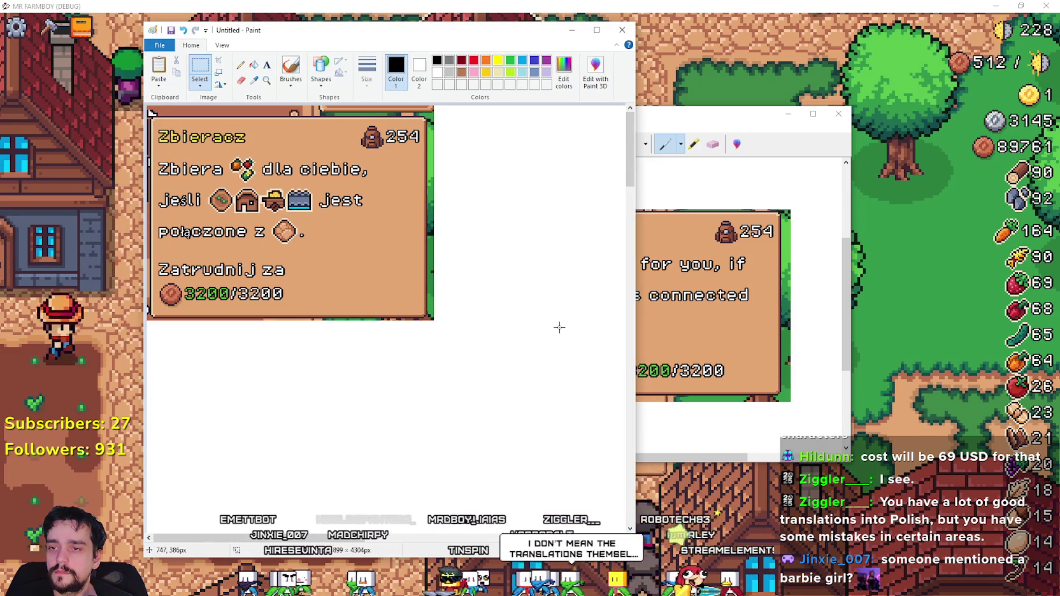
key(ctrl+v)
mouse_move(288, 201)
mouse_down()
mouse_move(581, 218)
mouse_move(579, 207)
mouse_up()
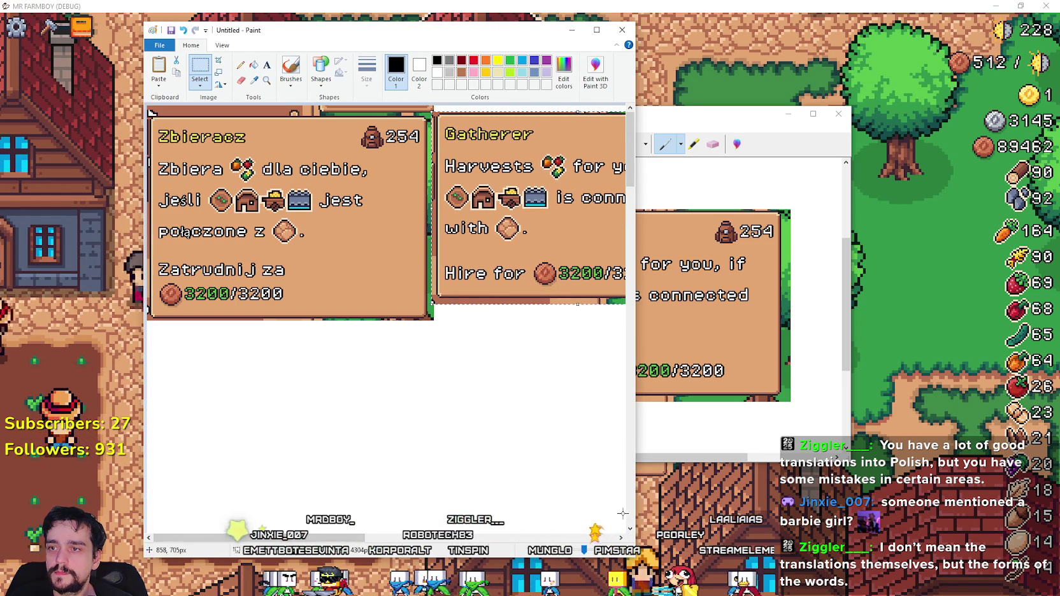
mouse_move(634, 555)
mouse_down()
mouse_move(733, 437)
mouse_move(749, 333)
mouse_move(735, 343)
mouse_up()
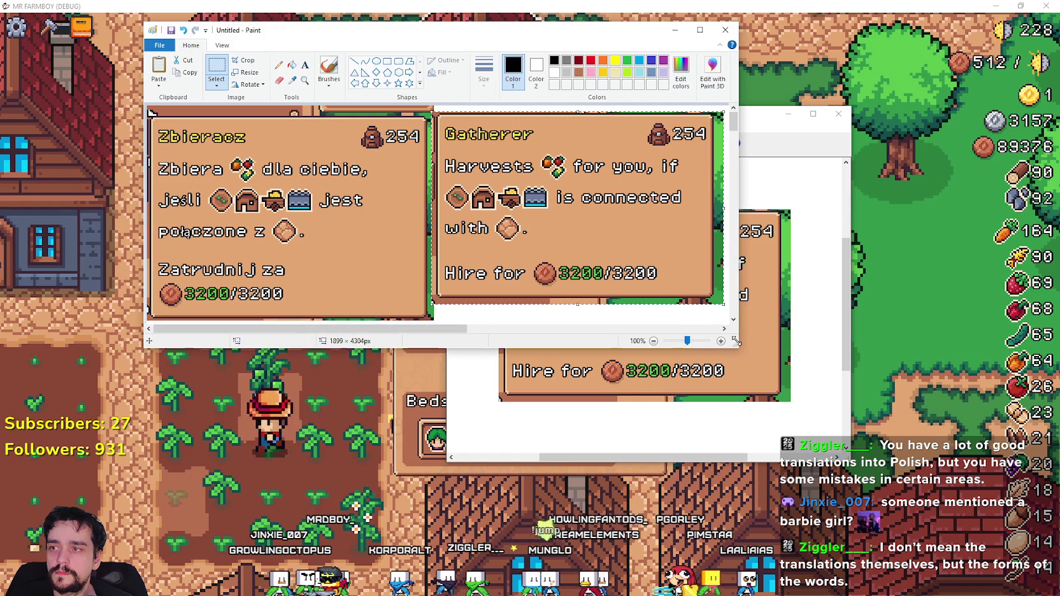
click(839, 113)
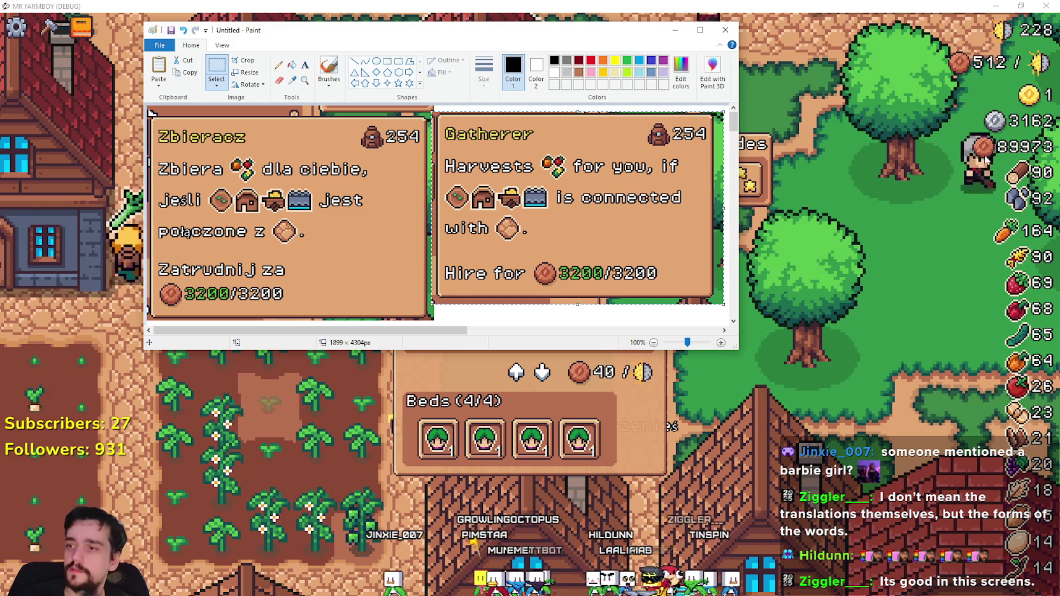
Deselect the pasted Gatherer image and minimize Paint back to the game
click(482, 321)
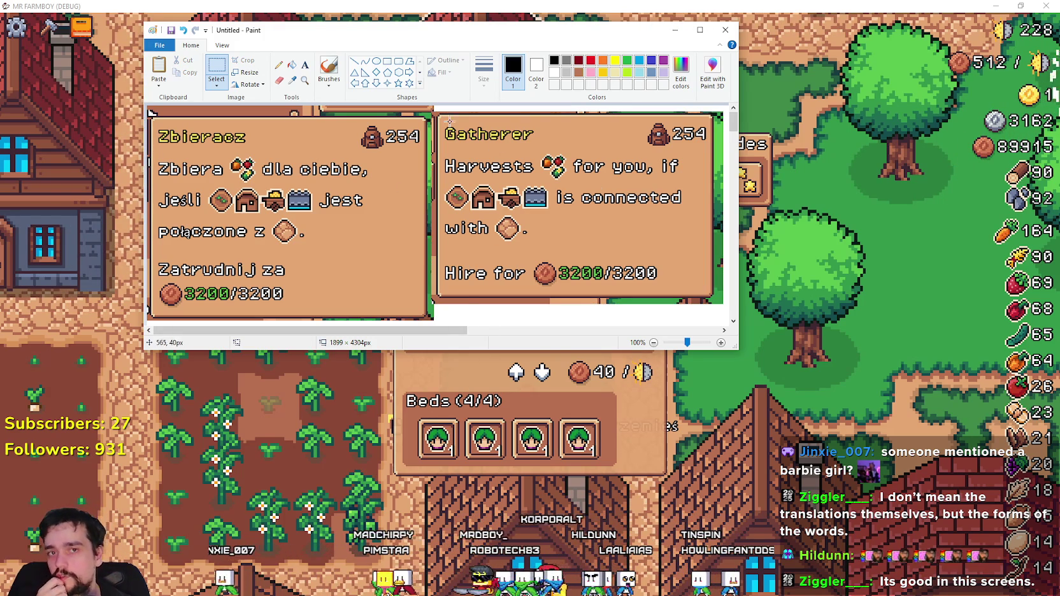
click(665, 36)
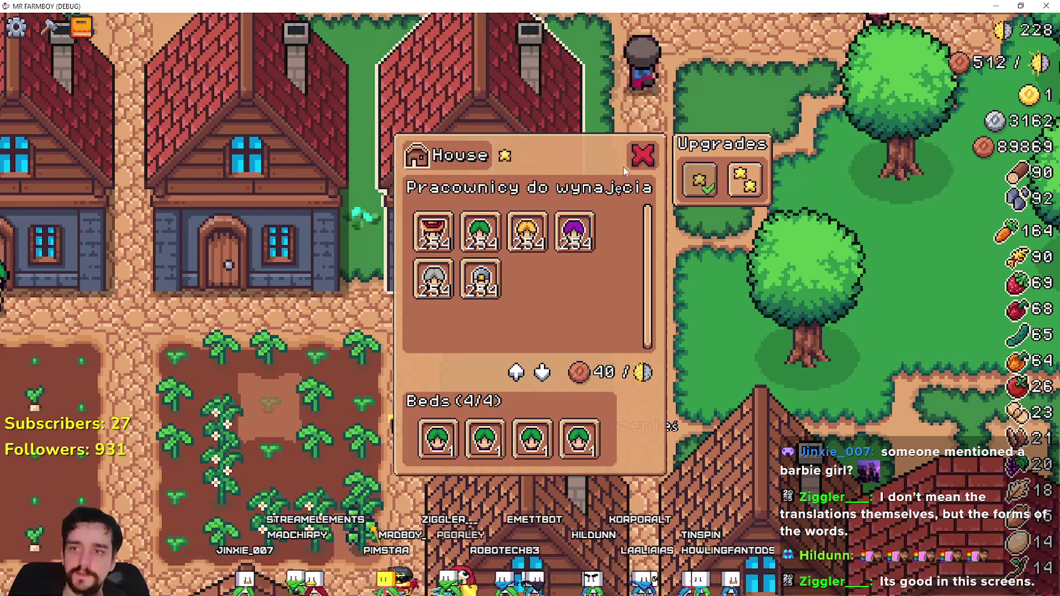
Close the House panel, resume from pause, and leave the House panel closed
click(645, 163)
key(Escape)
click(522, 195)
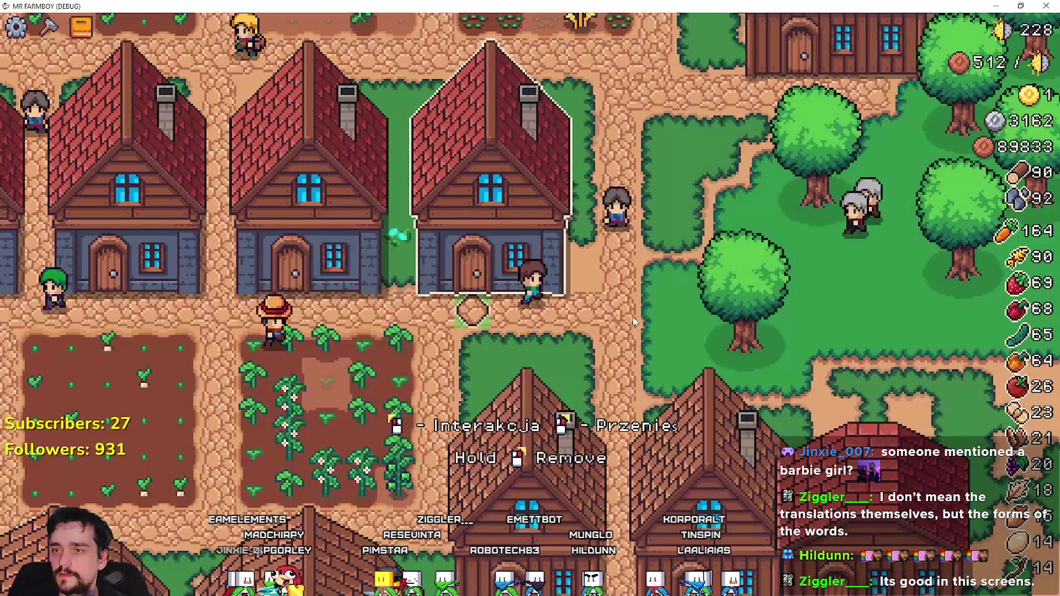
click(633, 317)
key(Escape)
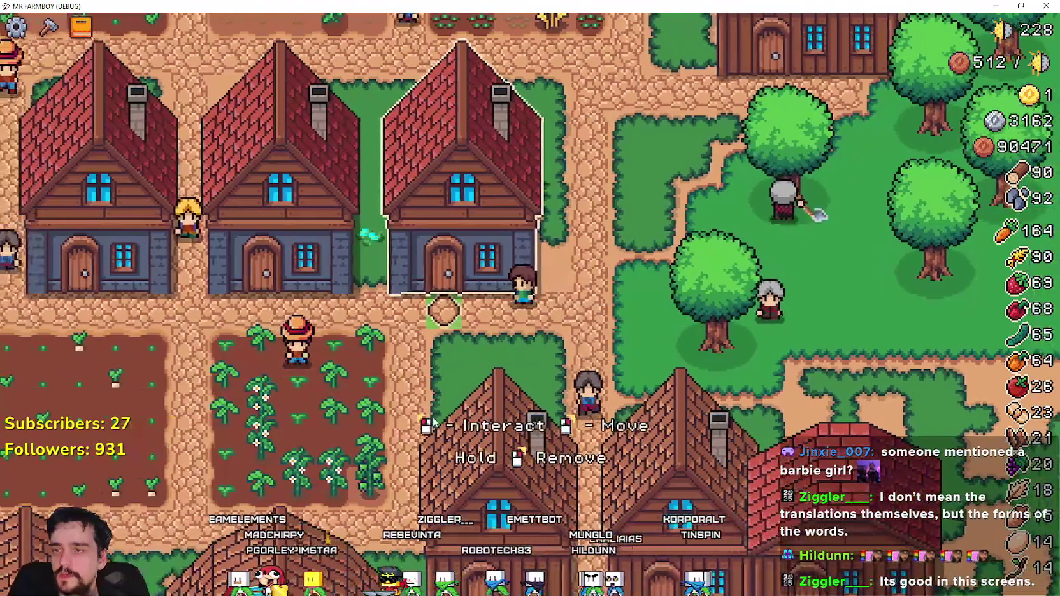
click(484, 434)
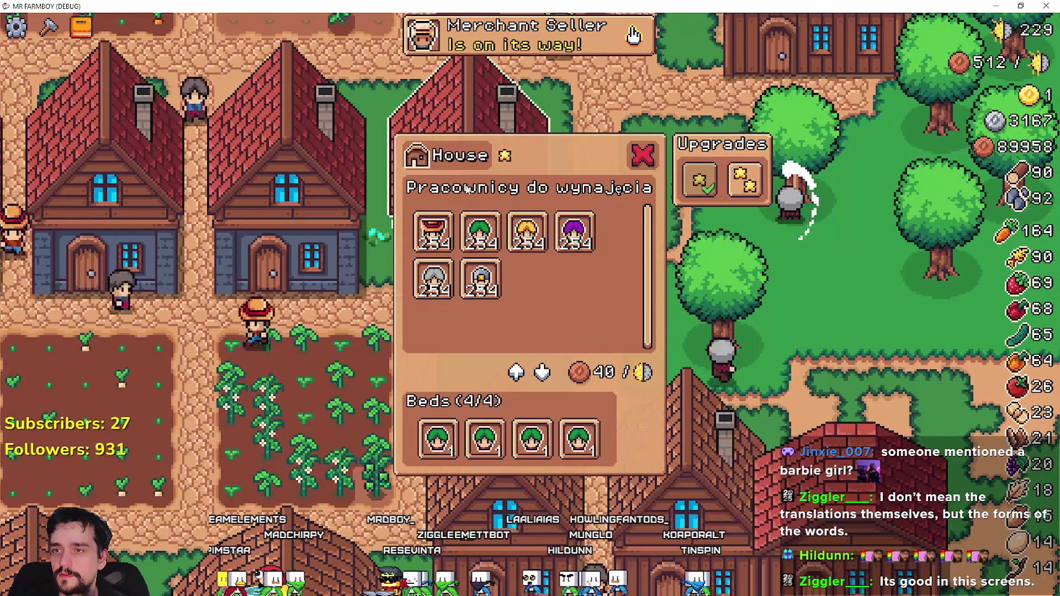
key(Escape)
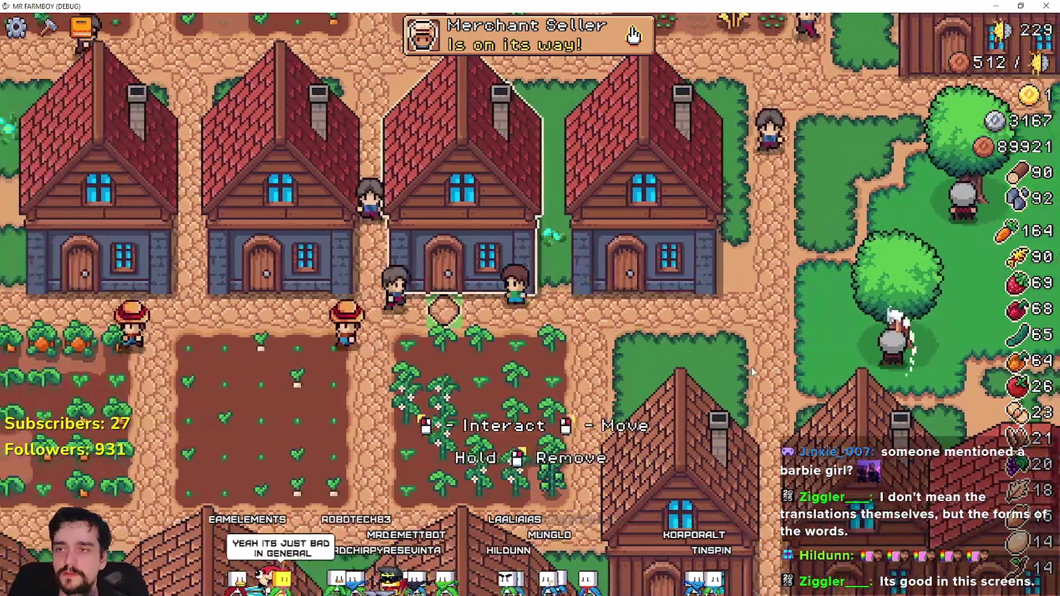
click(752, 372)
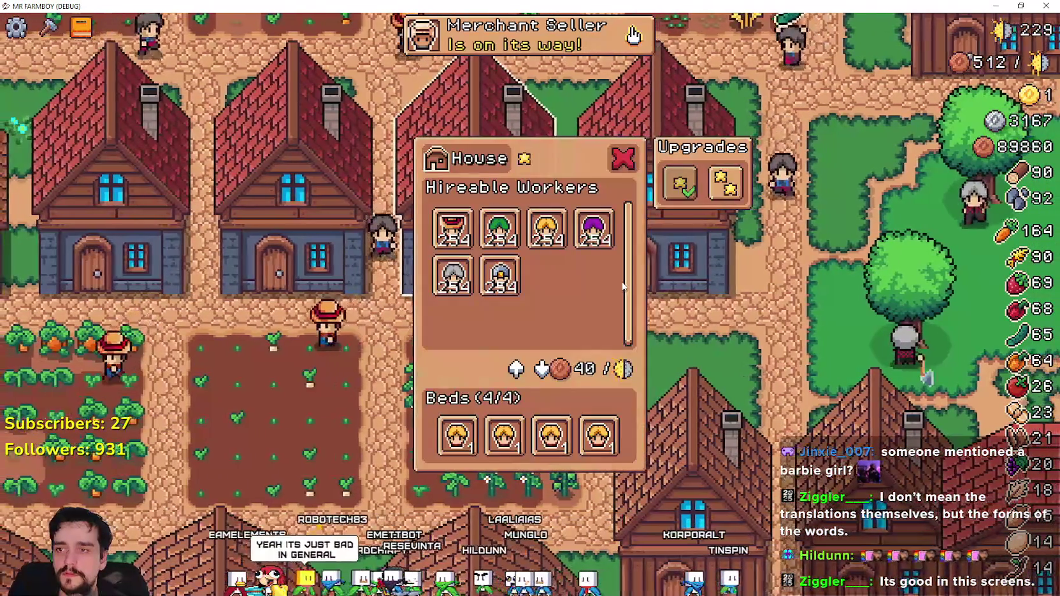
key(Escape)
click(782, 376)
key(Escape)
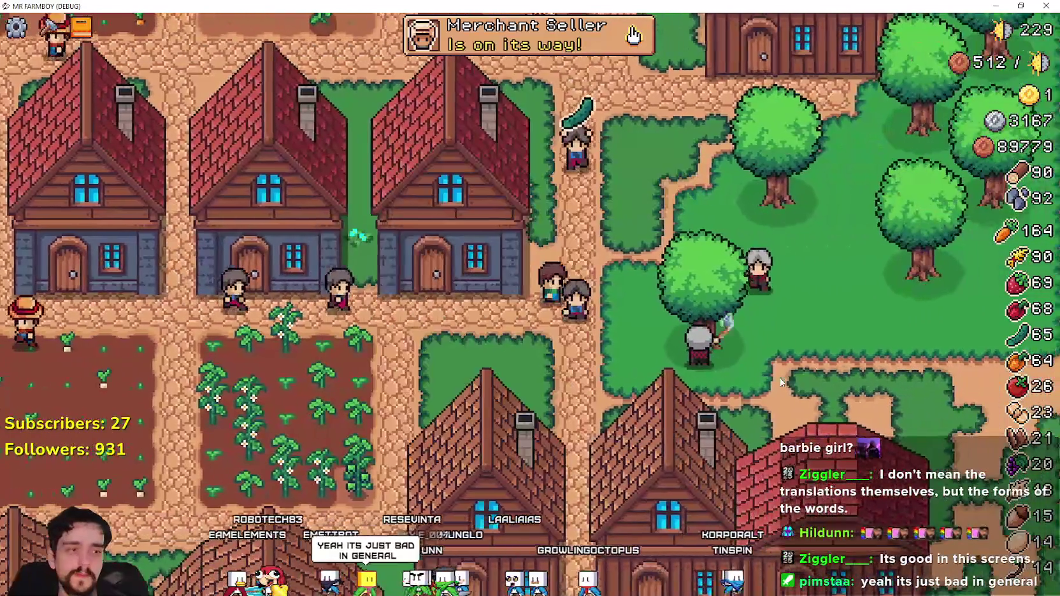
Walk the farmer north past the market stalls and back south
key(w)
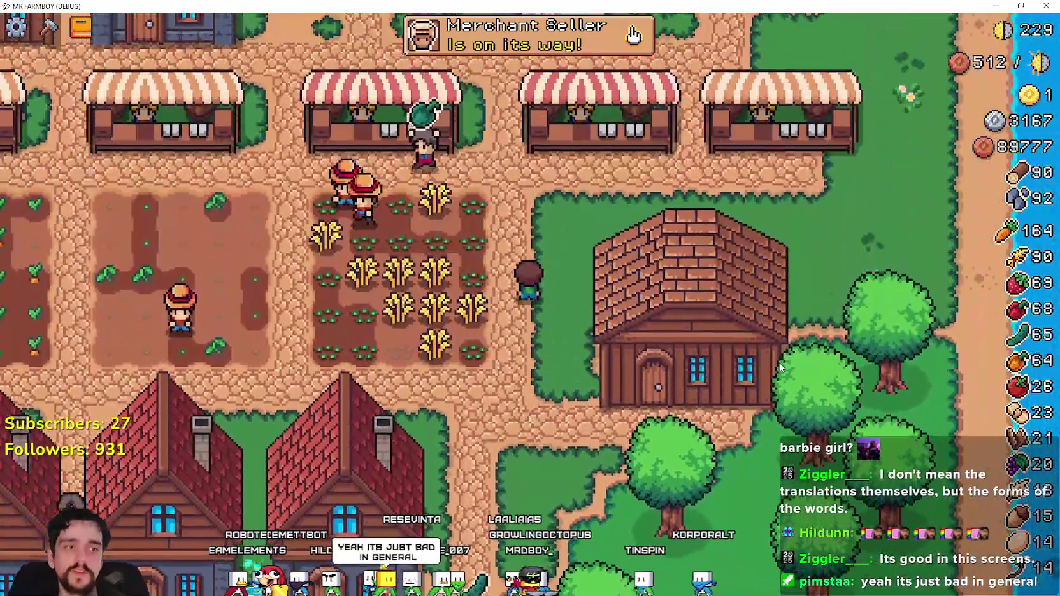
key(w)
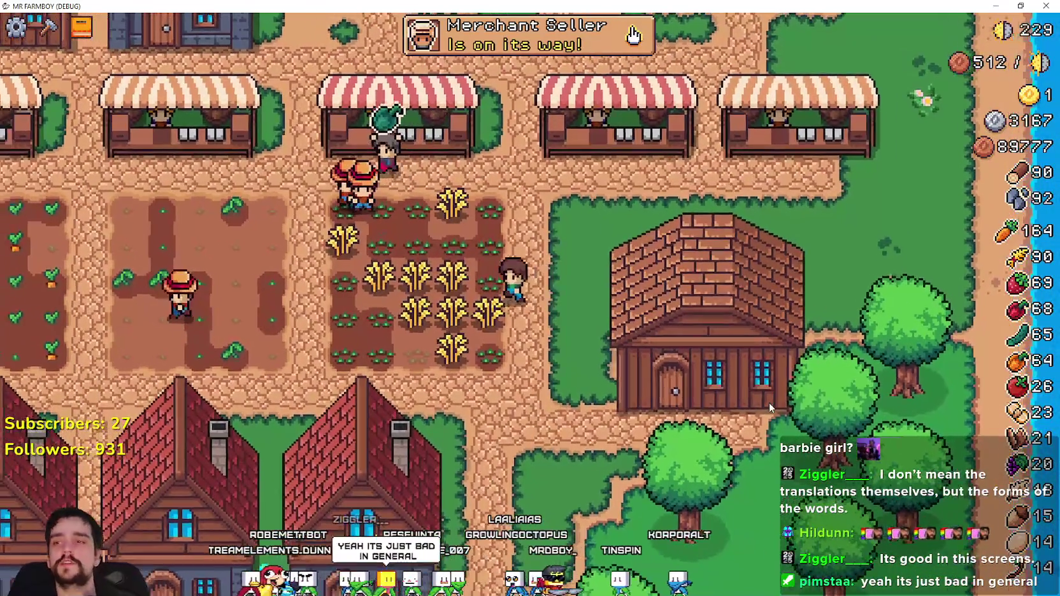
key(s)
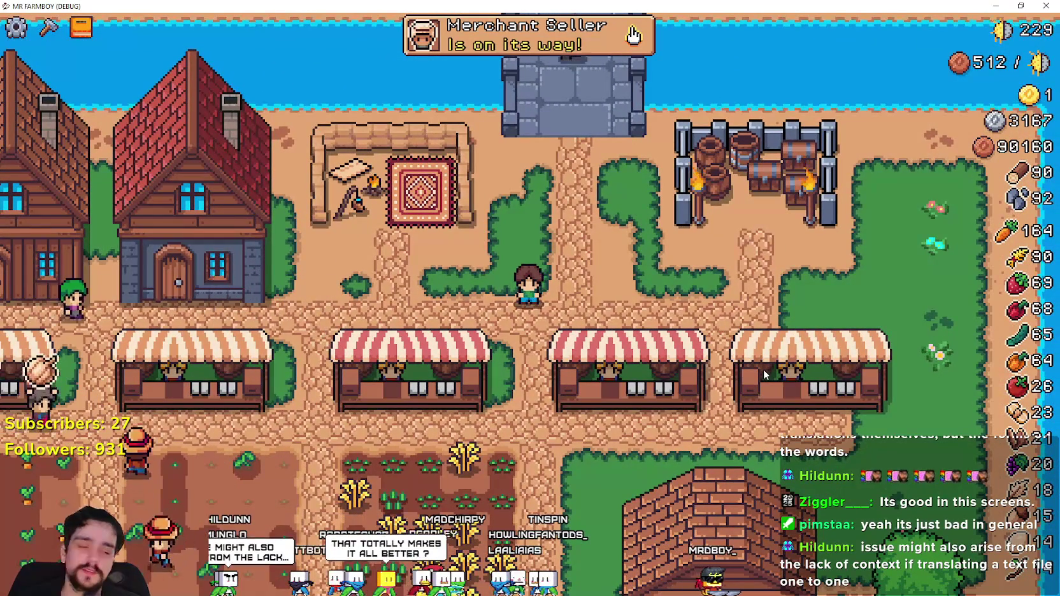
key(s)
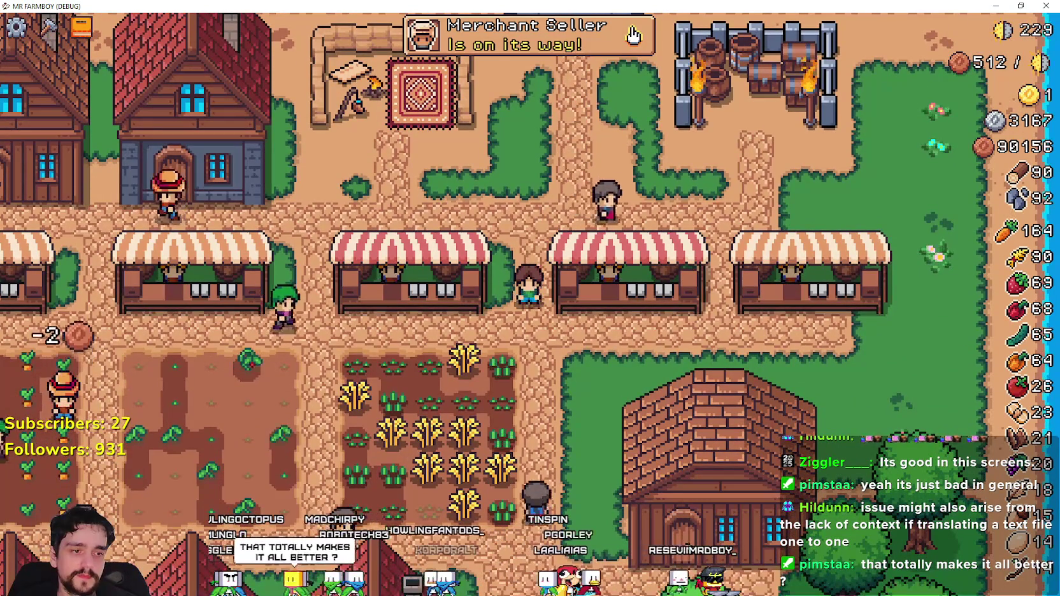
key(alt+Tab)
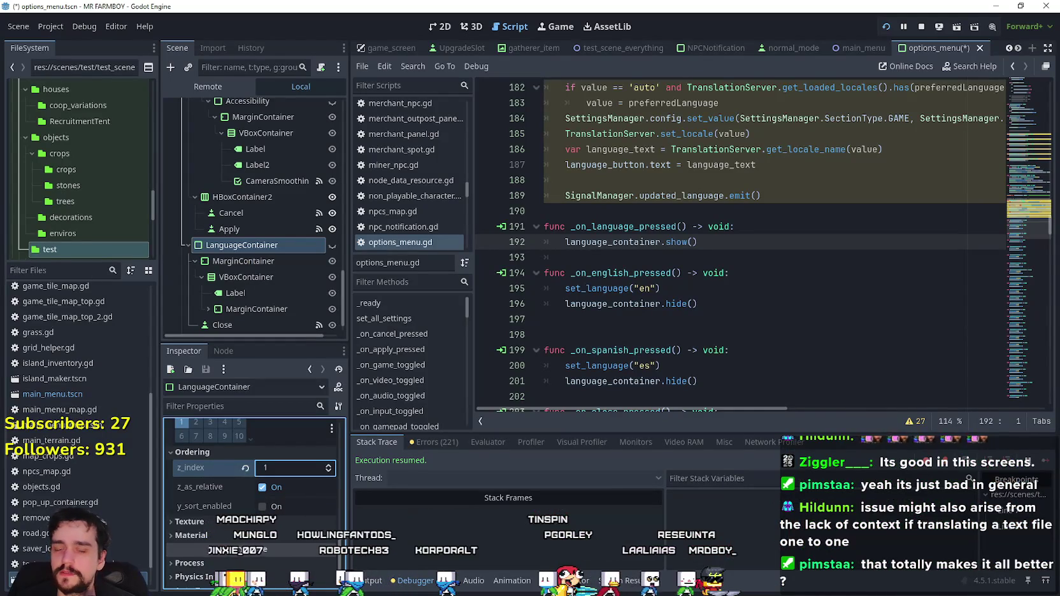
In the game, open Options > Languages by keyboard and exit fullscreen
key(alt+Tab)
key(w)
key(Escape)
key(Down)
key(Return)
key(Down)
key(Return)
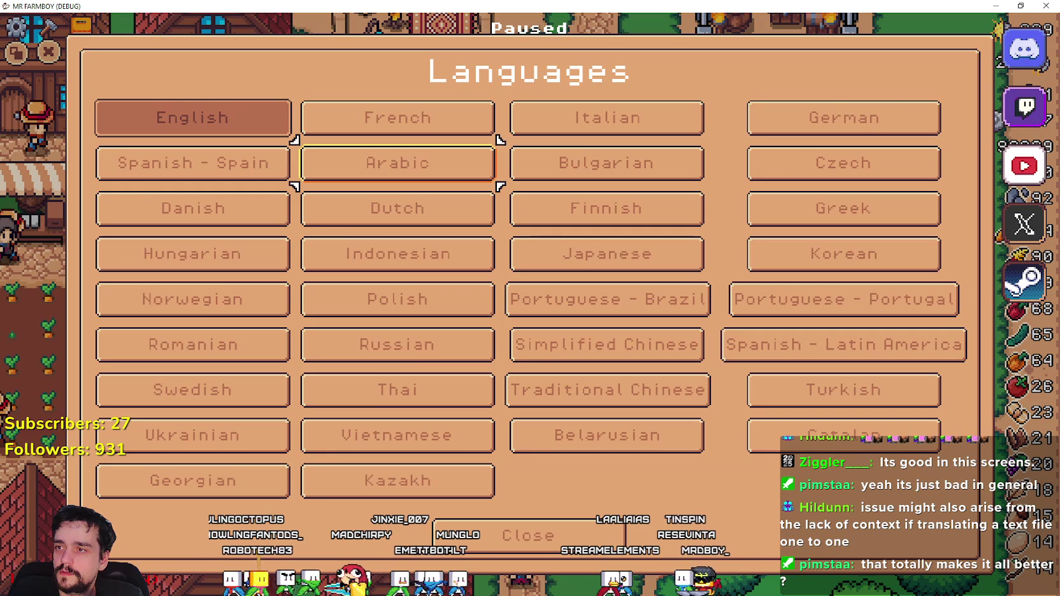
key(Up)
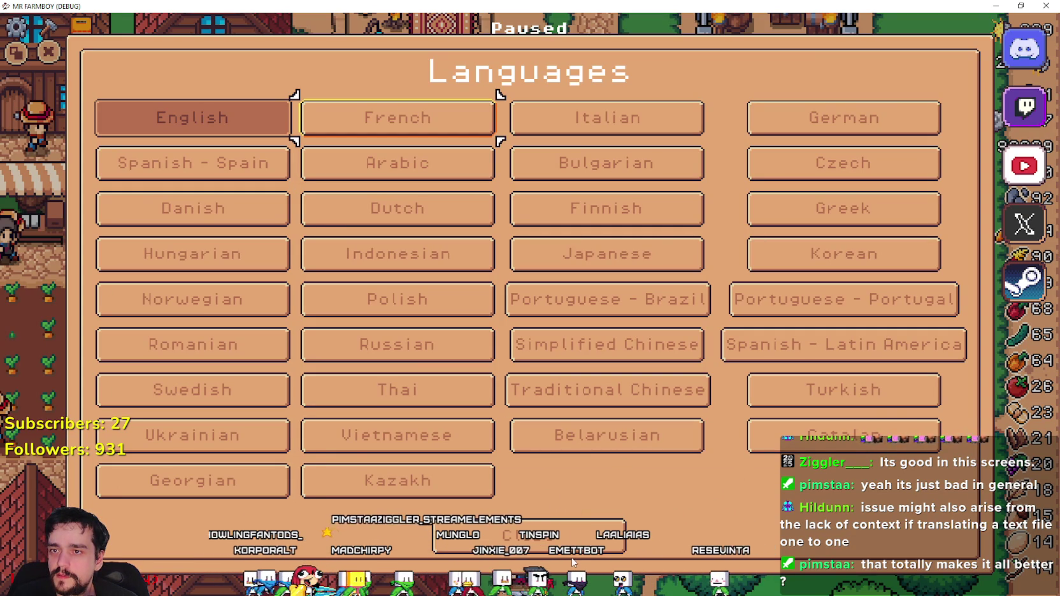
double_click(414, 7)
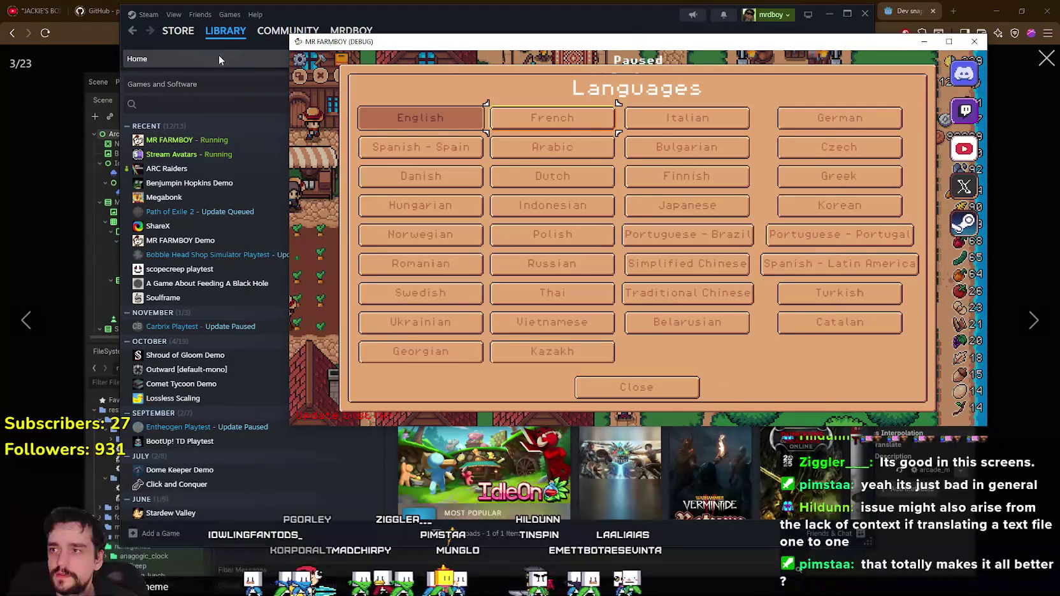
key(alt+Tab)
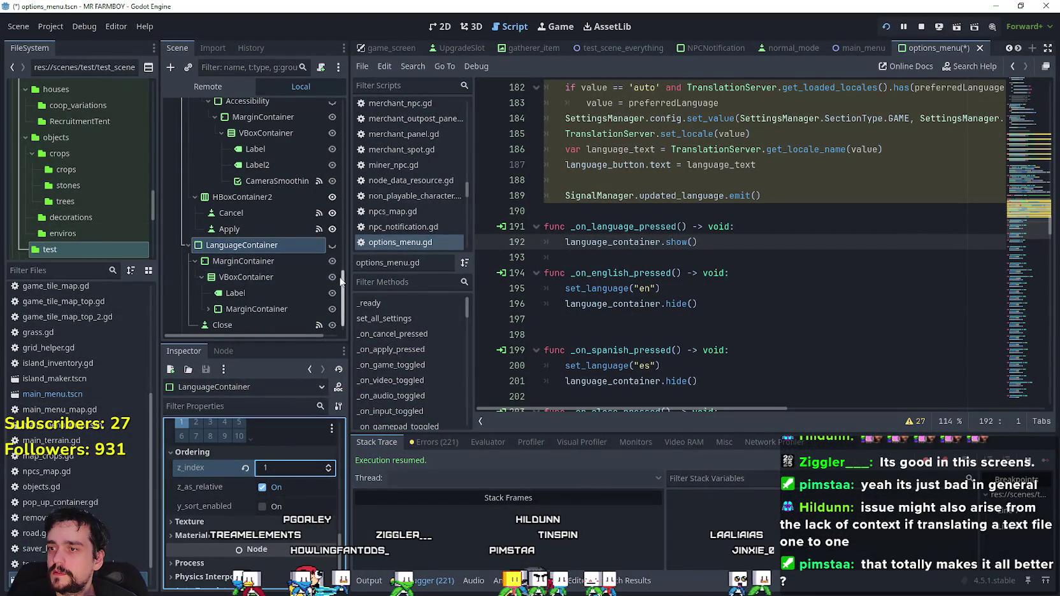
Make LanguageContainer visible, then reopen and close the game's Languages picker
click(331, 247)
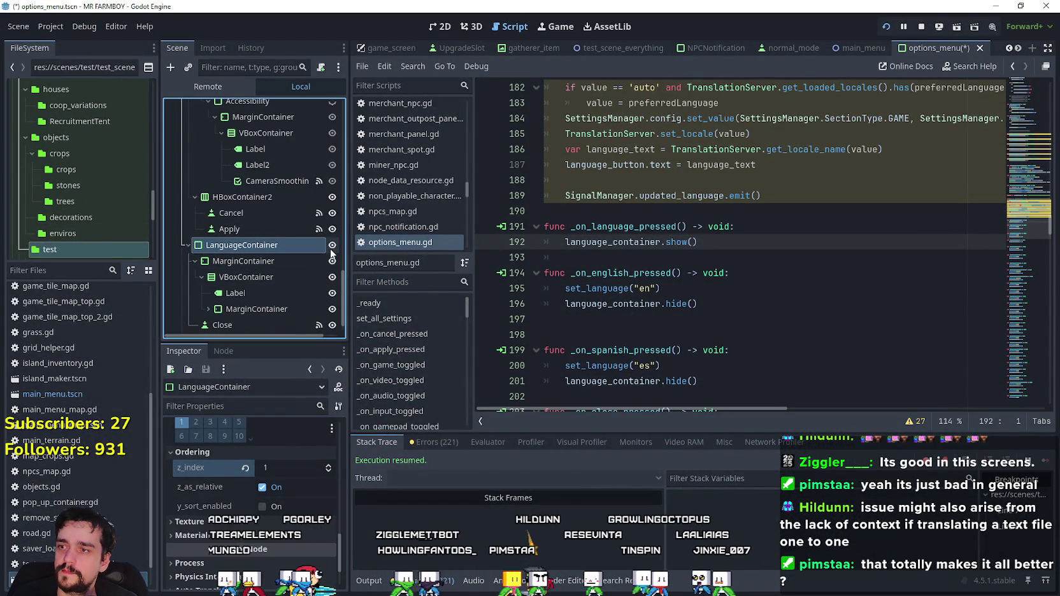
key(alt+Tab)
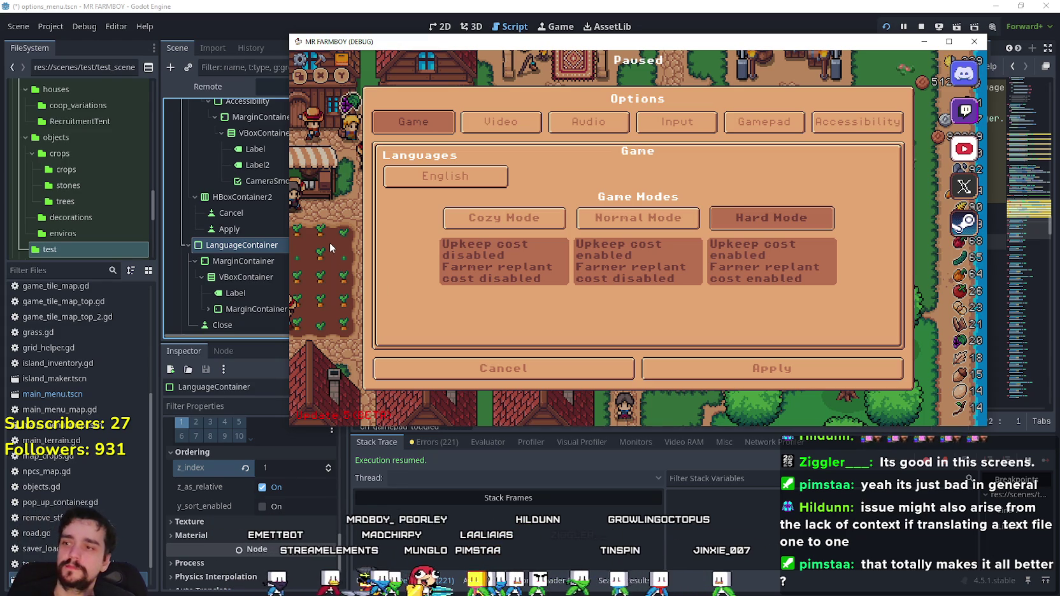
key(alt+Tab)
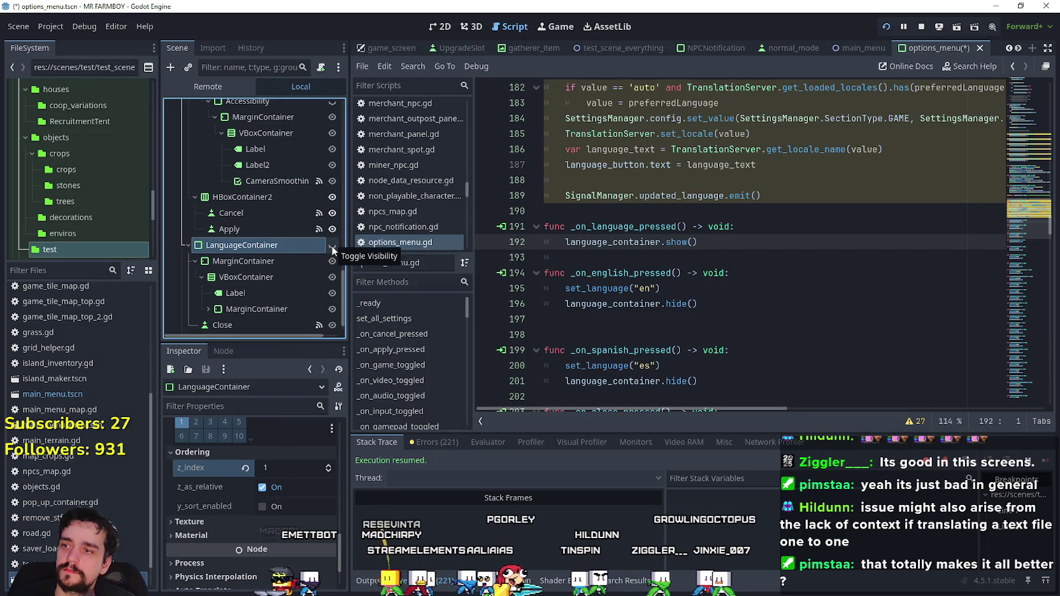
key(alt+Tab)
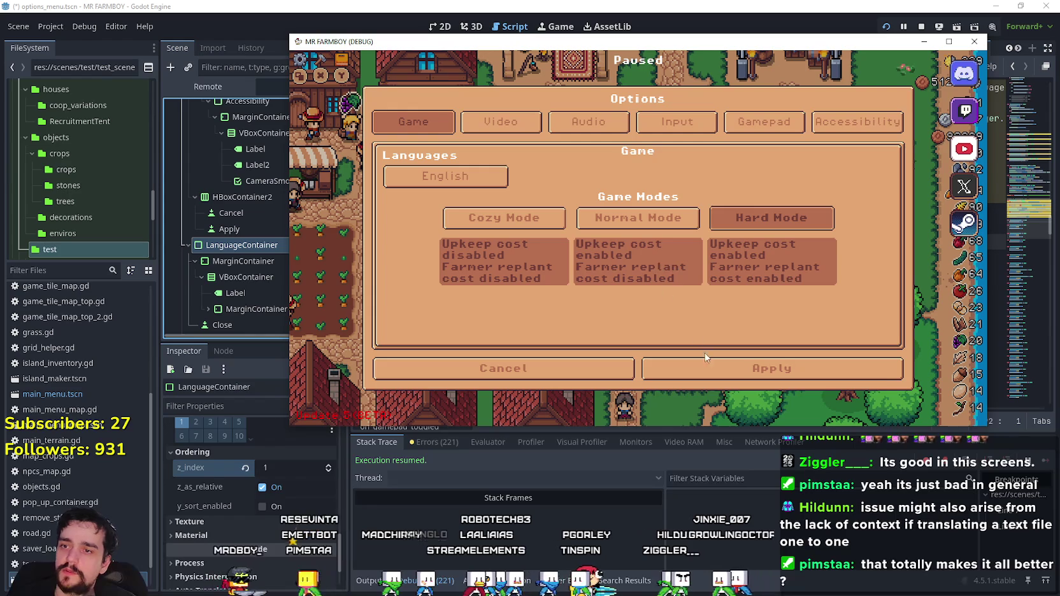
click(502, 368)
click(633, 201)
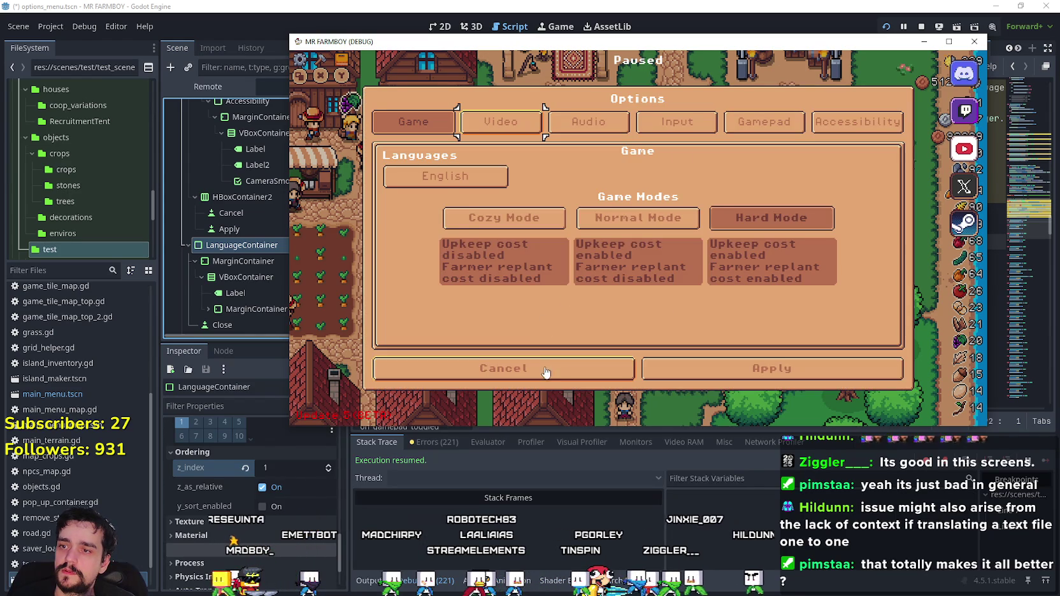
click(444, 179)
click(627, 390)
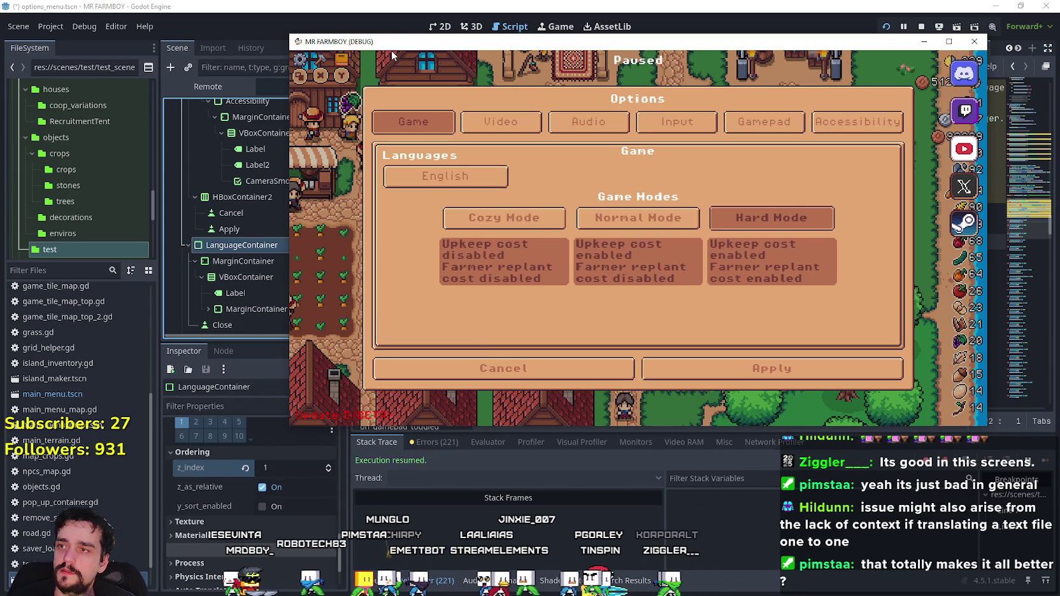
Back in Godot, place the caret after the English handler in options_menu.gd
click(437, 6)
click(673, 286)
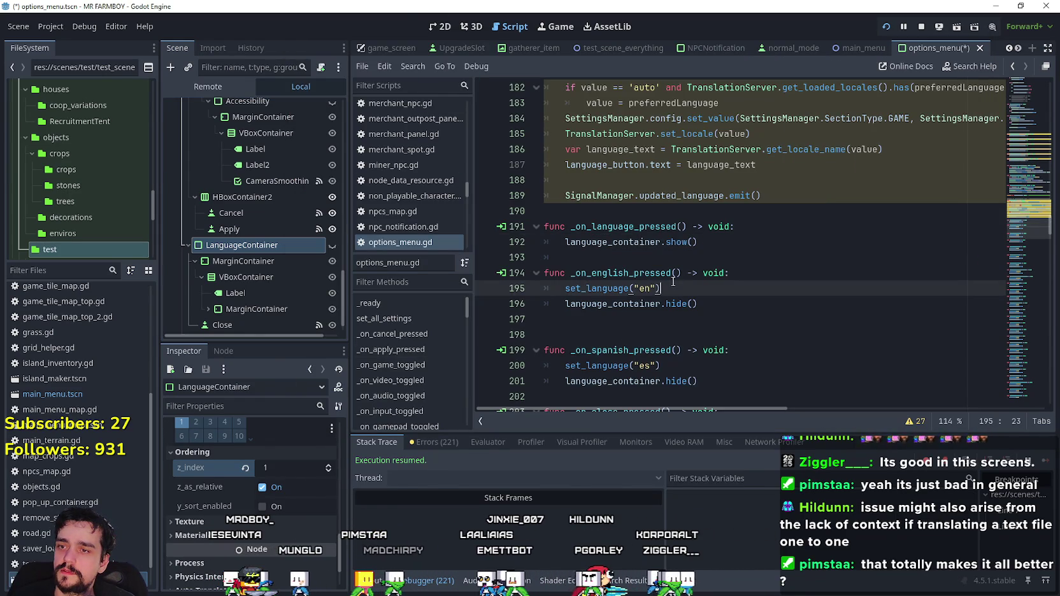
click(719, 335)
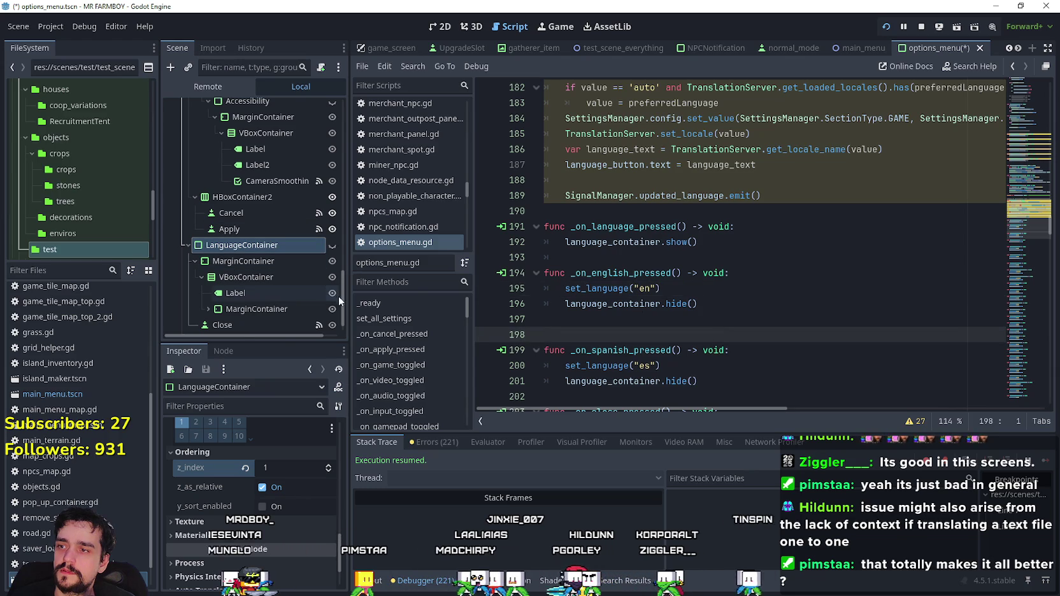
scroll(342, 289, up, 2)
scroll(342, 283, down, 3)
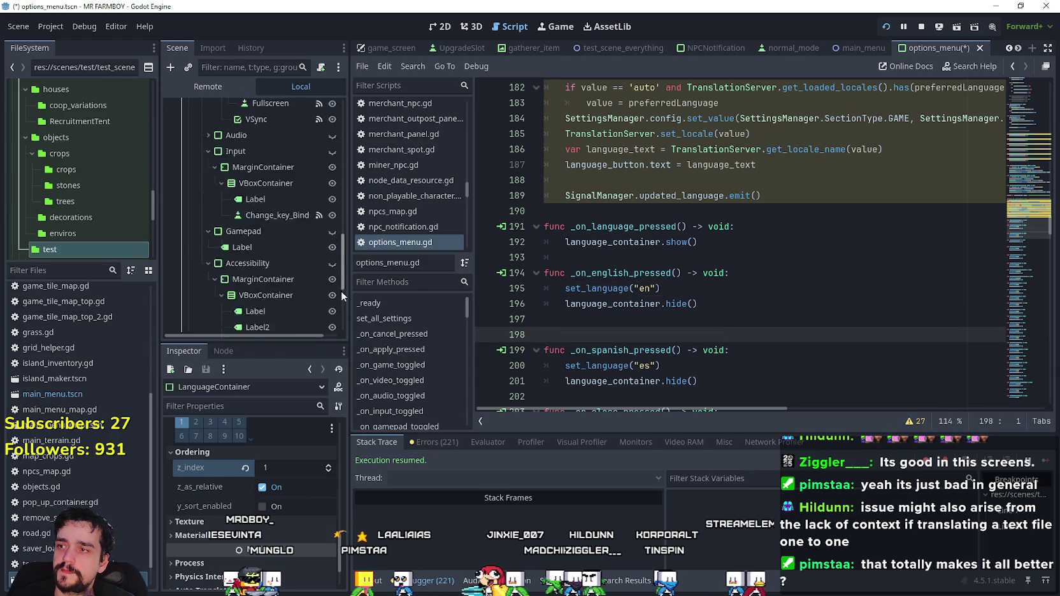
Collapse HBoxContainer and MenuContainer, and expand LanguageContainer's MarginContainer > HBoxContainer
mouse_move(339, 326)
mouse_down()
mouse_move(315, 117)
mouse_move(323, 153)
mouse_move(309, 142)
mouse_up()
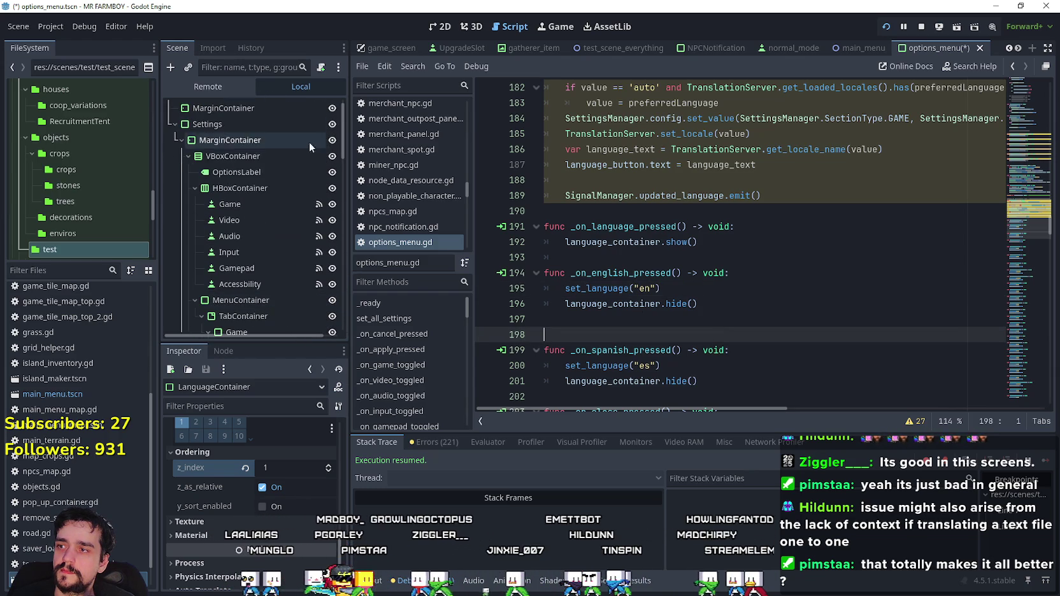
click(191, 188)
click(195, 204)
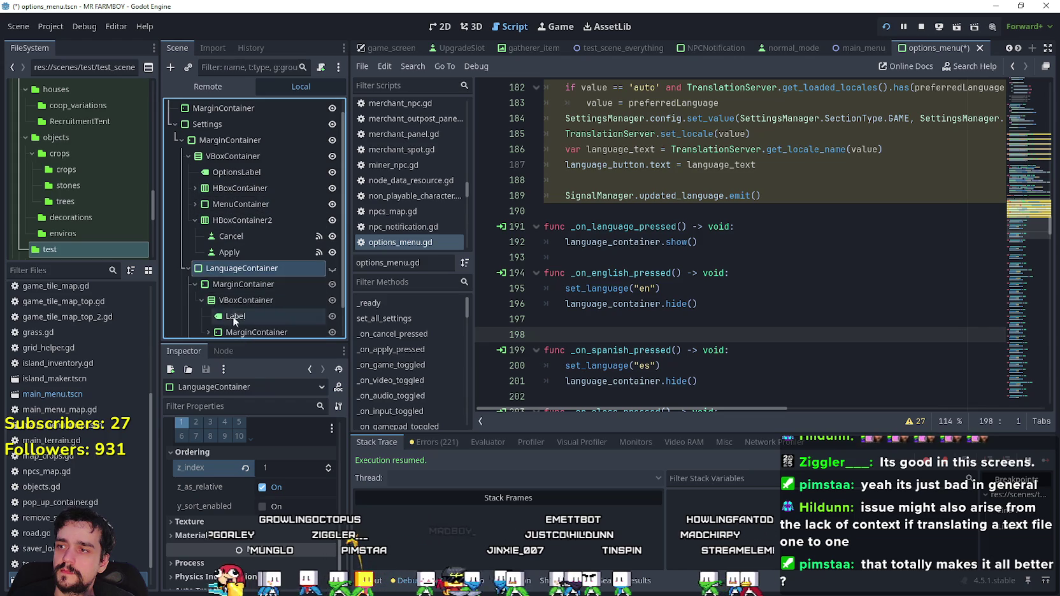
scroll(252, 284, down, 1)
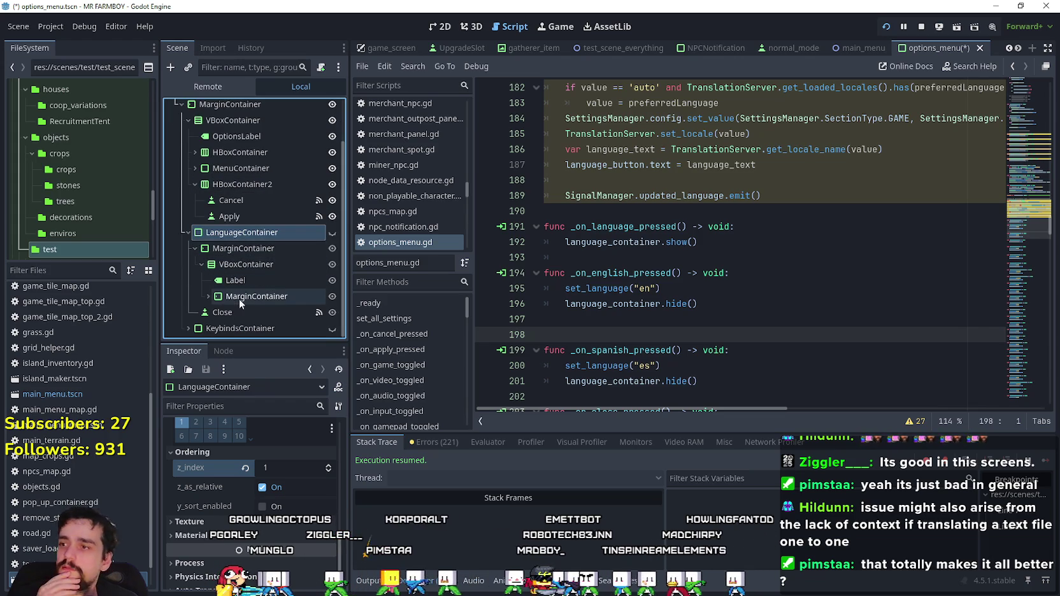
click(209, 296)
click(215, 297)
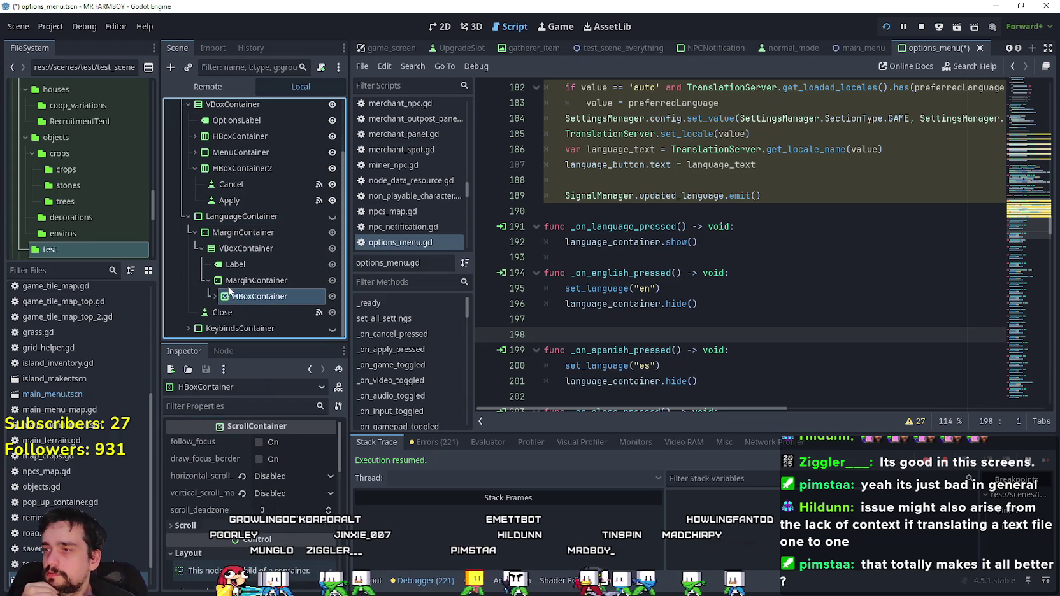
scroll(245, 307, down, 3)
scroll(247, 311, down, 2)
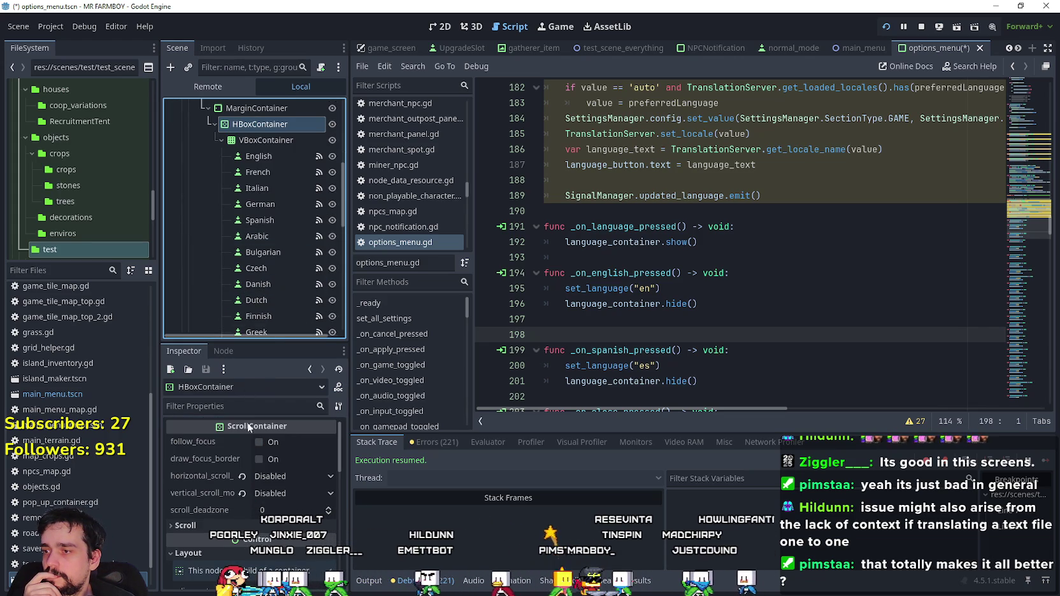
Enlarge the Inspector, select the English button and scroll to its Focus settings
drag(271, 344, 271, 186)
scroll(286, 497, down, 4)
click(258, 156)
scroll(269, 510, down, 10)
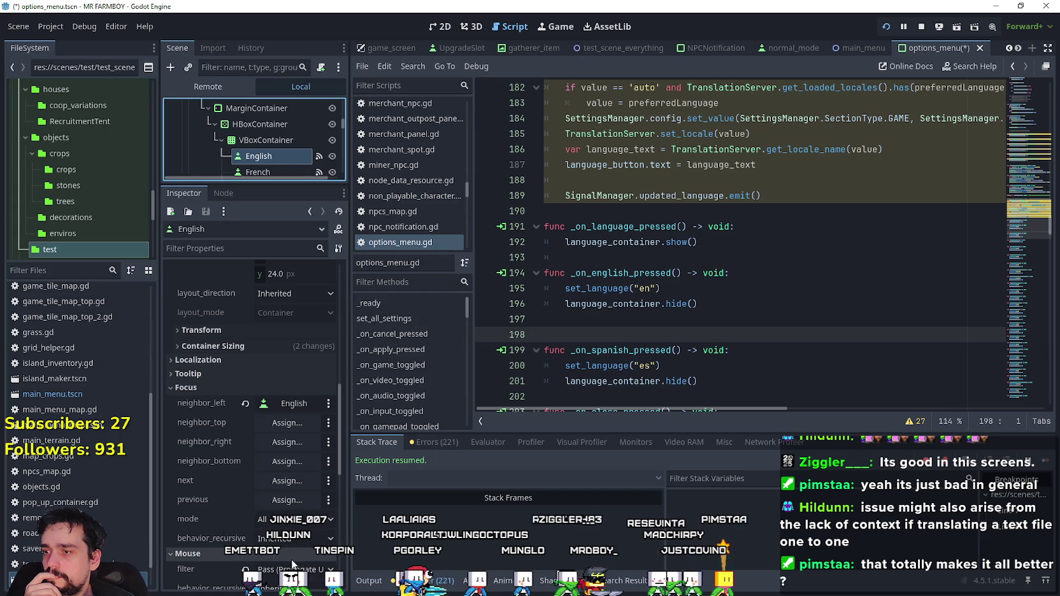
scroll(296, 548, down, 2)
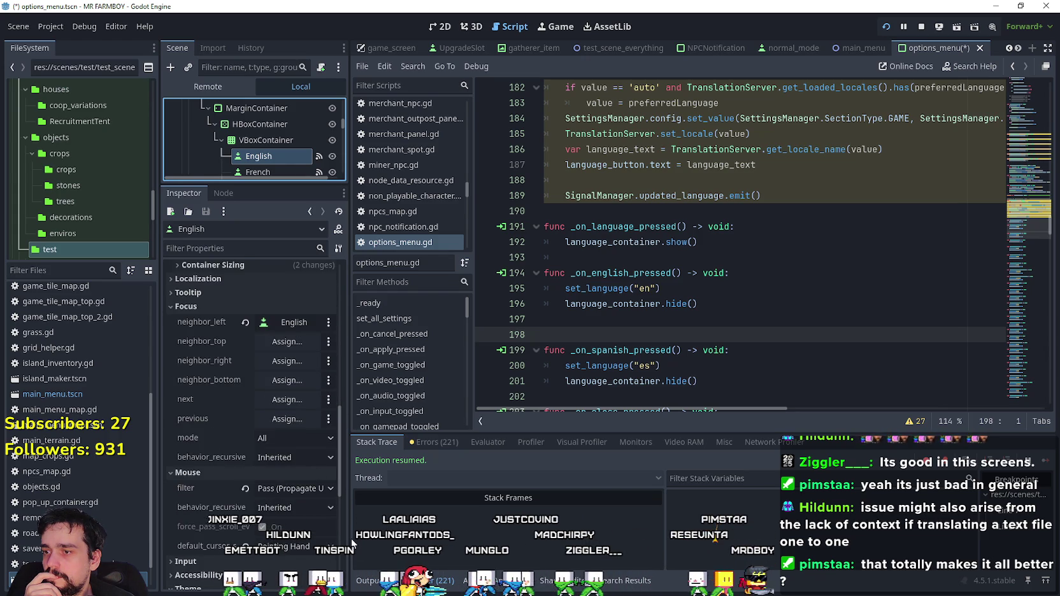
drag(349, 540, 469, 540)
Review the English button's BaseButton, Focus and Theme properties in the Inspector
scroll(294, 457, down, 10)
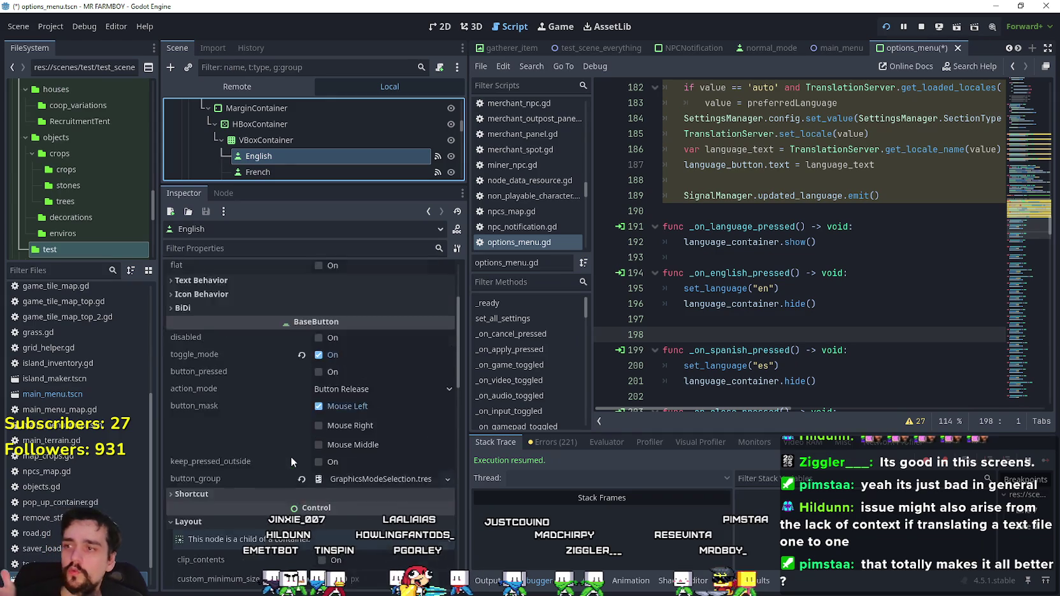
scroll(312, 472, down, 1)
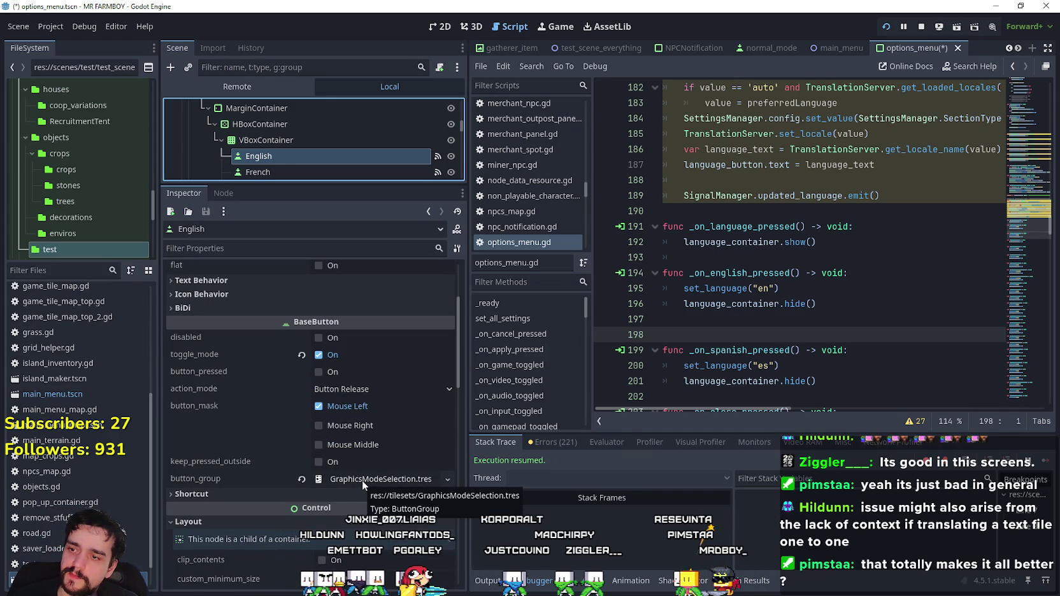
mouse_move(209, 475)
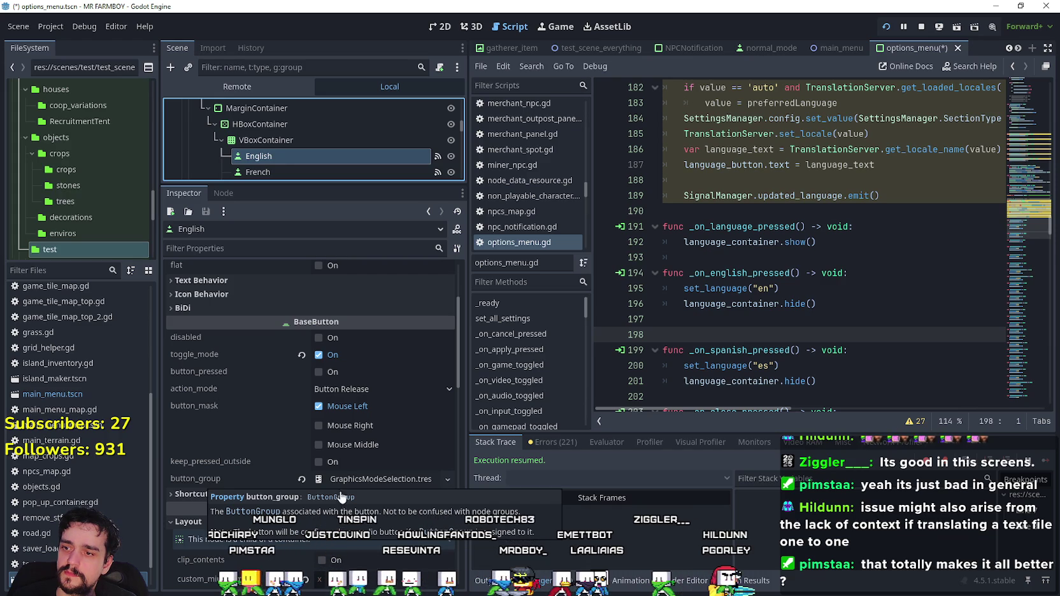
scroll(278, 417, down, 5)
scroll(230, 401, down, 4)
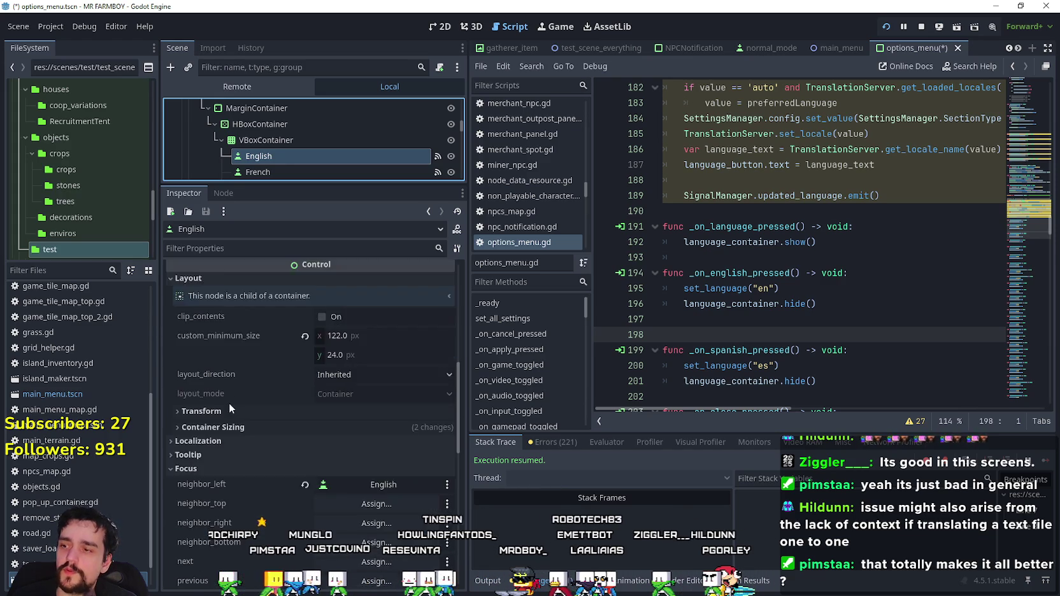
scroll(230, 424, down, 5)
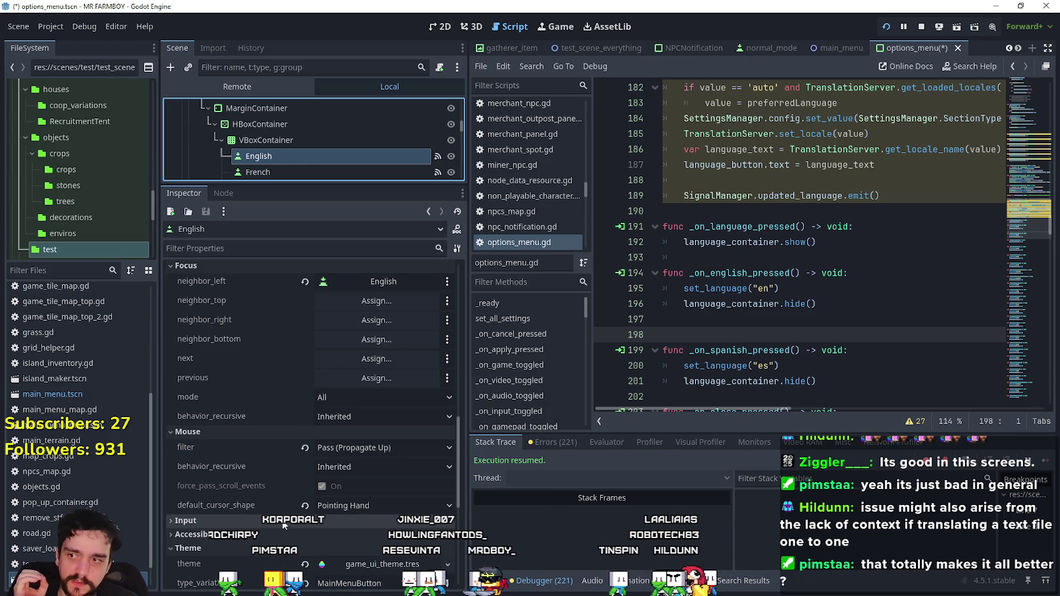
scroll(242, 520, down, 2)
scroll(245, 503, down, 2)
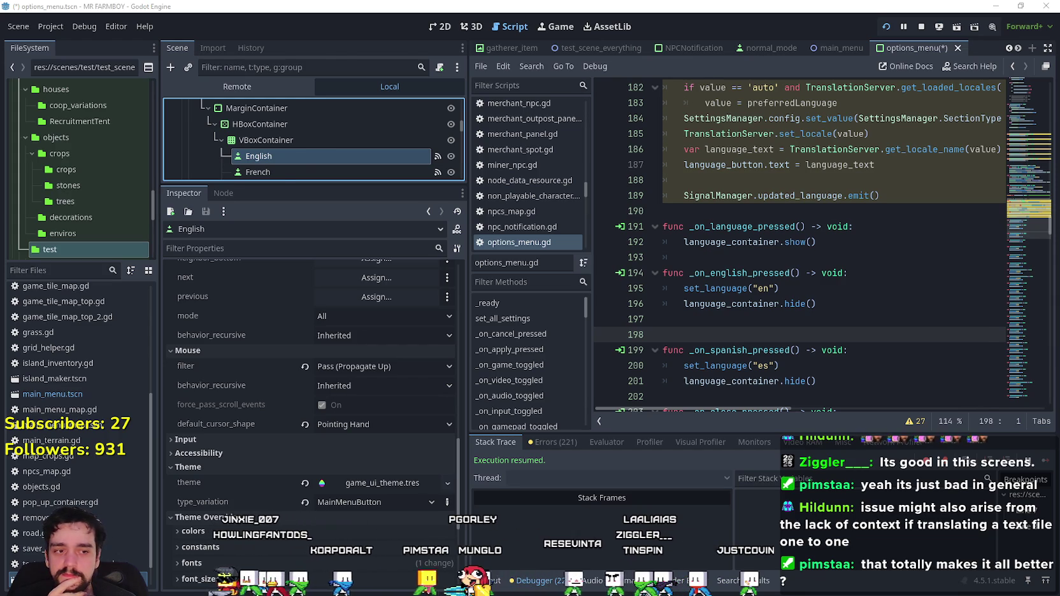
key(alt+Tab)
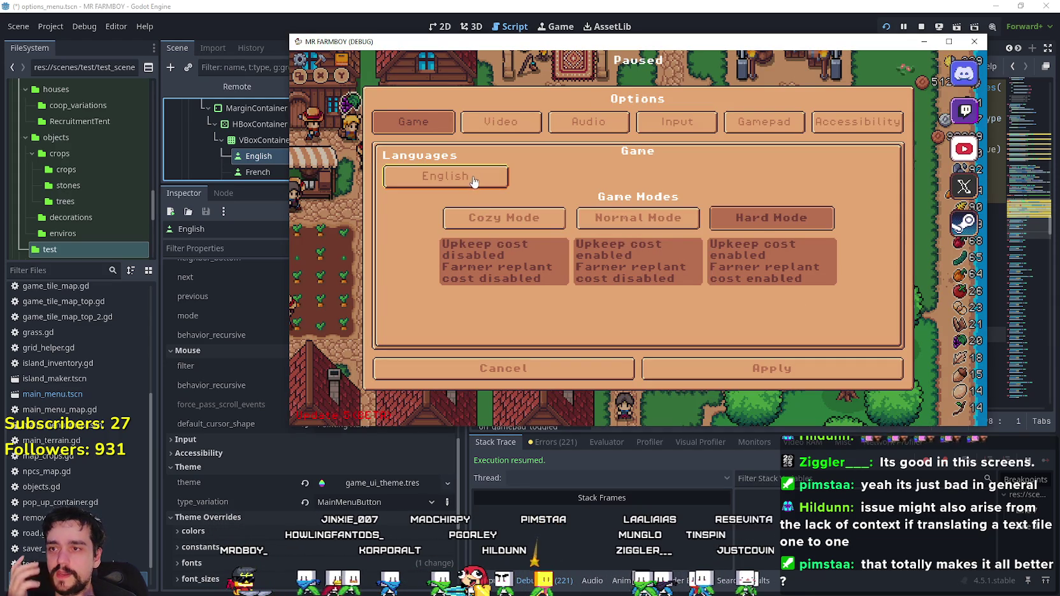
Open the game's Languages picker from the English button, then return to Godot's Inspector
click(468, 173)
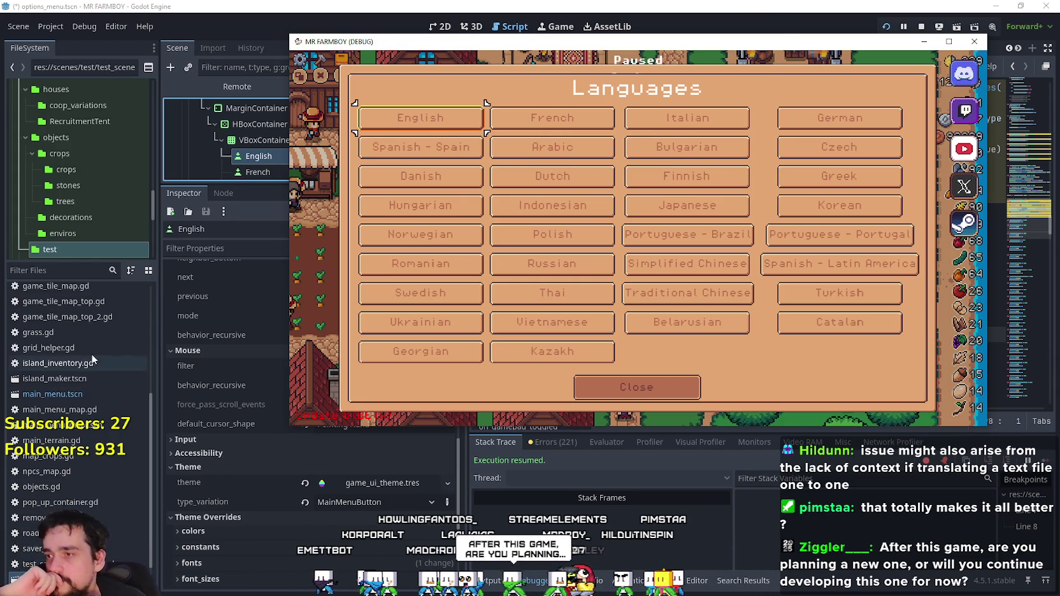
click(260, 370)
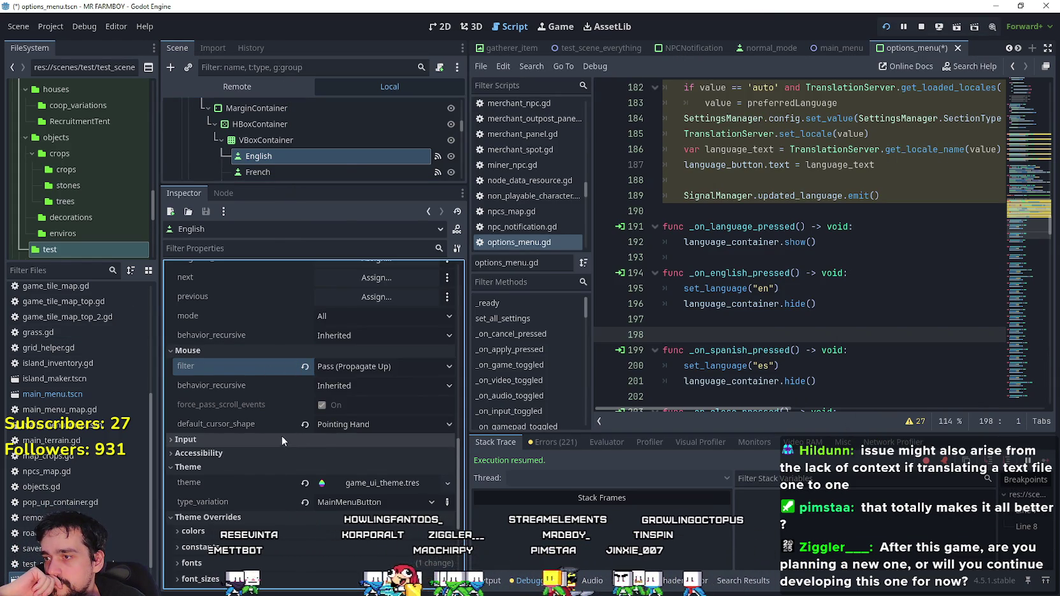
Expand the English button's Accessibility group and check the empty flow_to_nodes list
scroll(268, 435, down, 4)
scroll(268, 423, down, 1)
click(237, 292)
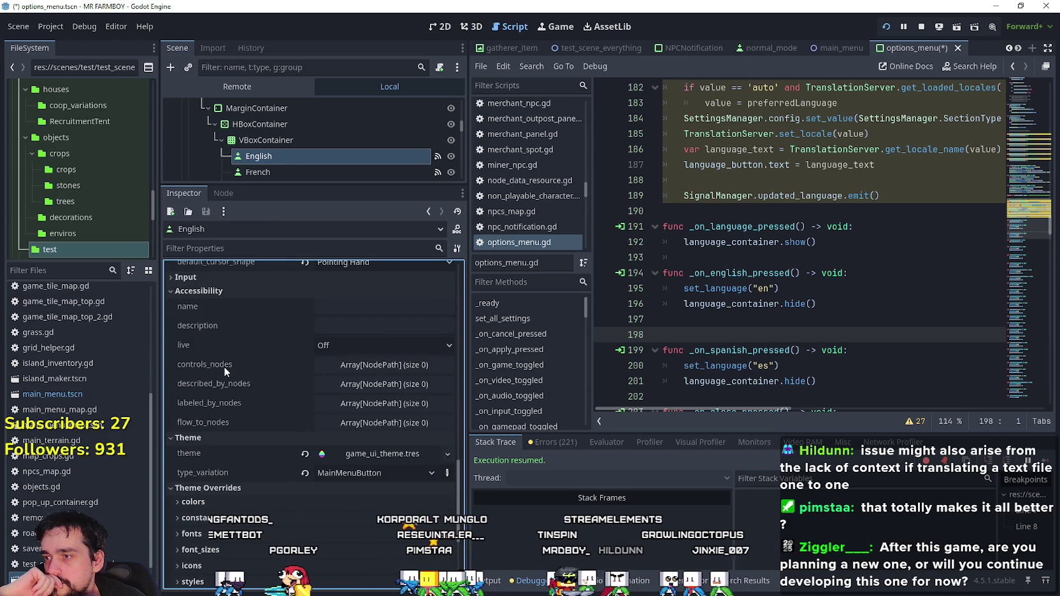
mouse_move(224, 366)
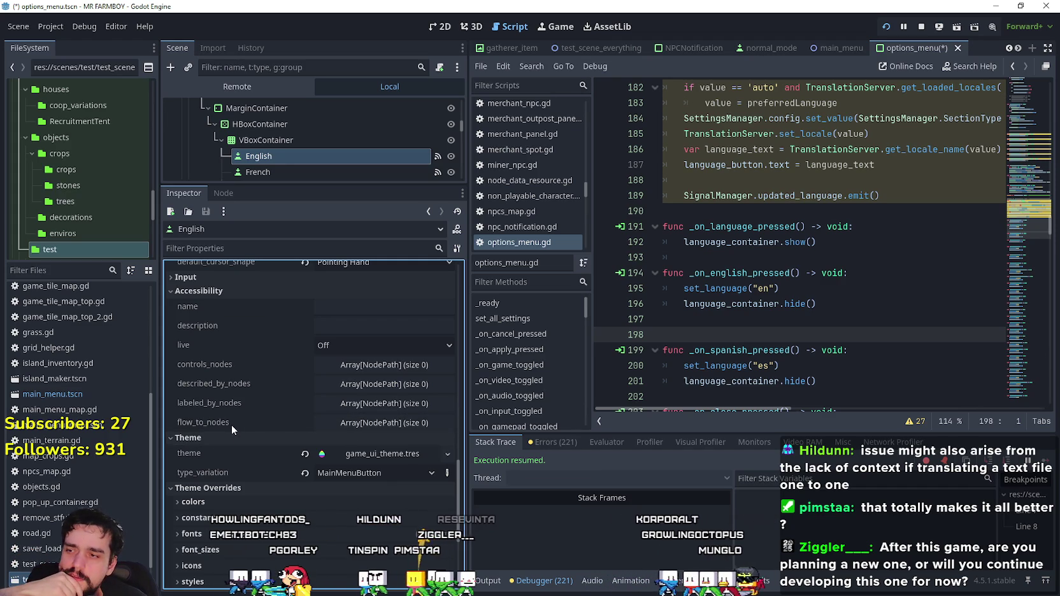
mouse_move(231, 424)
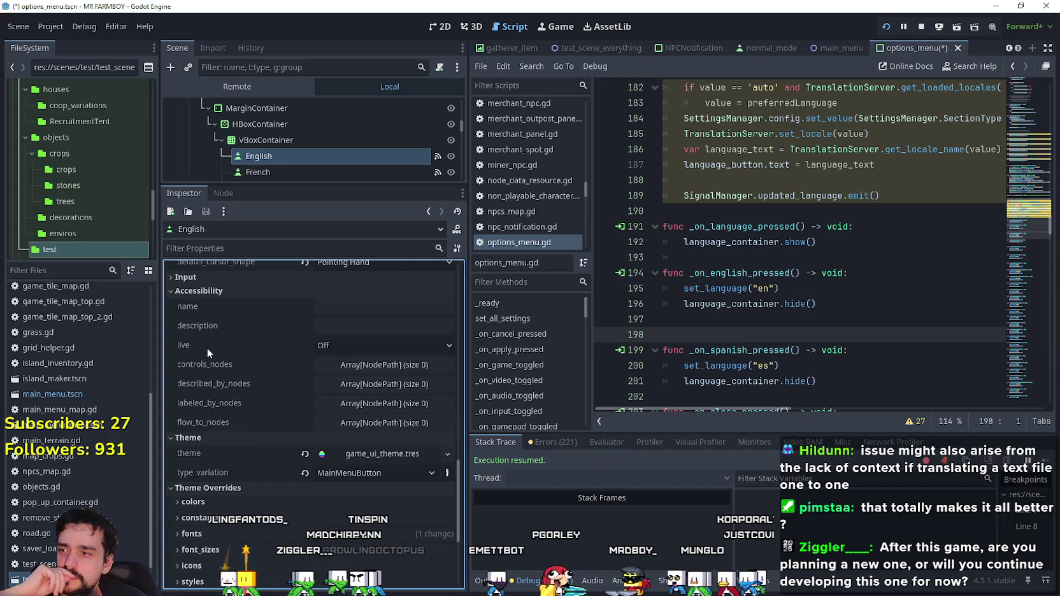
mouse_move(207, 348)
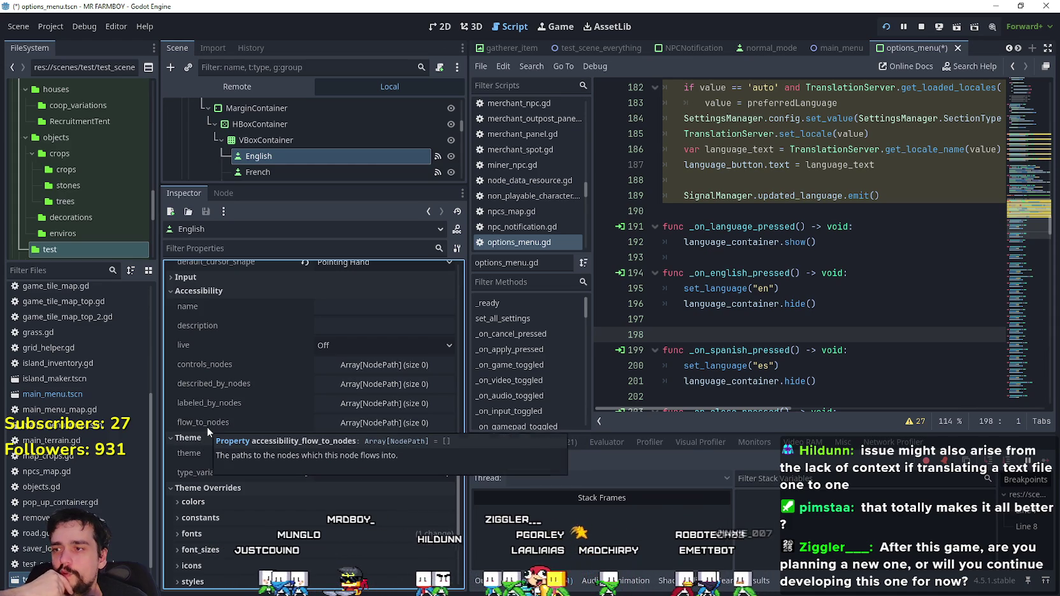
click(377, 425)
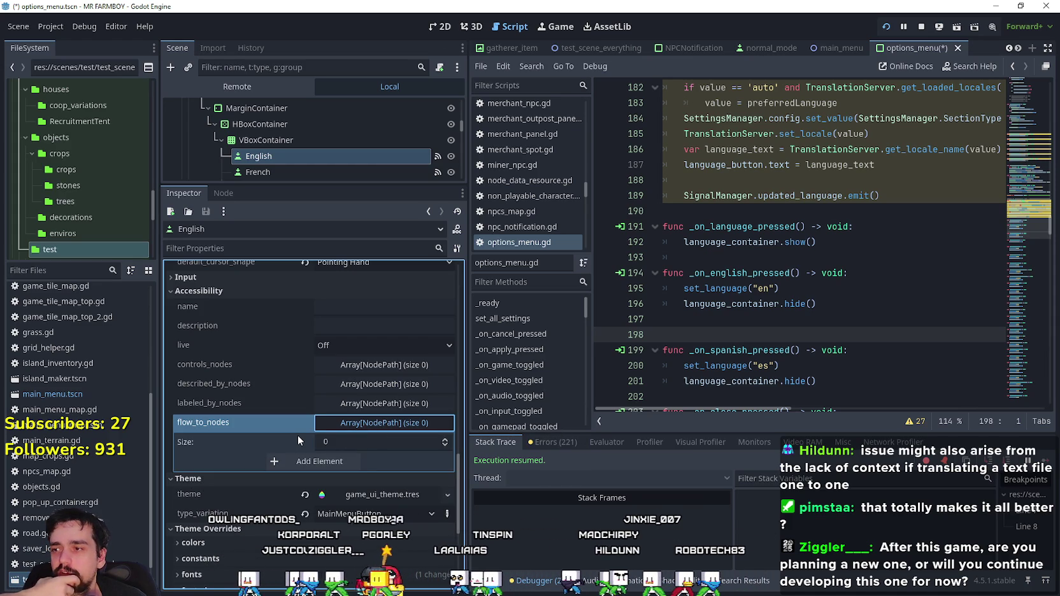
click(352, 422)
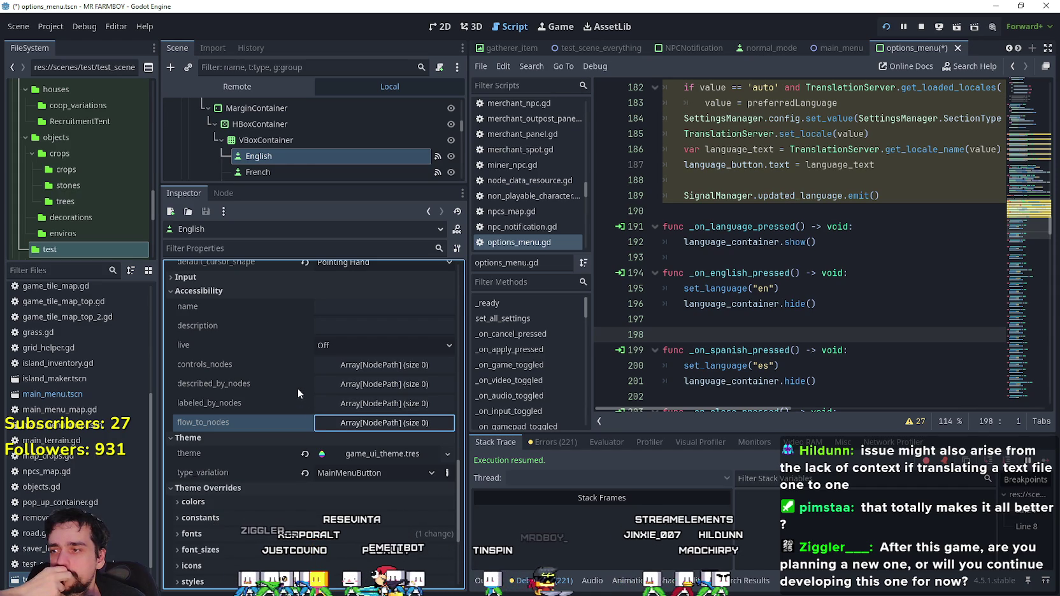
Collapse Accessibility and scroll up to Focus, where neighbor_left points at English
scroll(234, 448, up, 3)
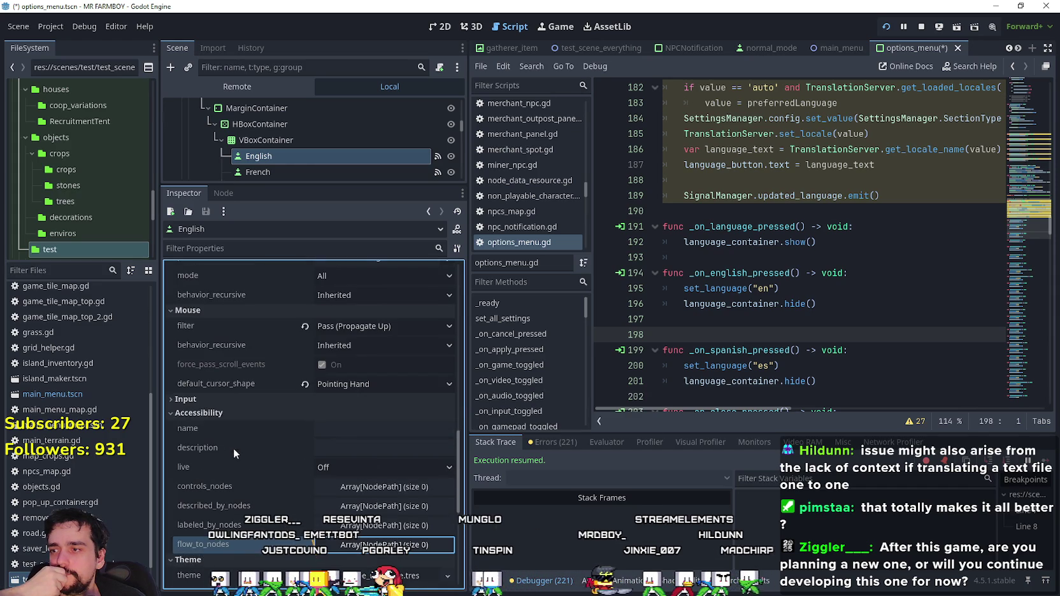
click(349, 413)
scroll(327, 440, up, 3)
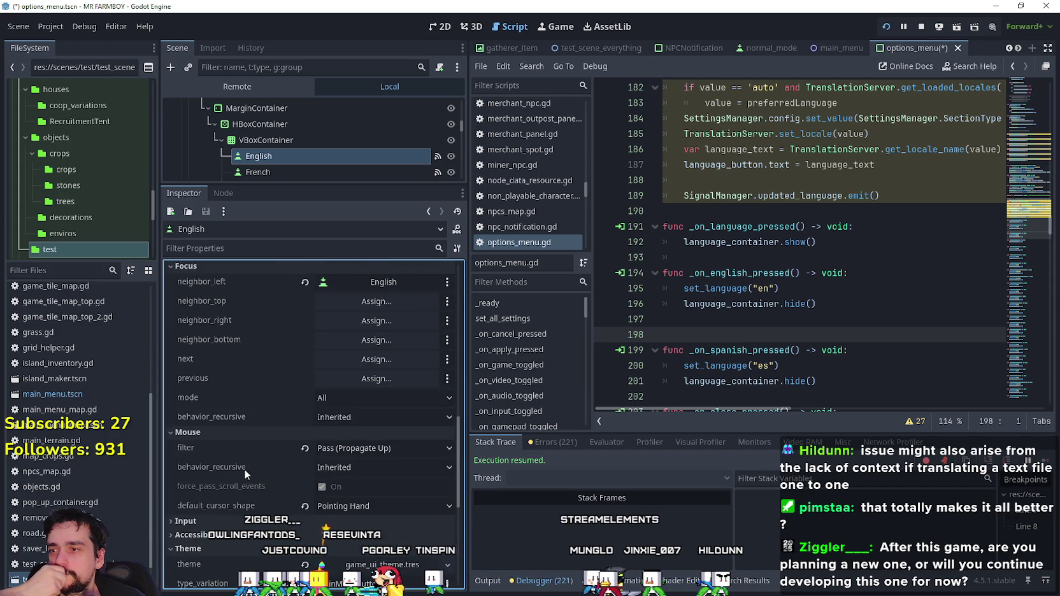
scroll(245, 468, up, 3)
scroll(284, 131, down, 1)
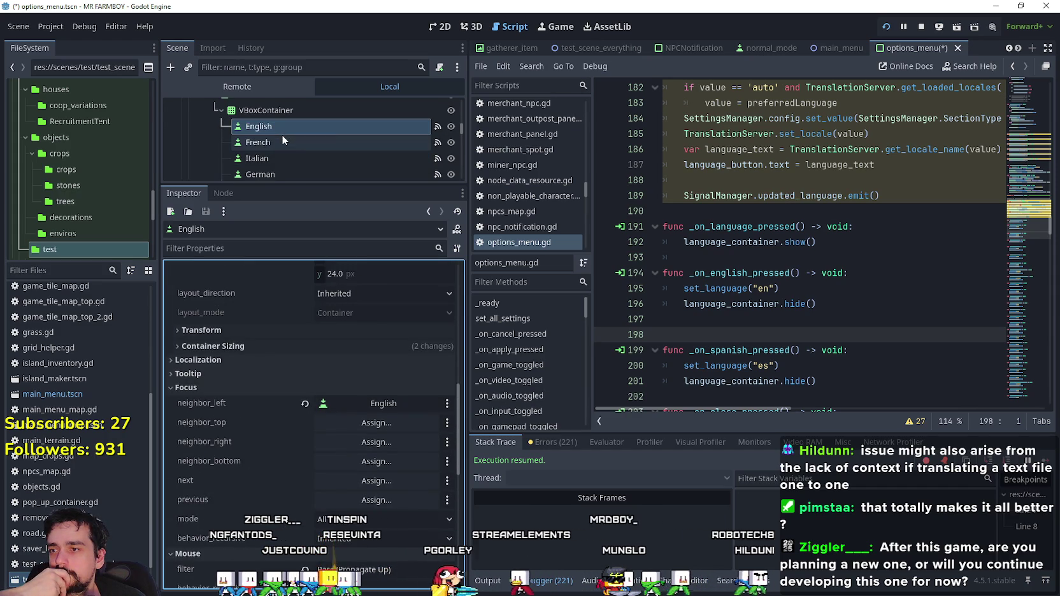
Clear the French button's neighbor_left override after enlarging the scene tree to show more languages
click(281, 135)
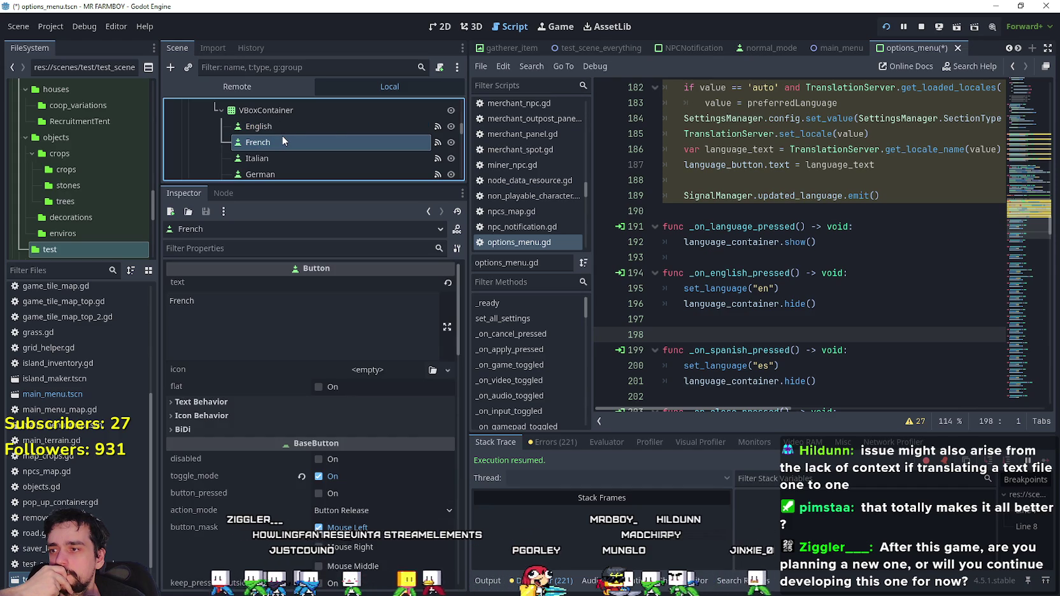
scroll(271, 481, down, 10)
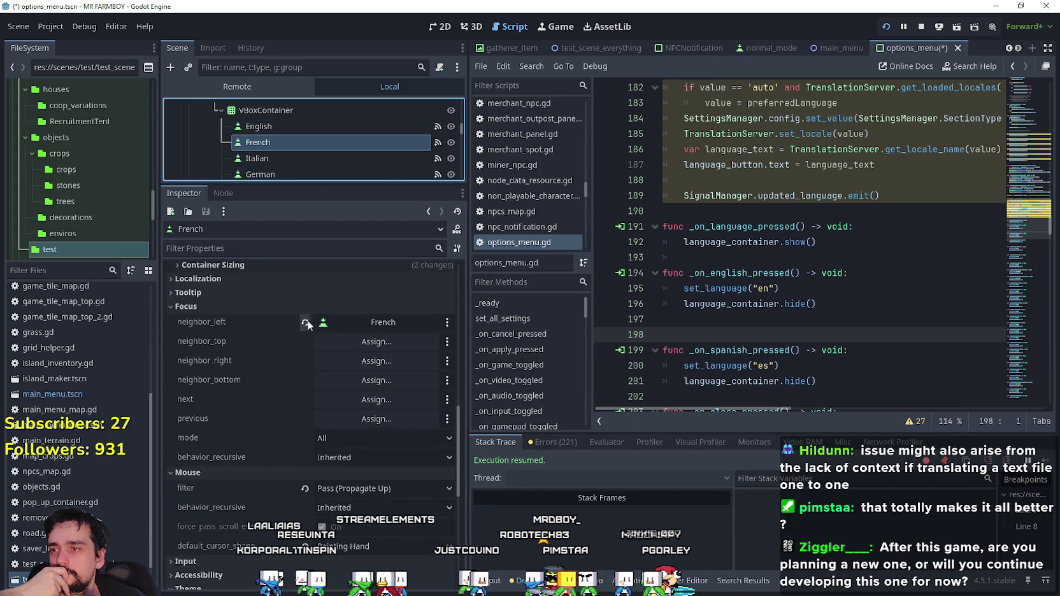
drag(329, 184, 327, 344)
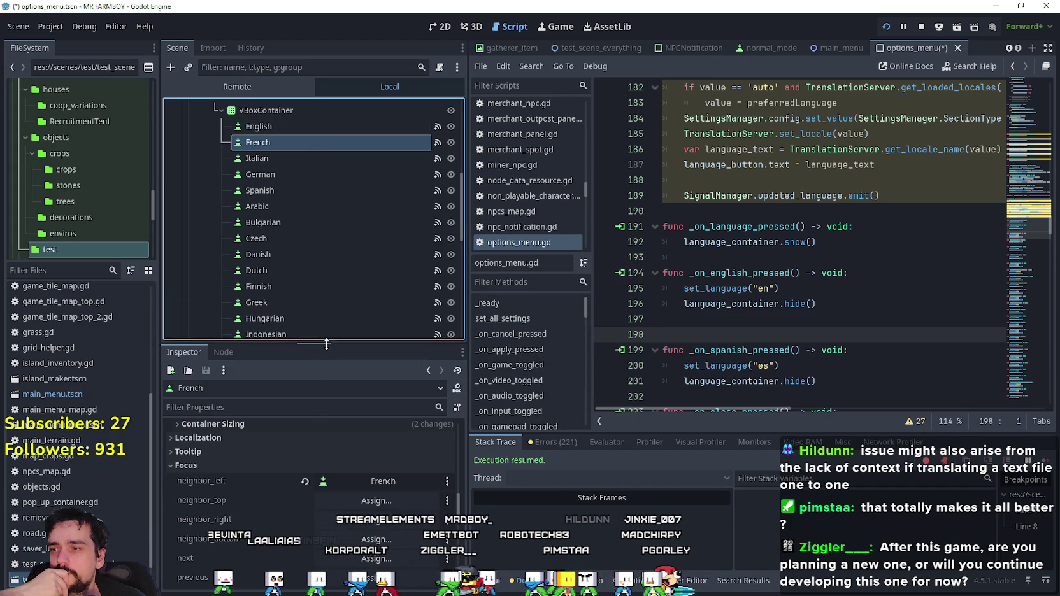
click(305, 480)
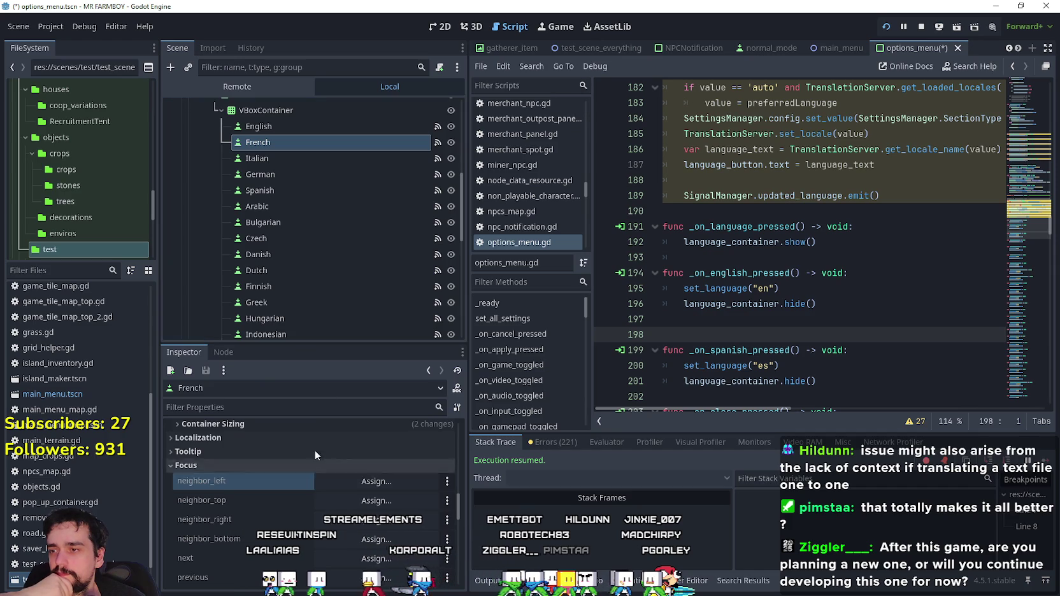
Clear the Italian button's neighbor_left override and give the property list more room
click(287, 157)
scroll(314, 492, down, 10)
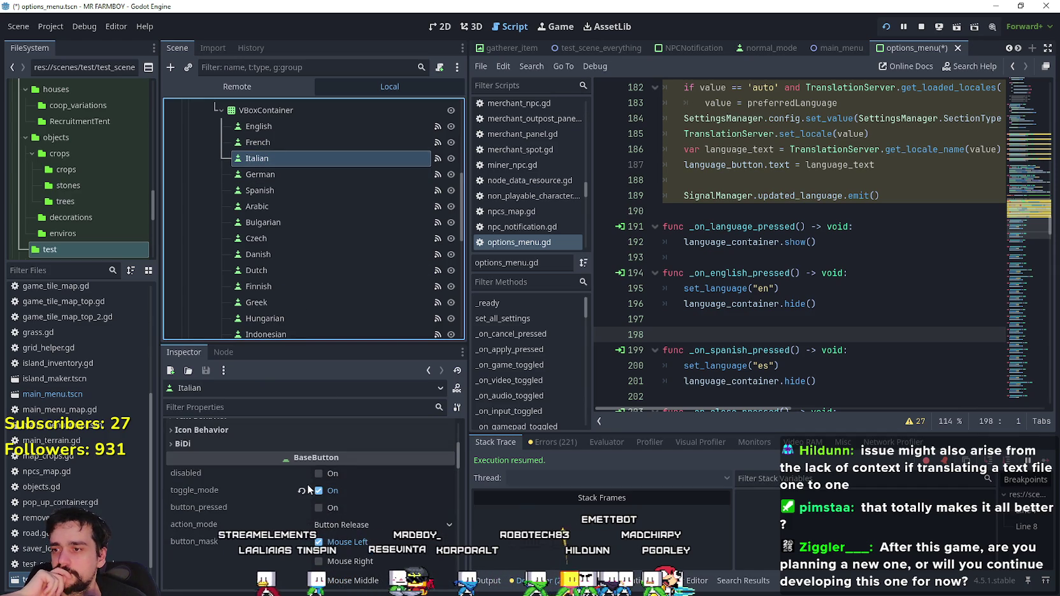
scroll(287, 535, down, 5)
scroll(299, 532, down, 5)
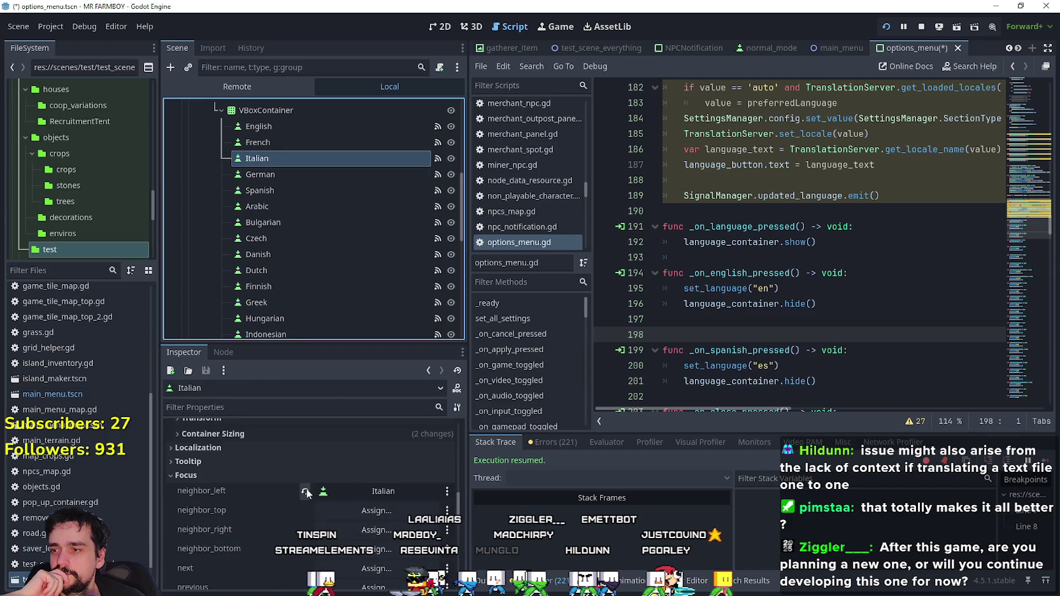
click(312, 494)
click(306, 492)
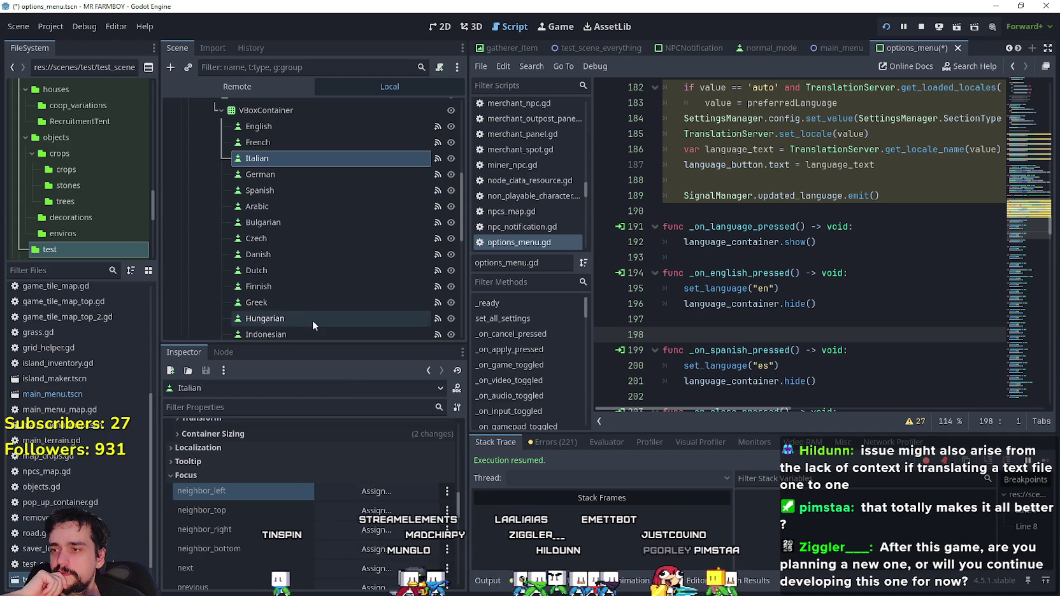
drag(314, 344, 347, 191)
scroll(347, 187, down, 1)
Go through the German button and clear the Spanish button's neighbor_left override
click(281, 147)
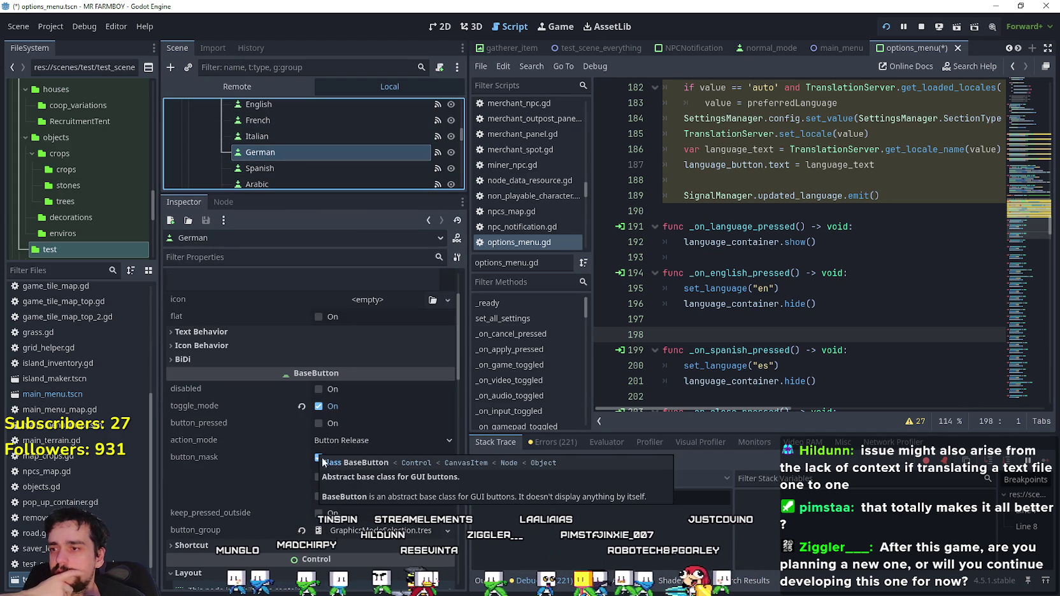
scroll(302, 441, down, 4)
scroll(286, 444, down, 3)
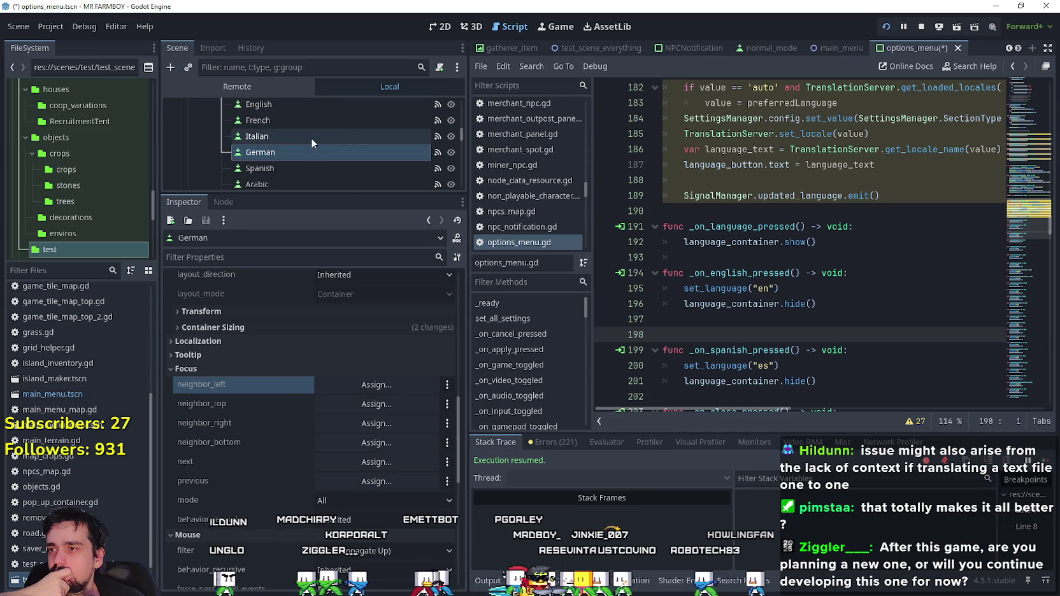
click(292, 167)
scroll(337, 465, down, 3)
scroll(330, 458, down, 4)
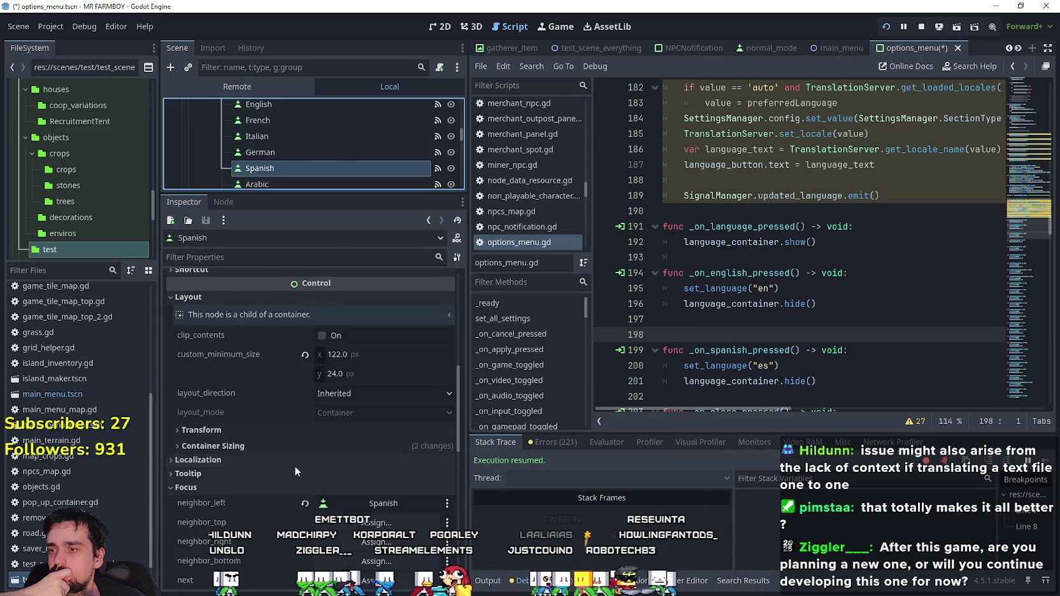
click(300, 463)
Clear Arabic's neighbor_left override, then check the Bulgarian and Czech buttons
click(286, 172)
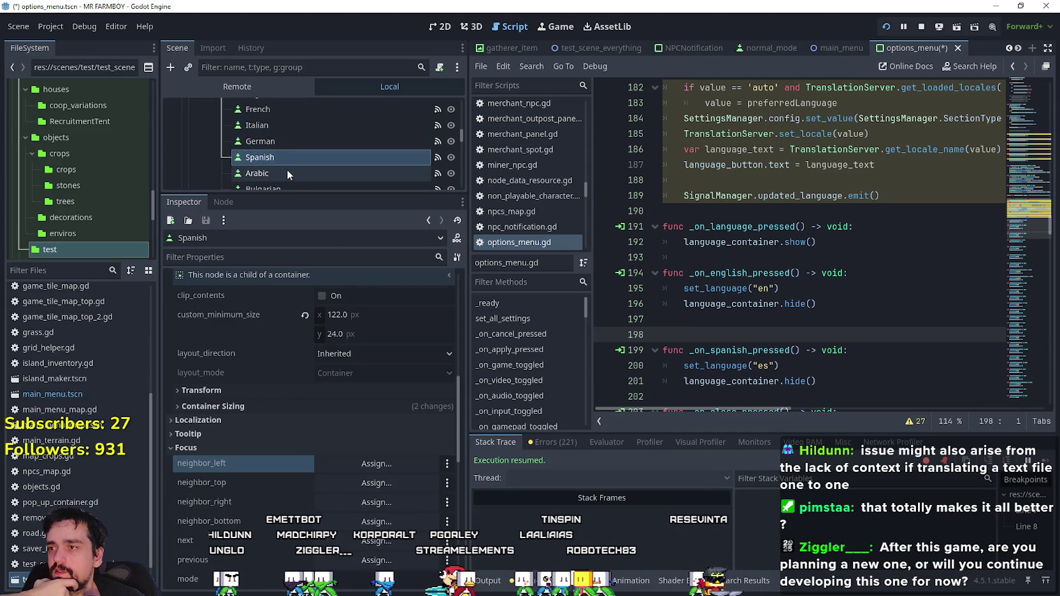
scroll(293, 497, down, 3)
scroll(292, 490, down, 4)
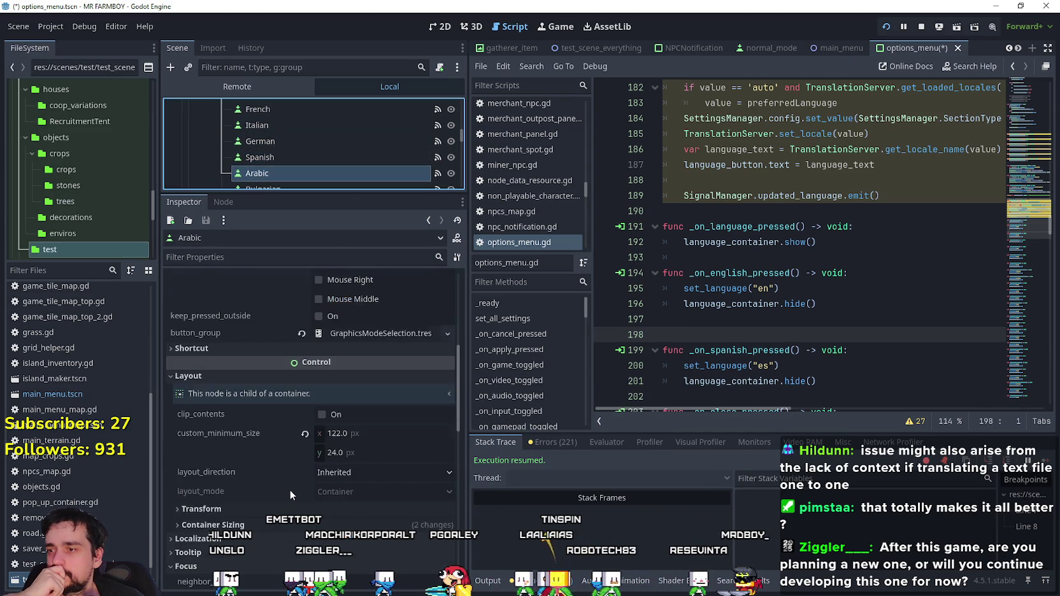
click(303, 422)
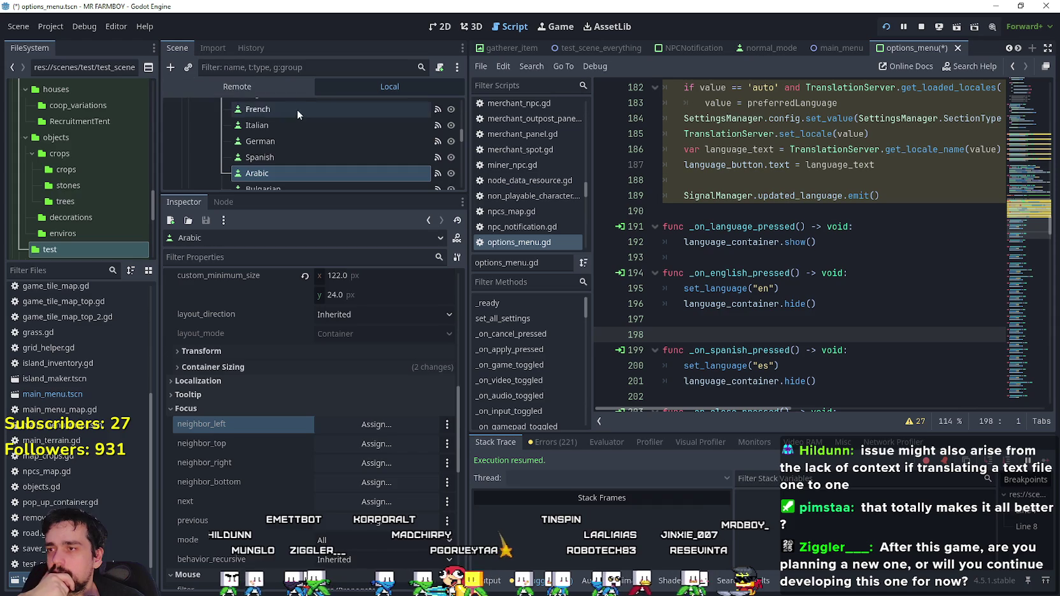
scroll(292, 166, down, 1)
click(292, 165)
scroll(312, 484, down, 10)
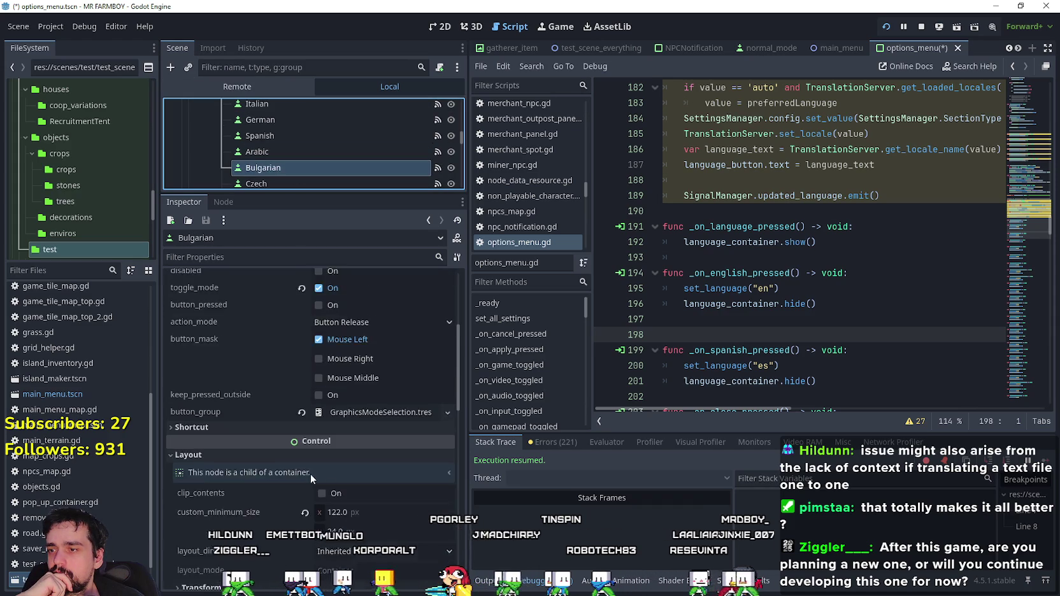
scroll(309, 163, down, 2)
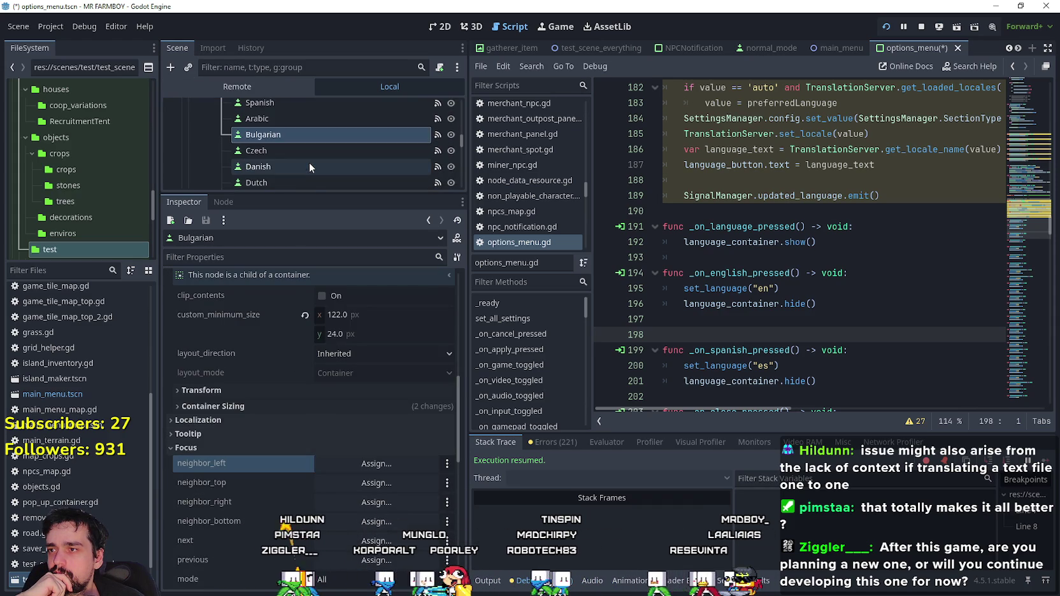
click(309, 152)
scroll(327, 557, down, 10)
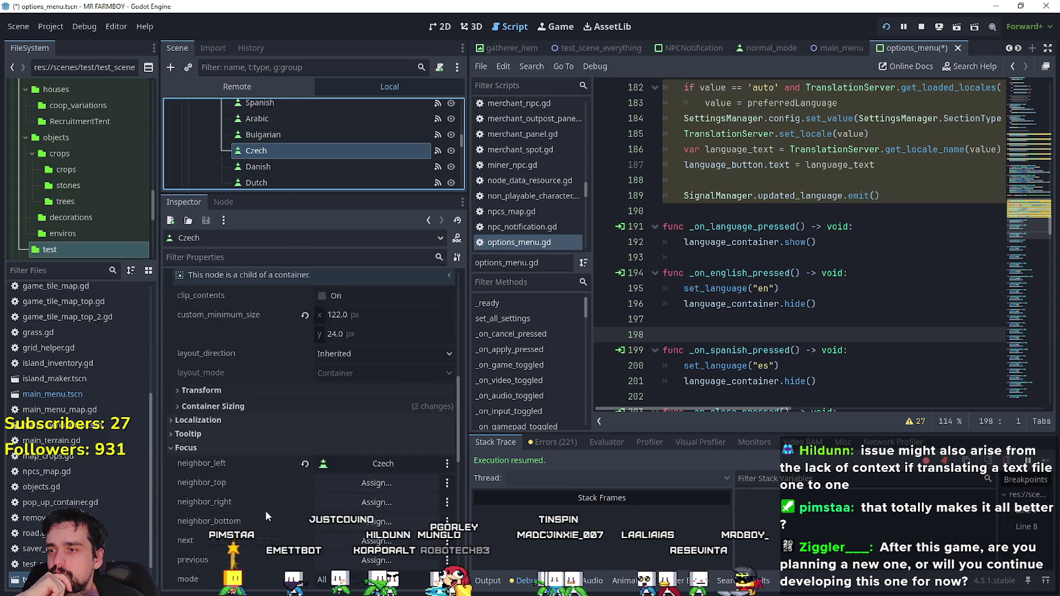
Clear the neighbor_left override on the Danish and Dutch language buttons
click(288, 166)
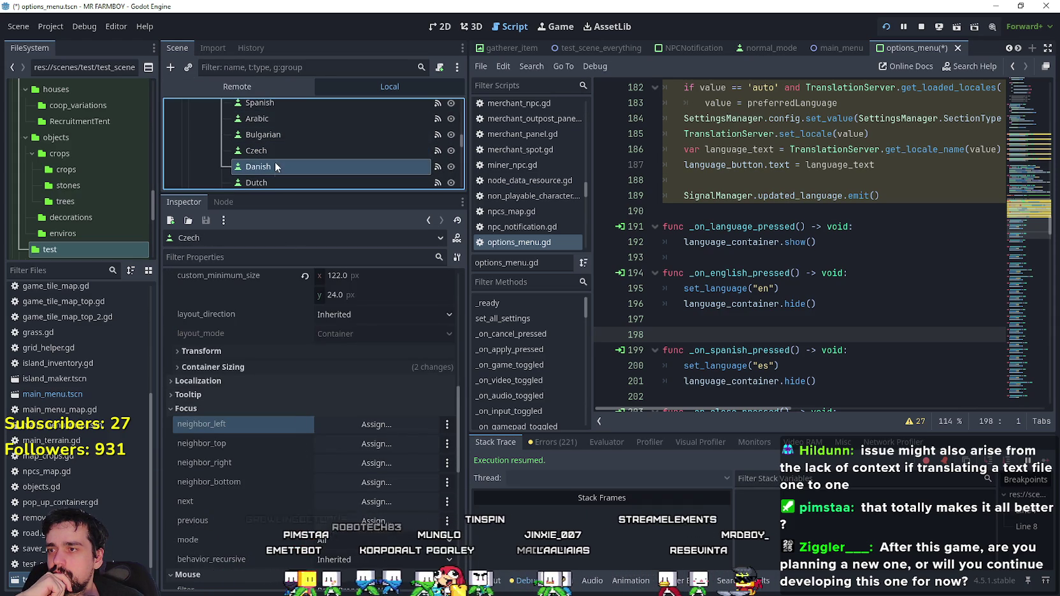
scroll(281, 491, down, 8)
scroll(274, 490, down, 5)
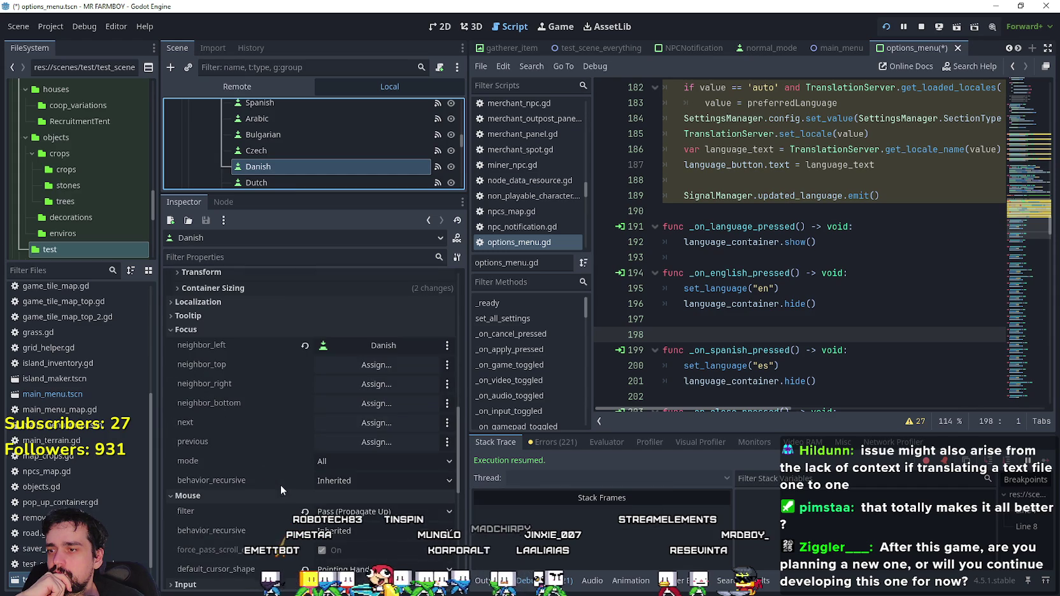
click(302, 340)
scroll(291, 126, down, 2)
click(276, 148)
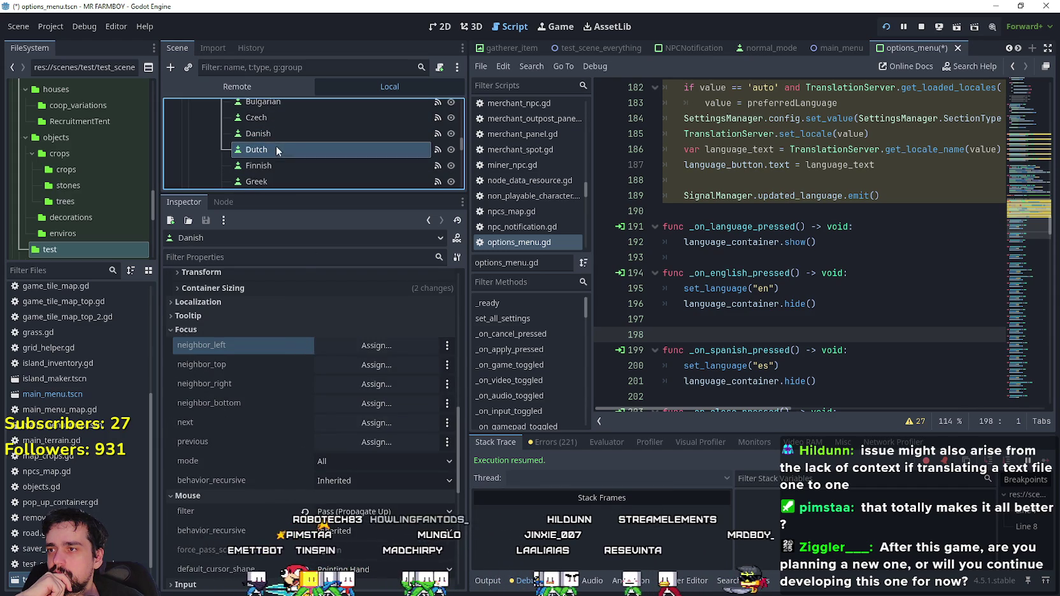
scroll(305, 466, down, 8)
scroll(268, 477, down, 5)
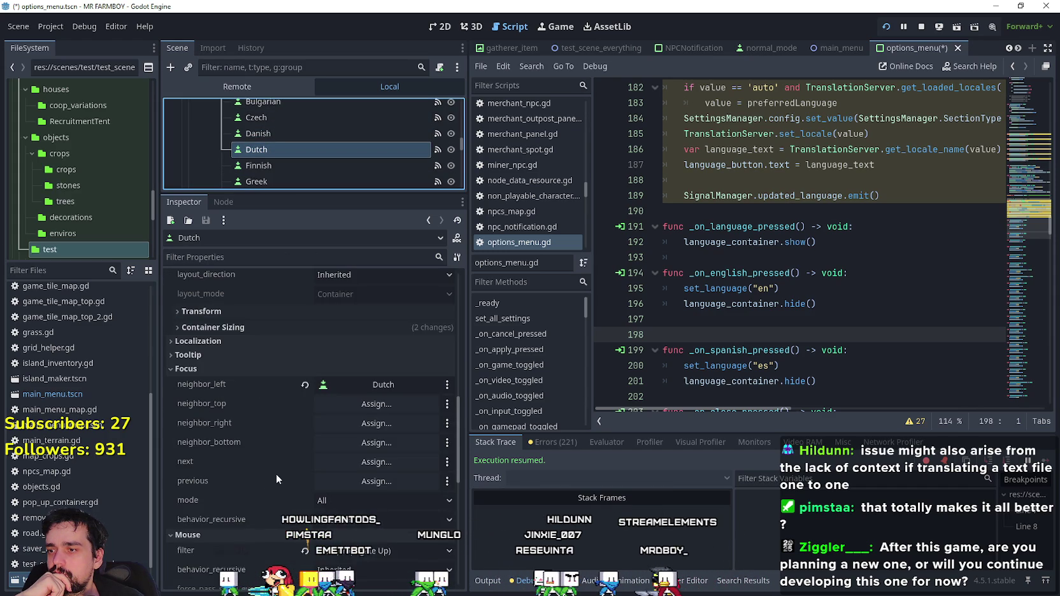
click(301, 385)
scroll(292, 164, down, 1)
Clear the Finnish and Greek left focus neighbours, then move to Hungarian
drag(291, 161, 278, 500)
key(ctrl+z)
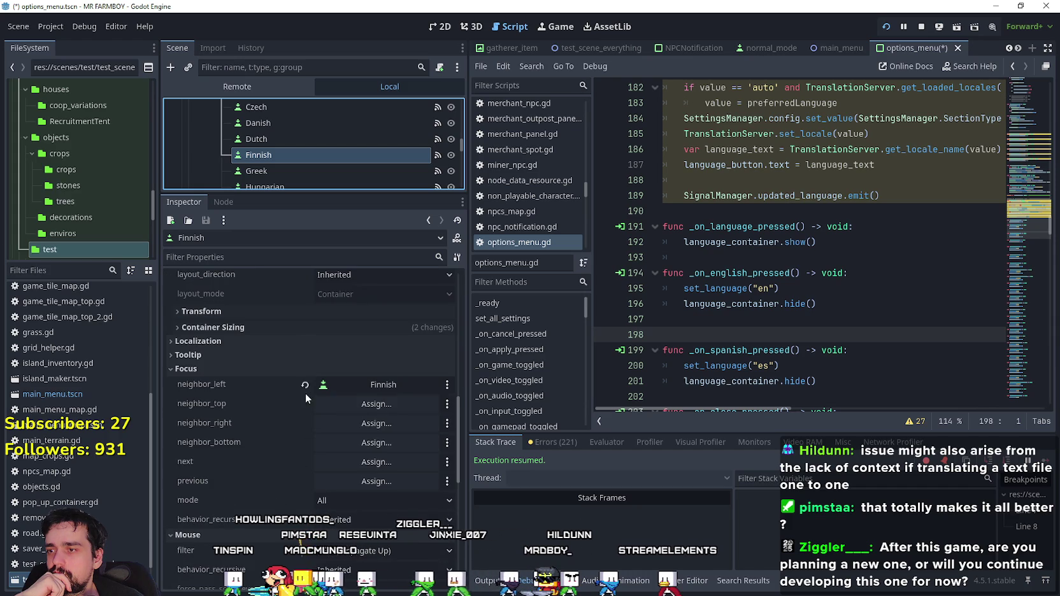
scroll(292, 152, down, 1)
click(293, 151)
drag(294, 154, 294, 466)
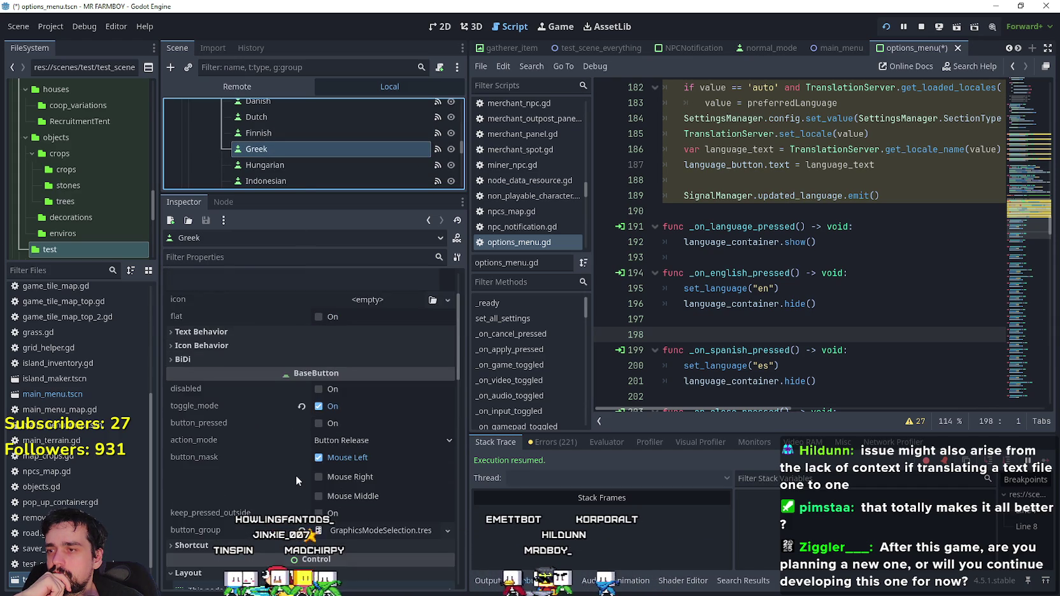
key(ctrl+z)
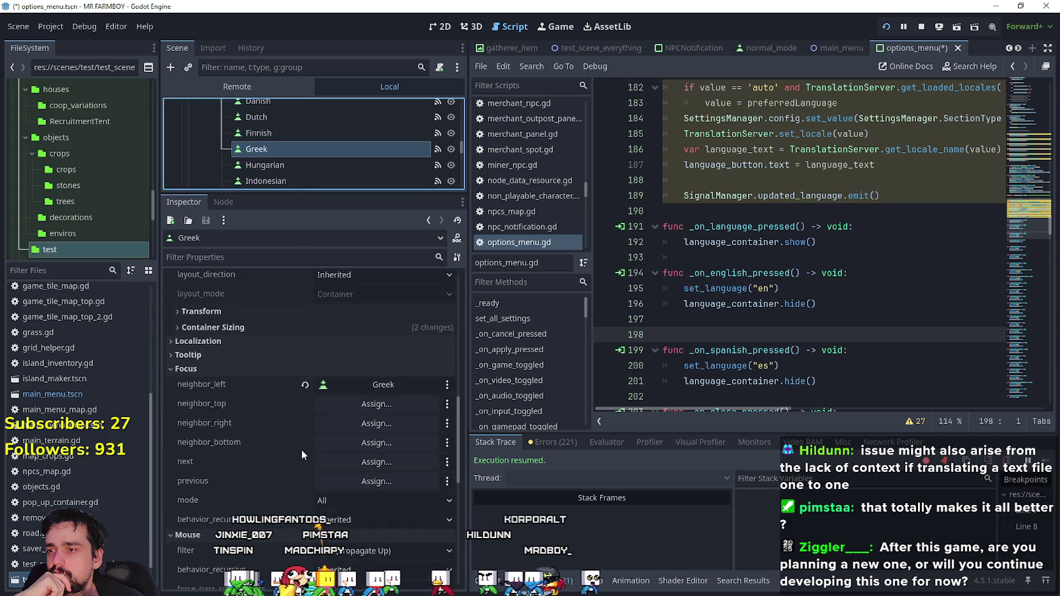
click(308, 386)
click(300, 169)
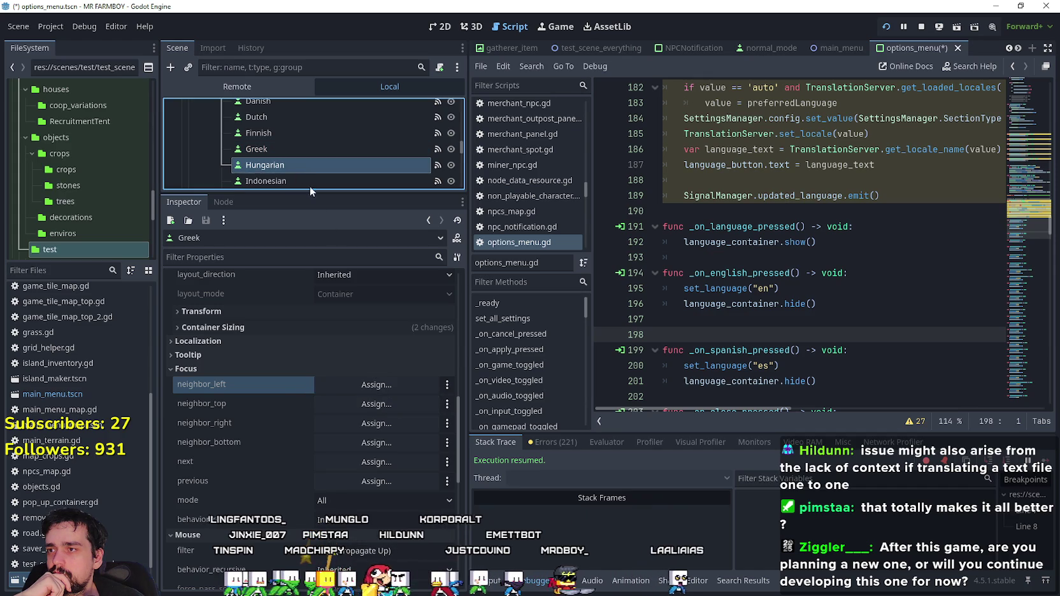
scroll(301, 418, down, 3)
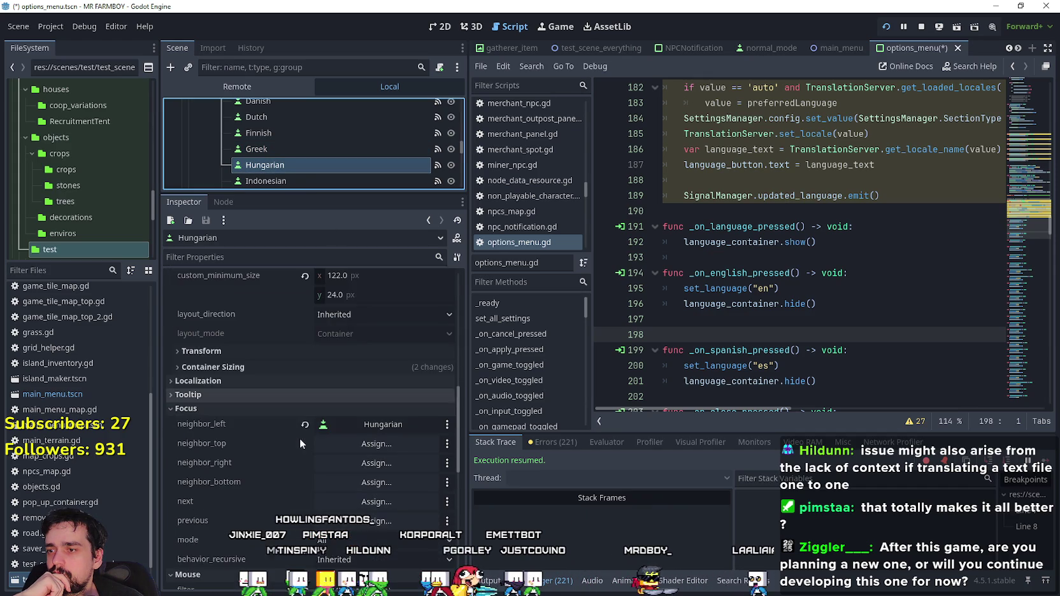
scroll(299, 145, down, 2)
Pass Indonesian and clear the Japanese button's neighbor_left override
click(295, 145)
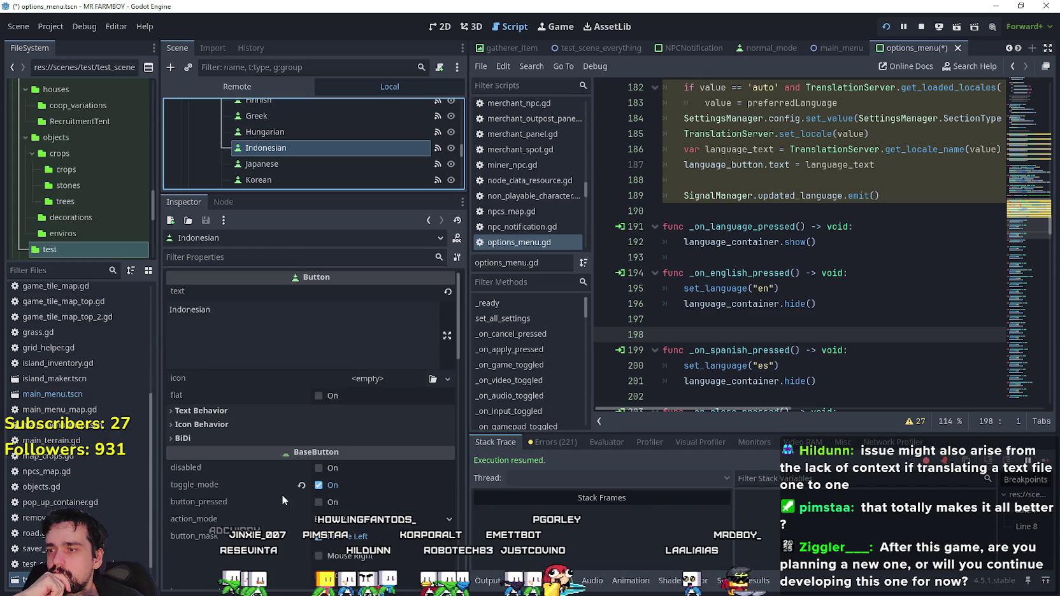
scroll(304, 471, down, 5)
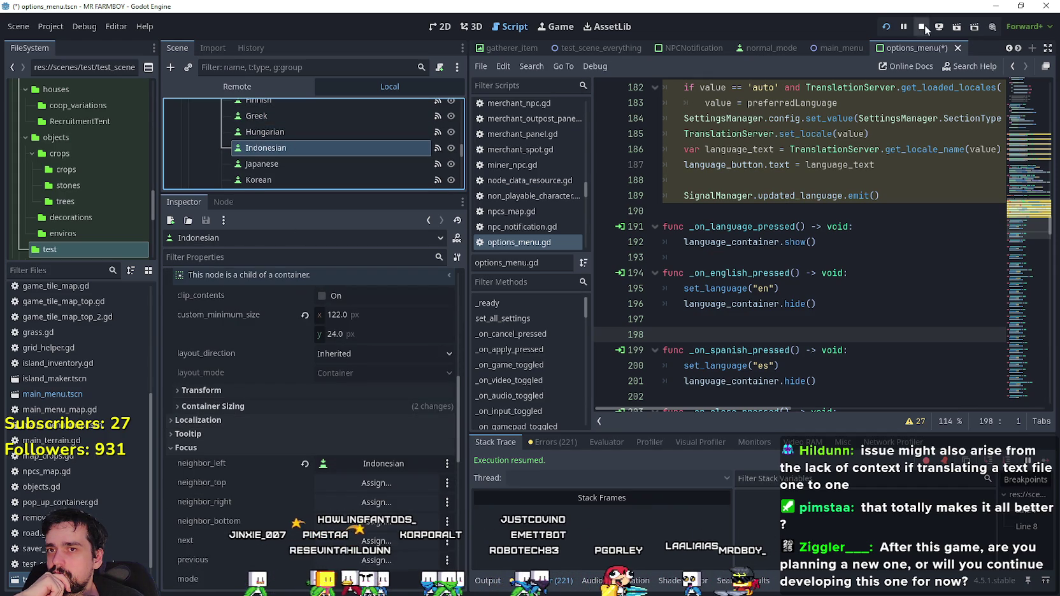
scroll(302, 473, down, 6)
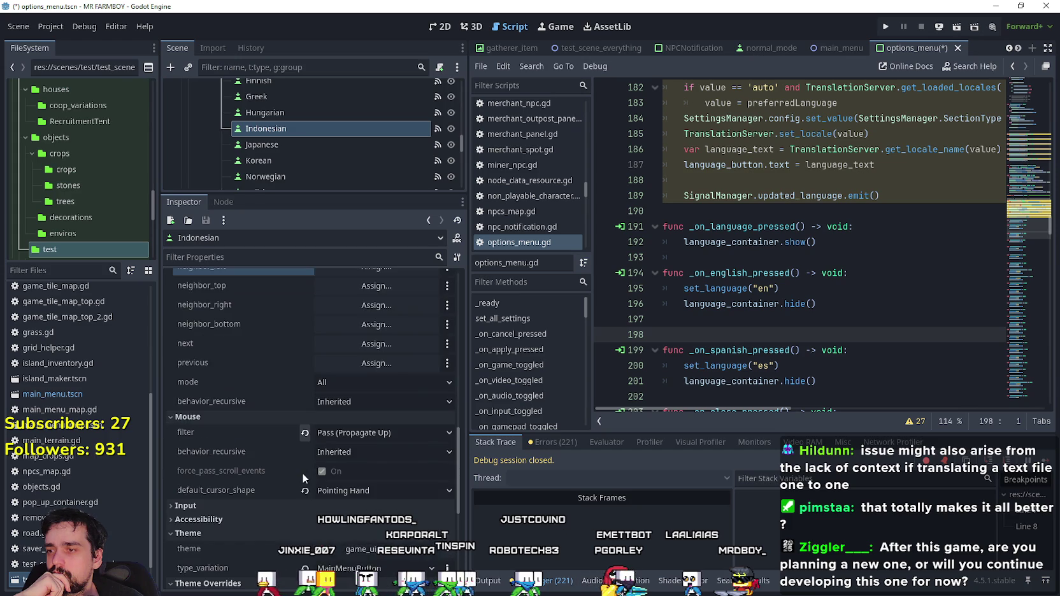
scroll(306, 465, down, 2)
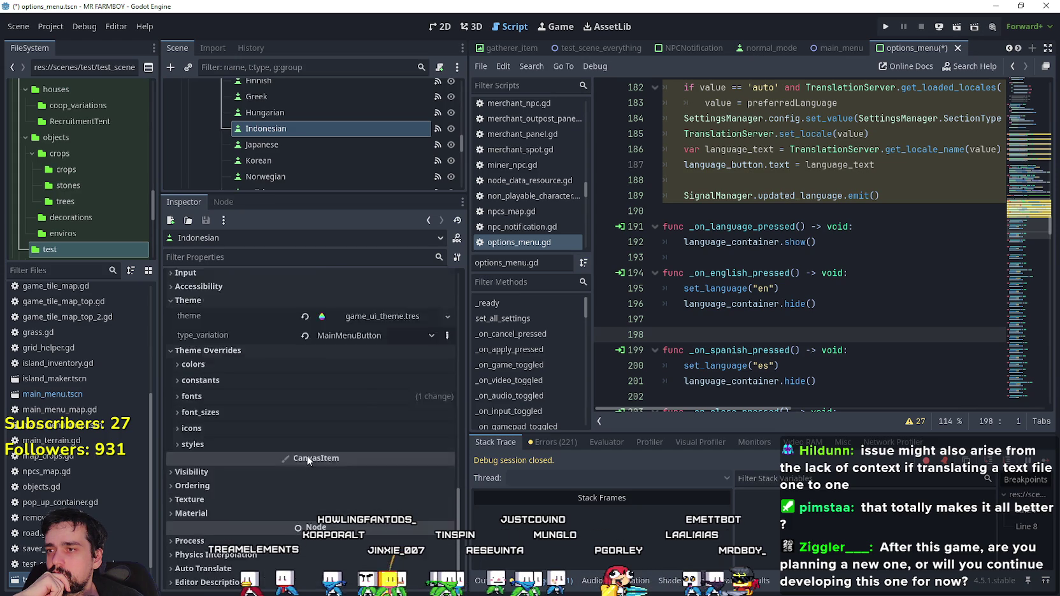
click(312, 145)
scroll(288, 477, down, 5)
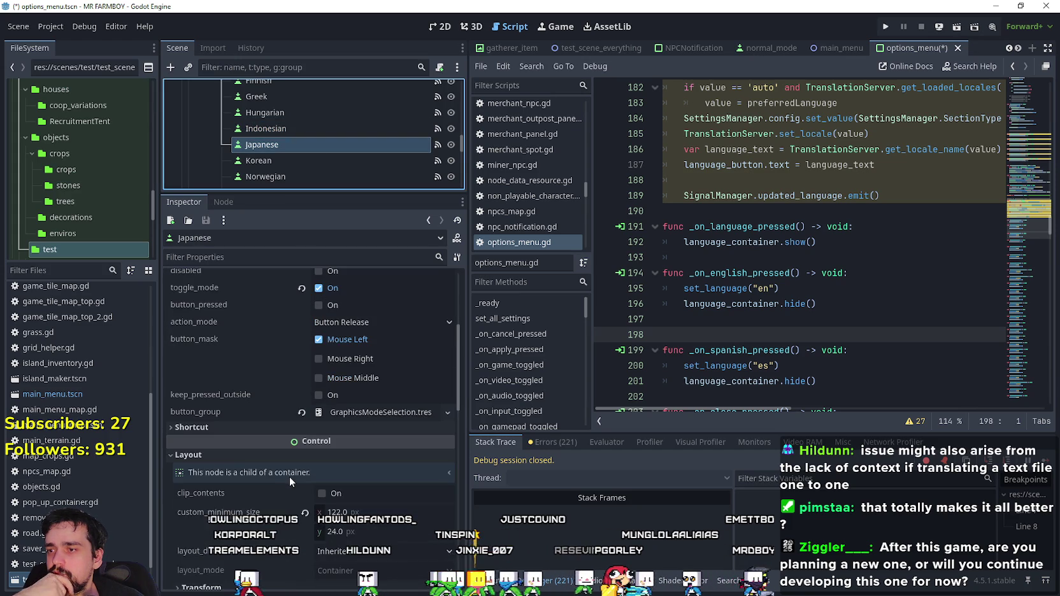
scroll(290, 485, down, 3)
scroll(289, 491, down, 5)
click(300, 463)
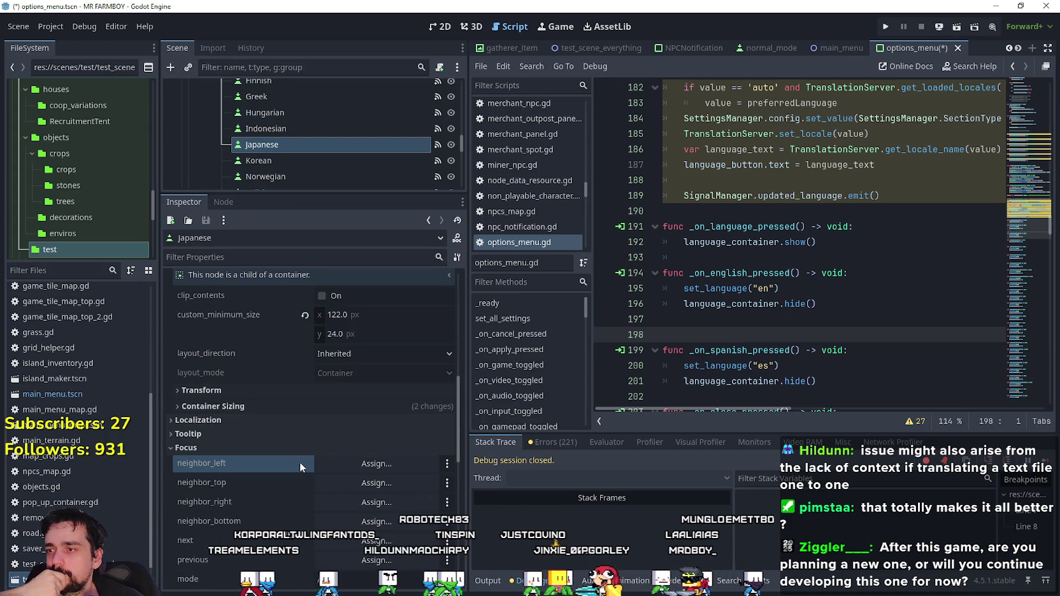
Check Korean, then clear the Norwegian button's neighbor_left override
click(311, 161)
scroll(290, 491, down, 10)
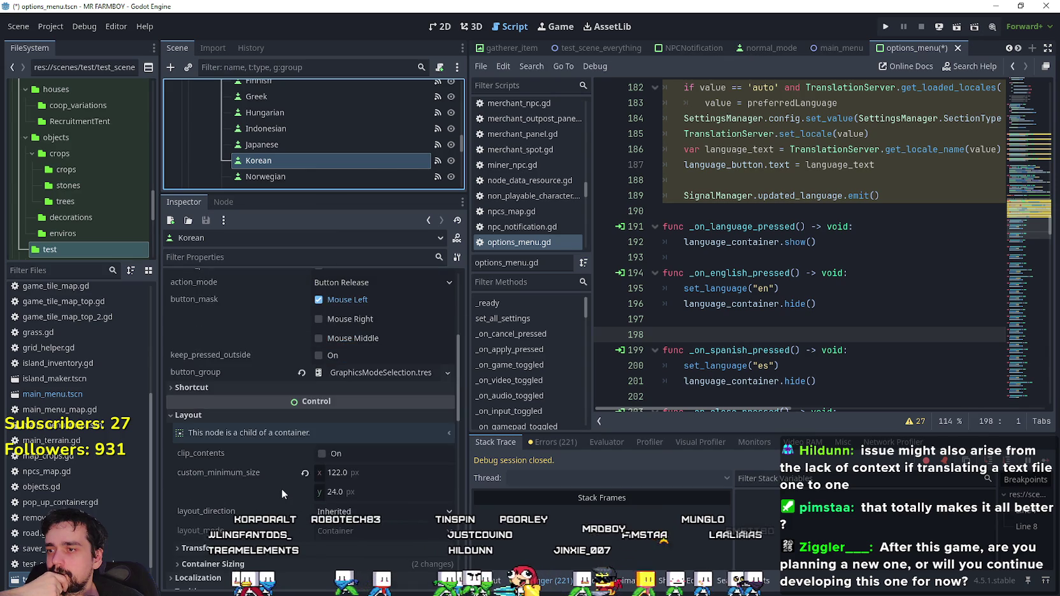
scroll(338, 120, down, 1)
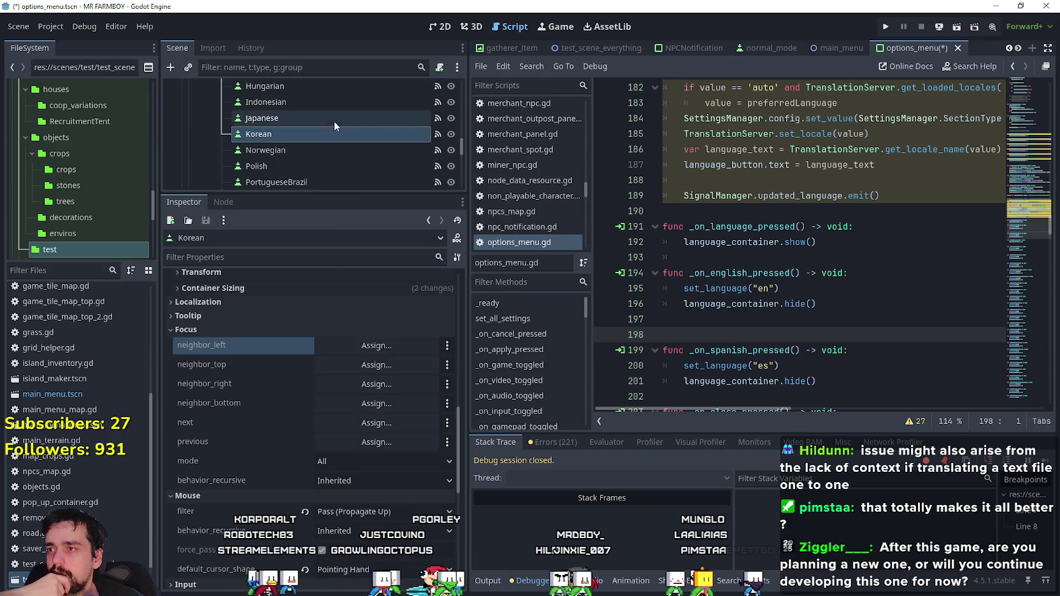
click(298, 149)
scroll(285, 462, down, 10)
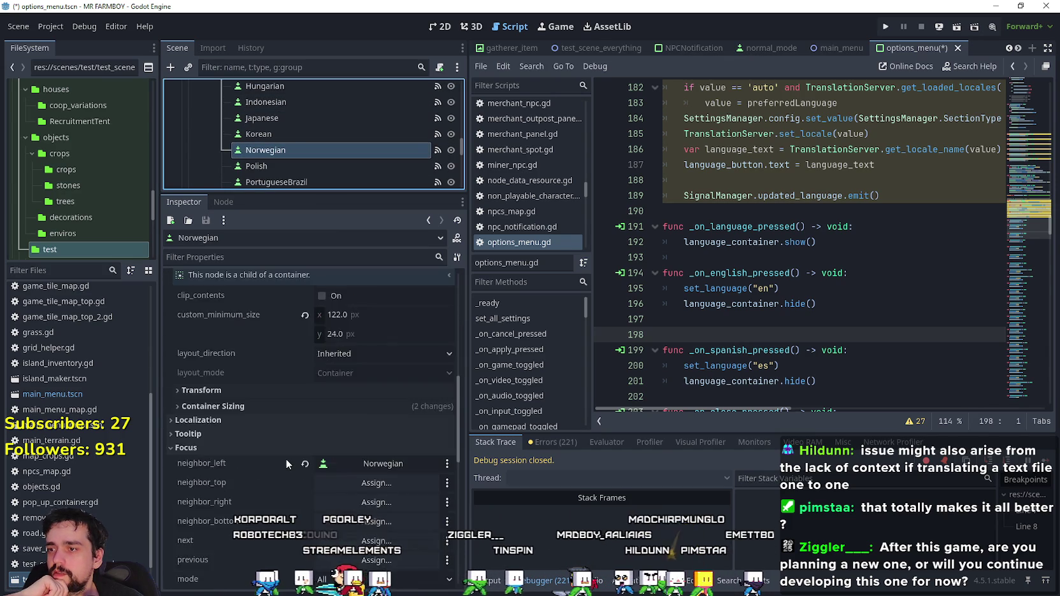
click(307, 384)
scroll(329, 91, down, 2)
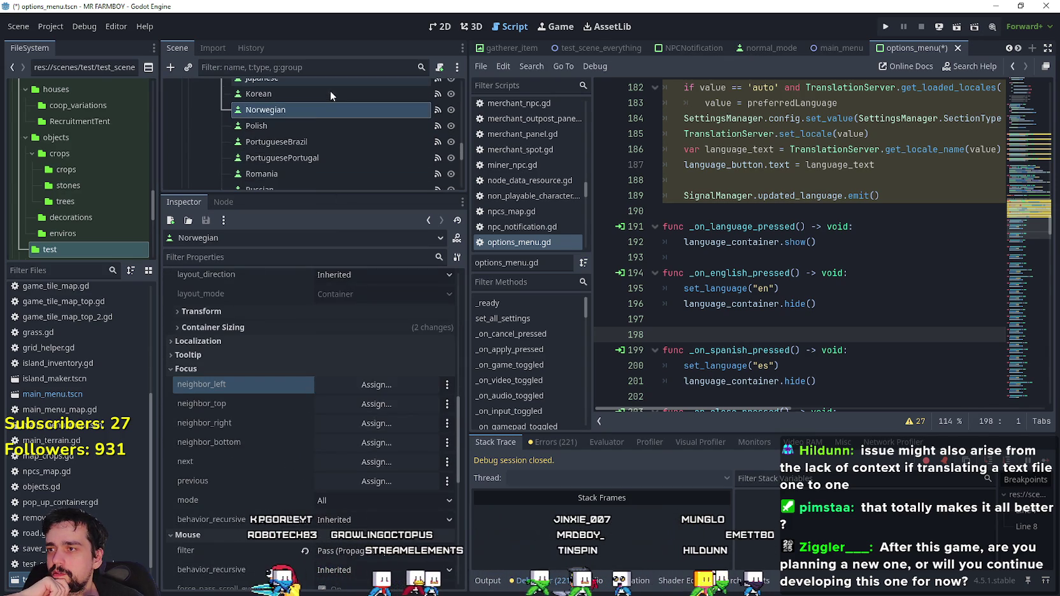
Clear the neighbor_left override on the Polish and PortugueseBrazil buttons
click(301, 125)
scroll(296, 467, down, 3)
scroll(297, 468, down, 5)
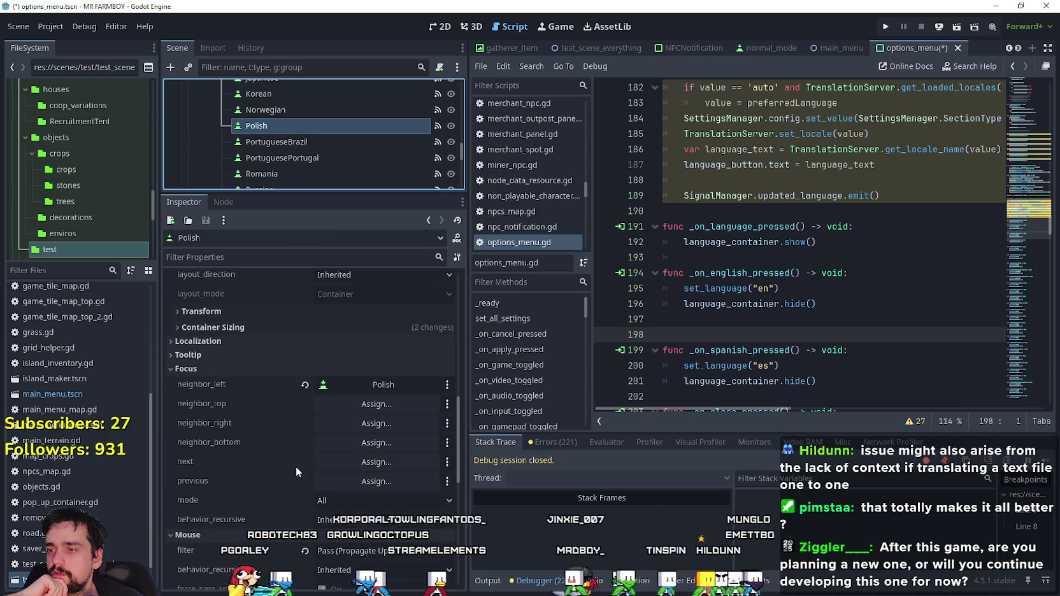
click(306, 386)
click(275, 143)
scroll(278, 450, down, 8)
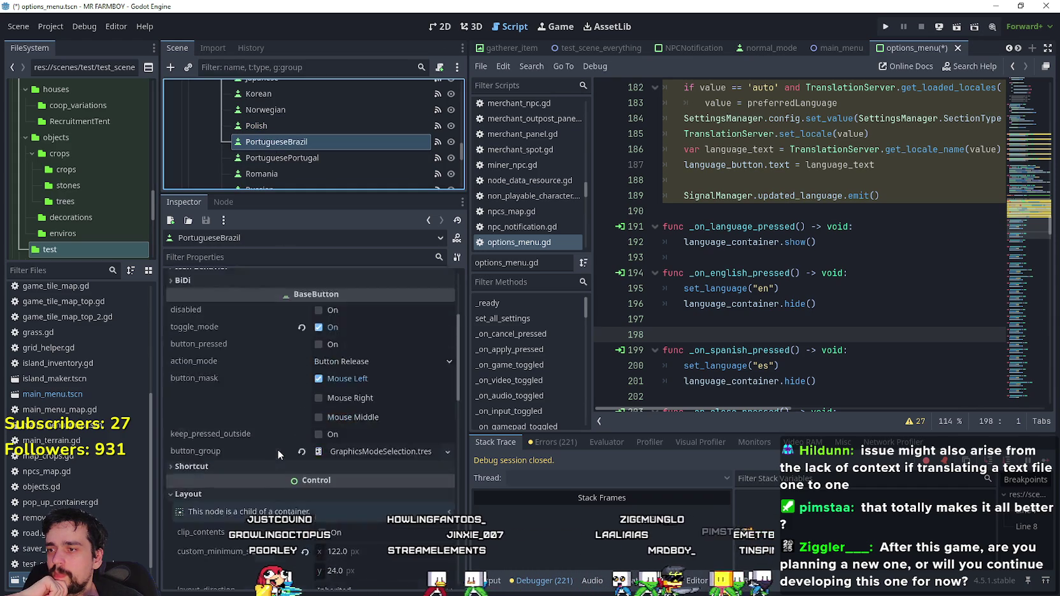
click(305, 345)
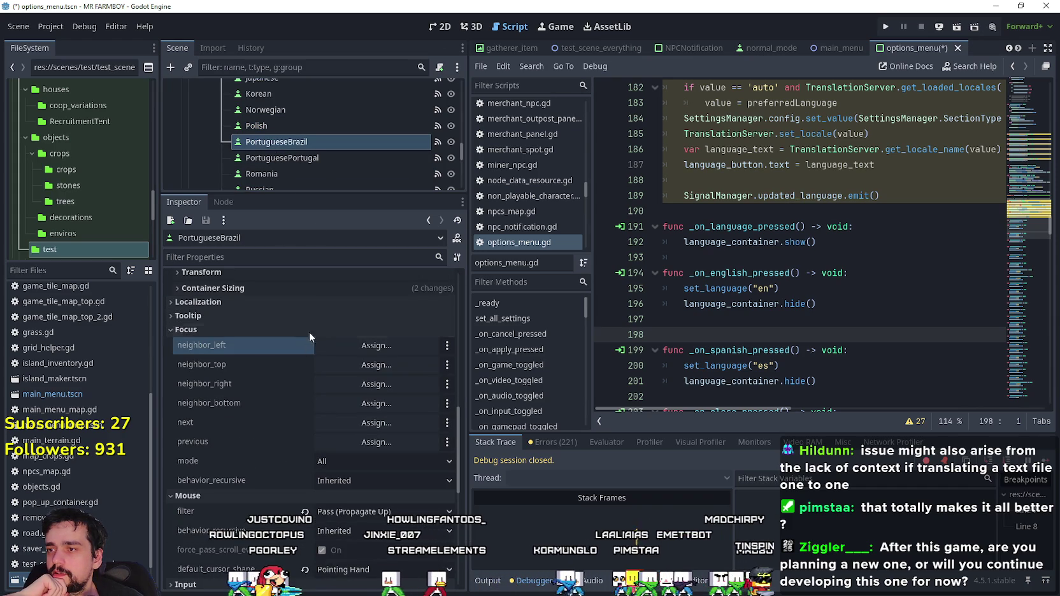
Clear the PortuguesePortugal button's neighbor_left override
click(287, 157)
scroll(286, 474, down, 8)
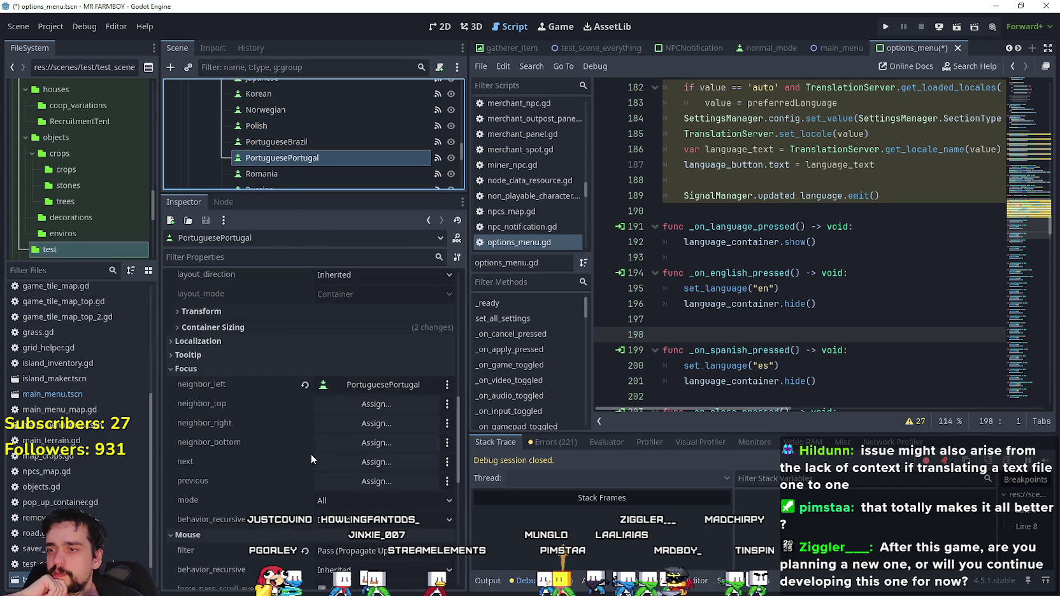
click(307, 386)
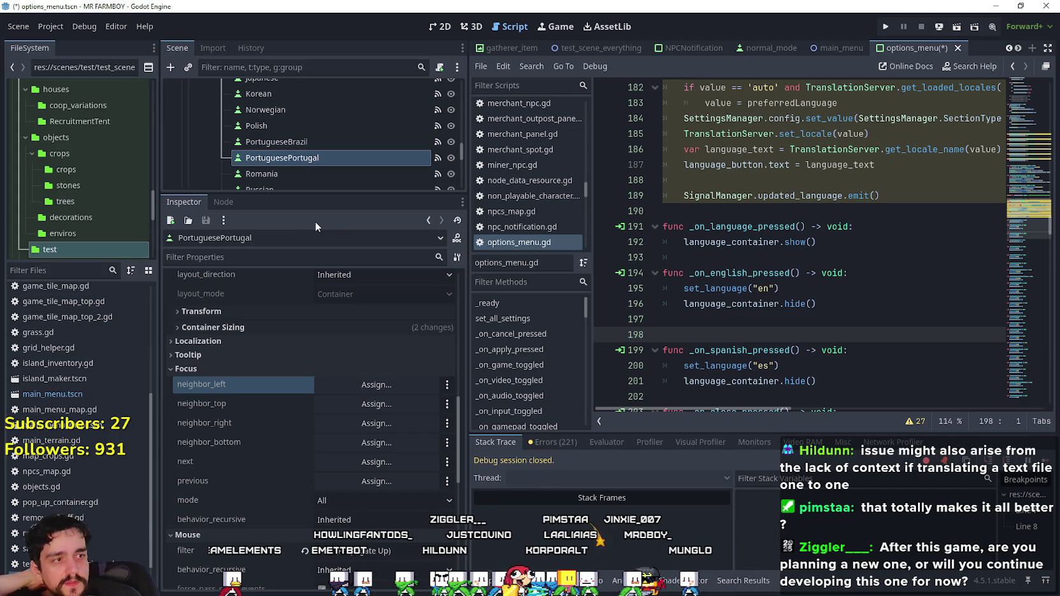
Clear Romania's neighbor_left override and confirm PortuguesePortugal's is cleared
scroll(317, 166, down, 1)
click(315, 159)
scroll(311, 500, down, 3)
scroll(263, 484, down, 4)
click(281, 384)
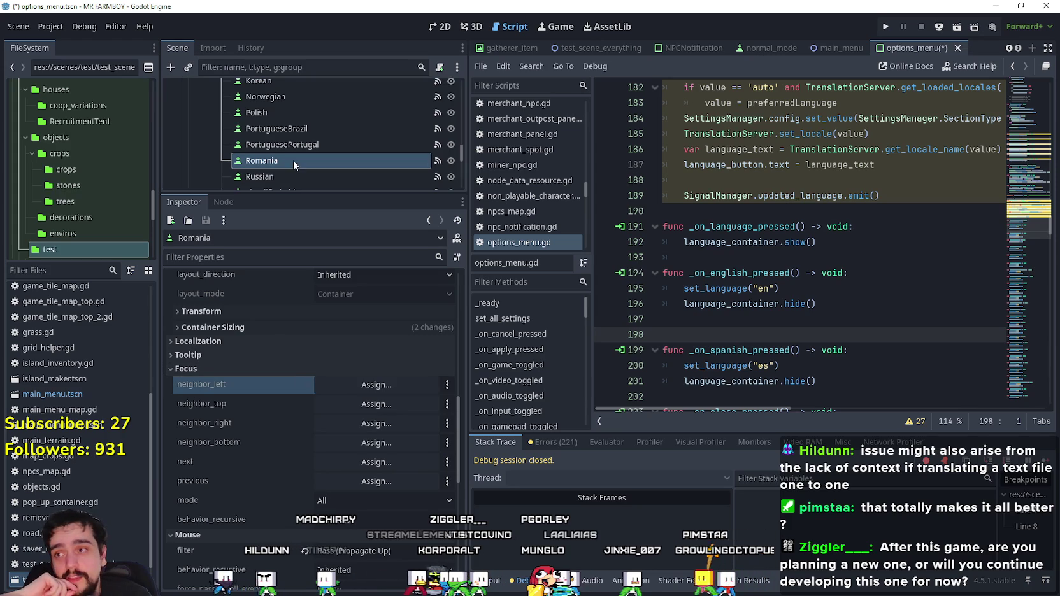
click(289, 167)
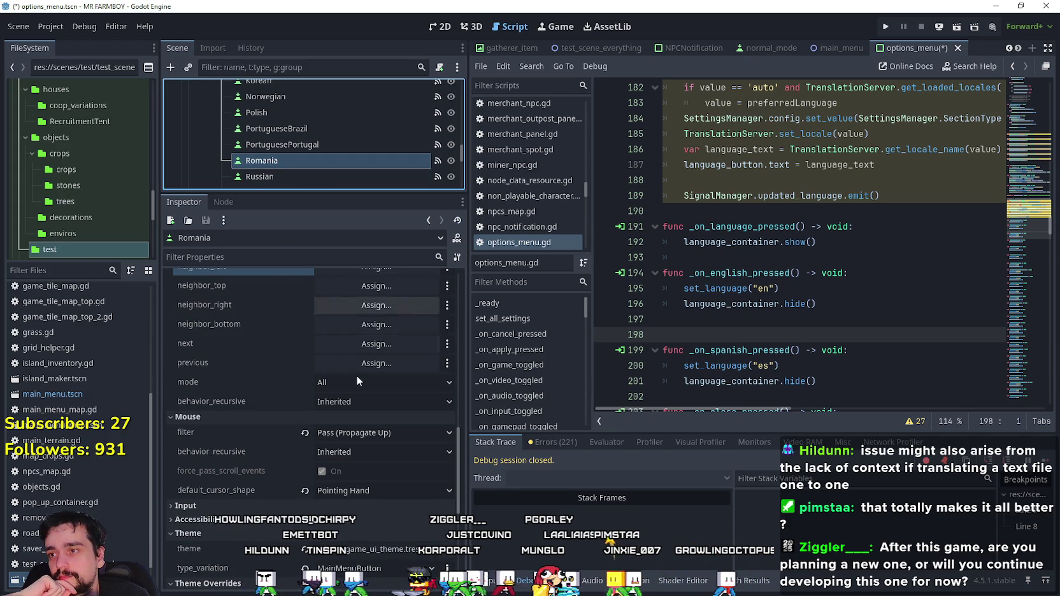
click(344, 145)
click(332, 156)
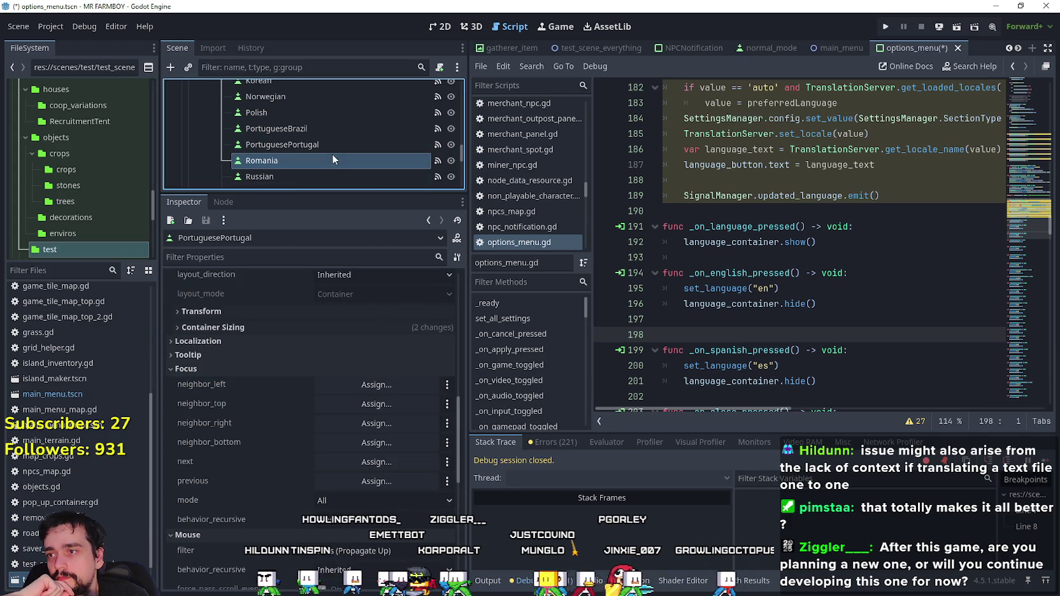
Clear Russian's left focus neighbour, then move to Simplified Chinese
click(304, 177)
scroll(306, 153, down, 1)
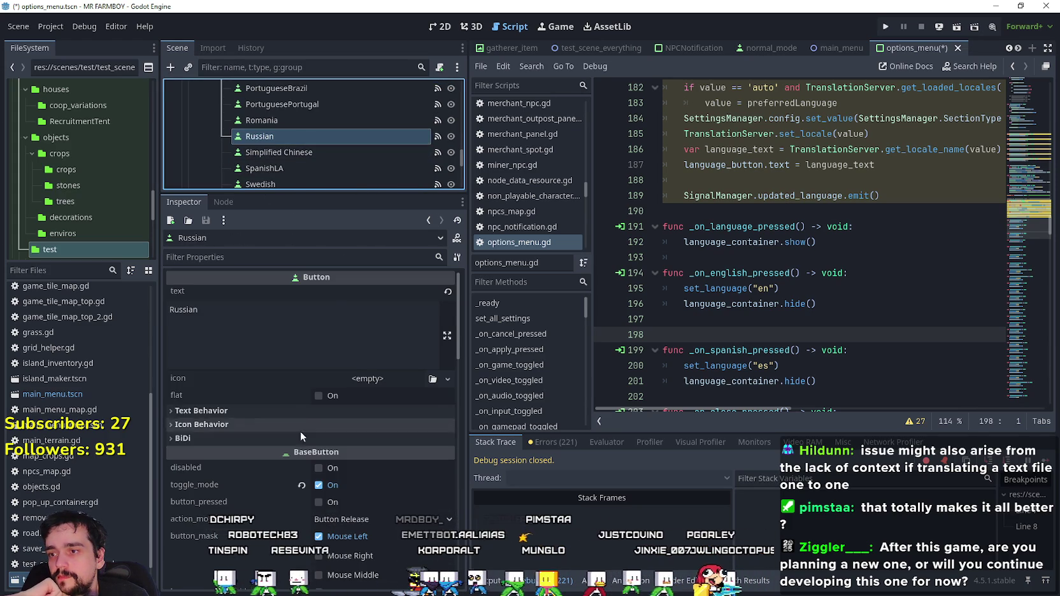
scroll(278, 484, down, 3)
click(307, 417)
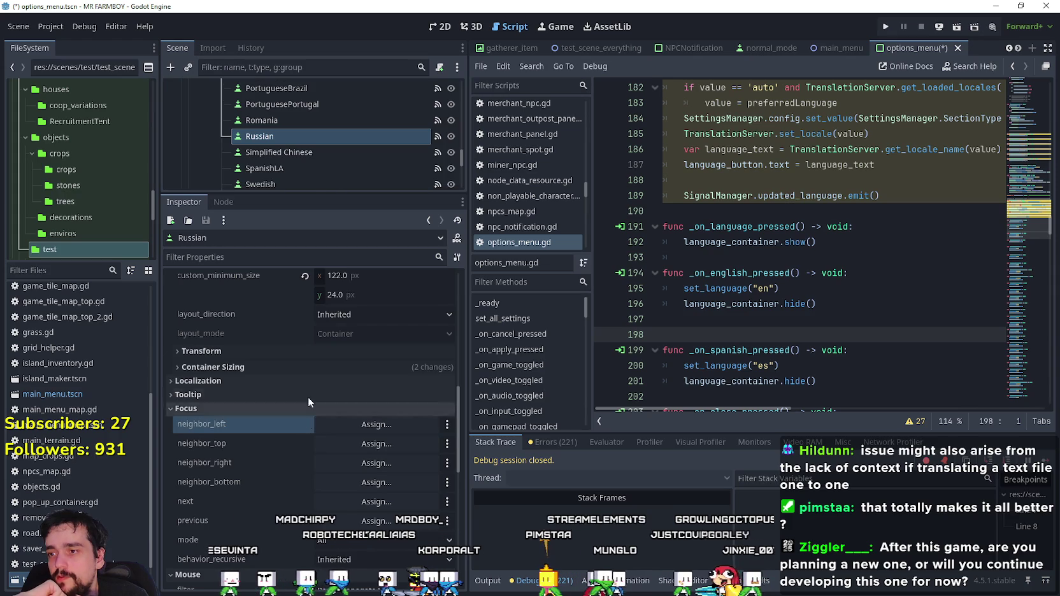
scroll(325, 141, down, 1)
click(315, 125)
scroll(346, 505, down, 10)
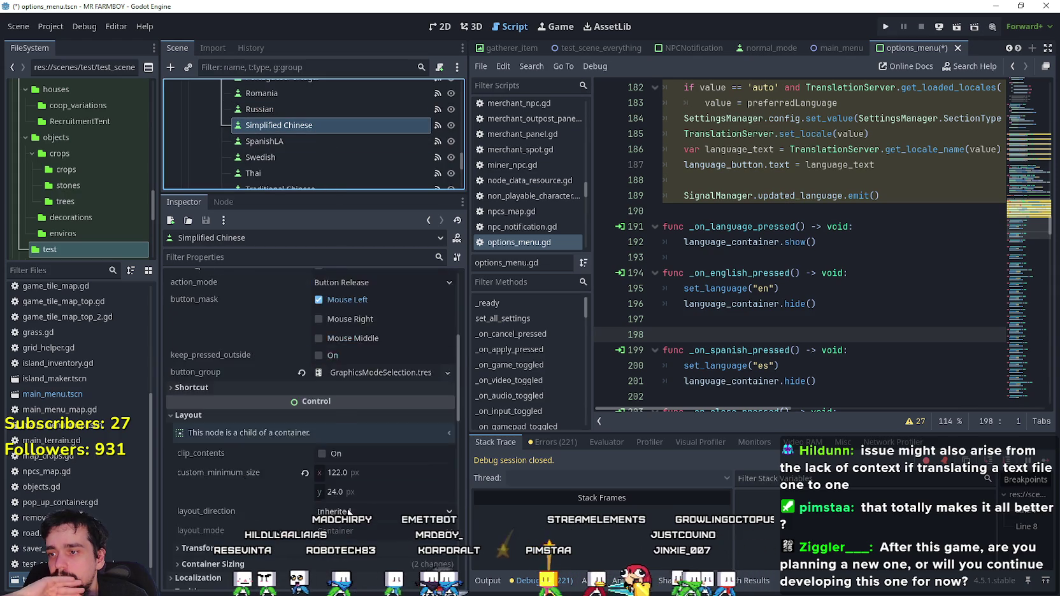
scroll(339, 136, down, 1)
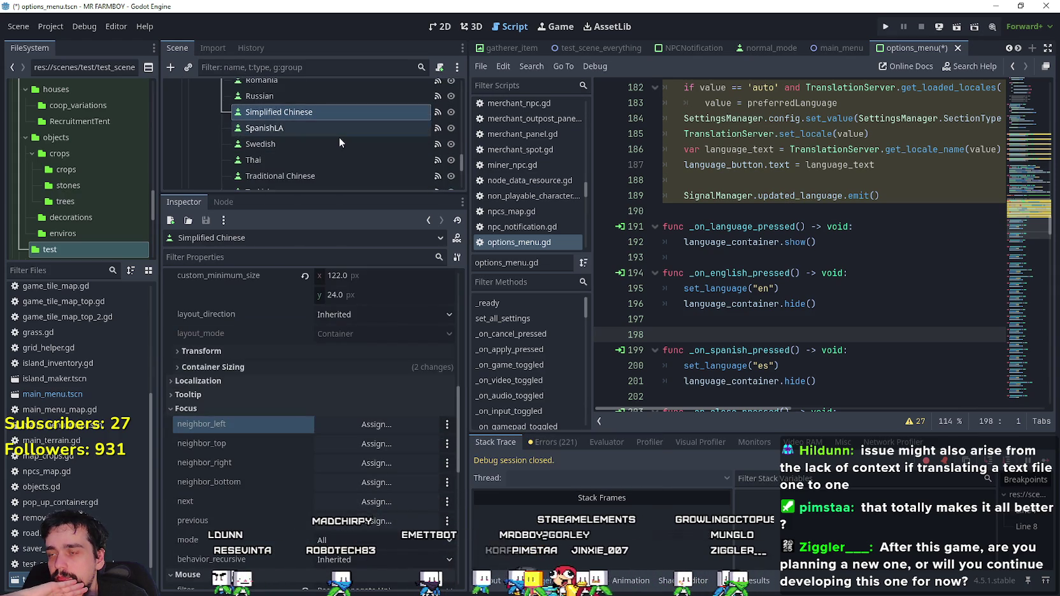
Clear the neighbor_left override on the SpanishLA and Swedish buttons
click(337, 131)
scroll(354, 475, down, 10)
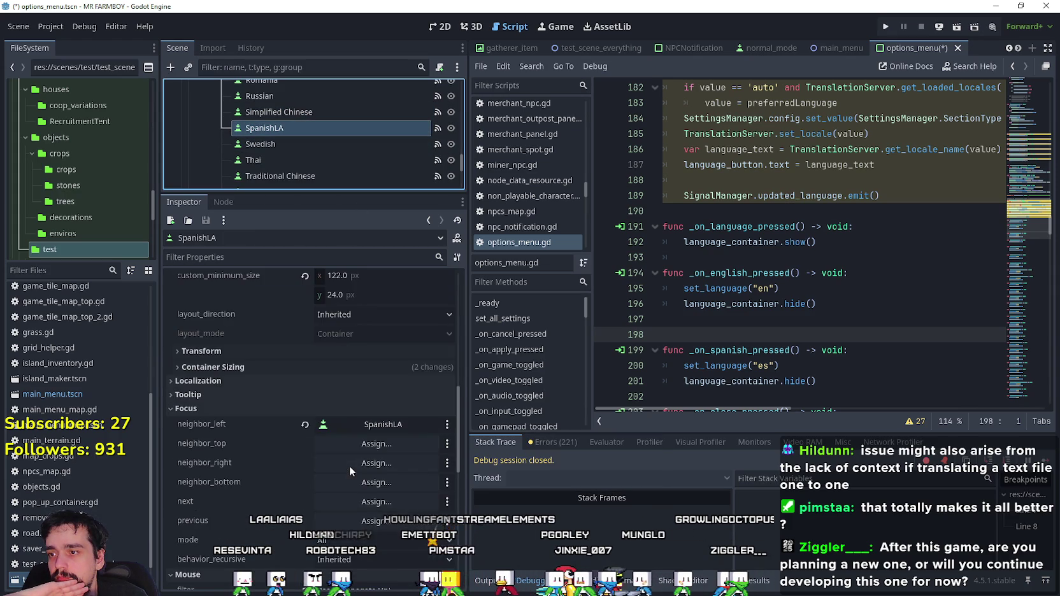
click(305, 418)
scroll(329, 152, down, 1)
mouse_move(325, 129)
mouse_down()
mouse_move(354, 500)
mouse_move(348, 487)
mouse_up()
click(304, 463)
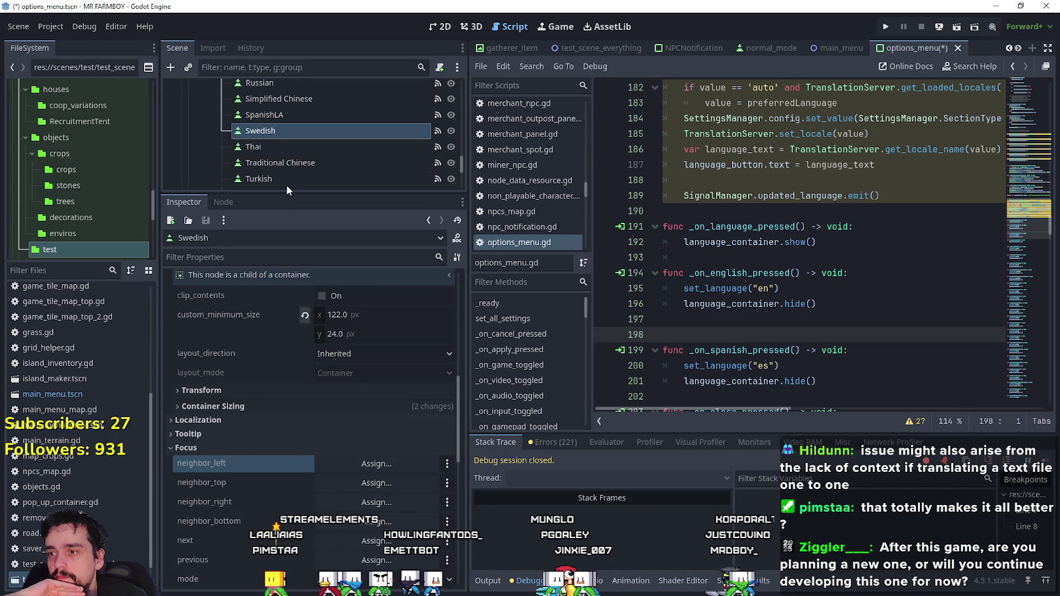
Work through the Thai and Traditional Chinese buttons' focus settings
click(295, 148)
mouse_move(296, 154)
mouse_down()
mouse_move(325, 490)
mouse_move(309, 460)
mouse_up()
scroll(315, 121, down, 1)
click(290, 149)
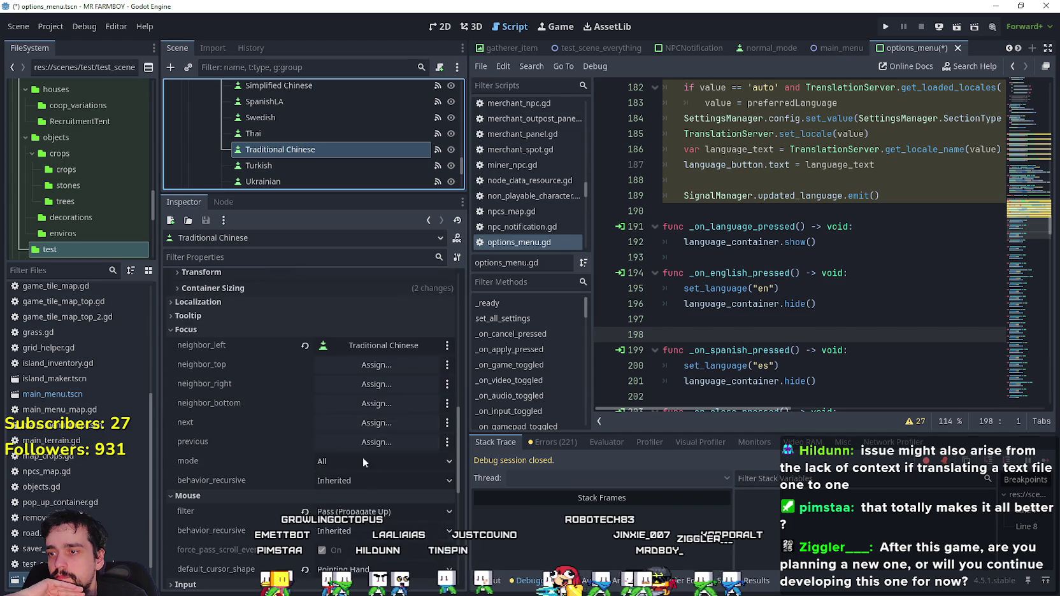
scroll(309, 141, down, 1)
drag(305, 152, 334, 464)
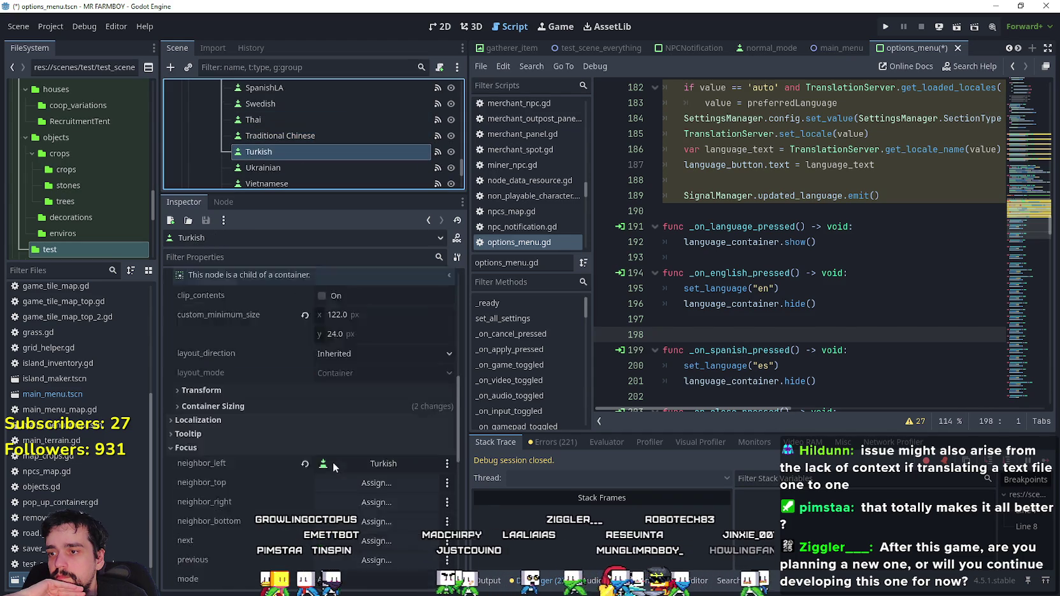
scroll(339, 160, down, 2)
Move past Ukrainian and clear the Vietnamese button's neighbor_left override
click(327, 129)
scroll(338, 442, down, 10)
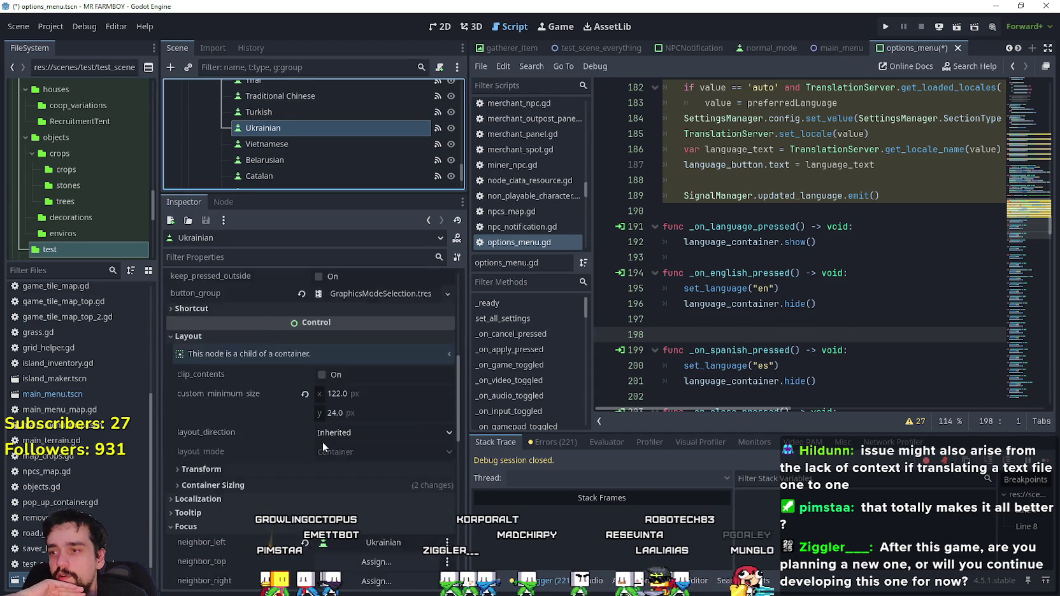
scroll(335, 134, down, 1)
drag(305, 130, 312, 503)
scroll(311, 472, down, 3)
key(ctrl+z)
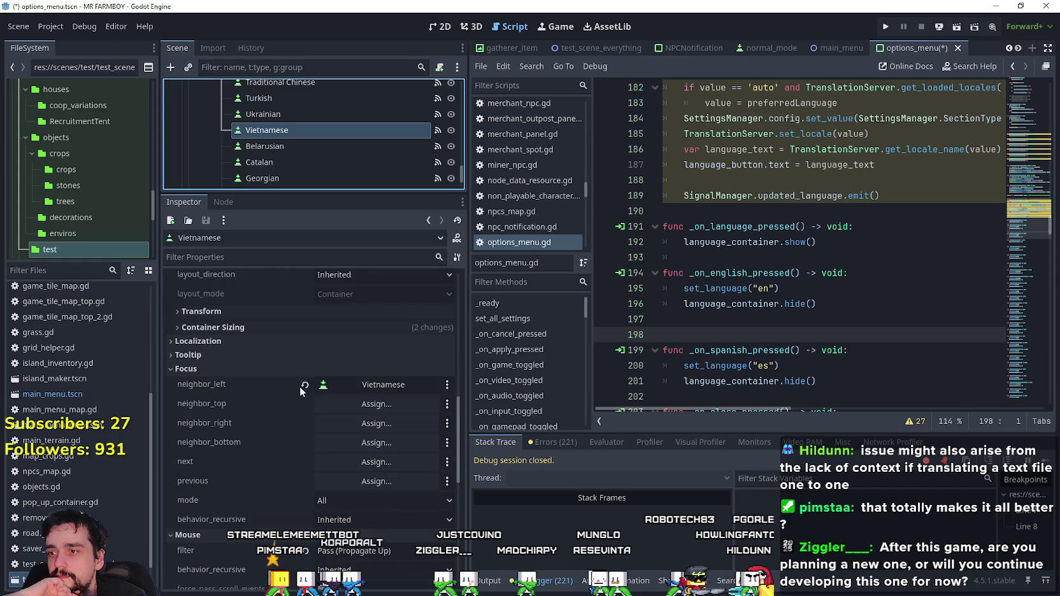
click(304, 146)
Go through Belarusian, Catalan and Georgian, ending on the Kazakh button
mouse_move(305, 146)
mouse_down()
mouse_move(338, 464)
mouse_move(295, 350)
mouse_up()
click(313, 163)
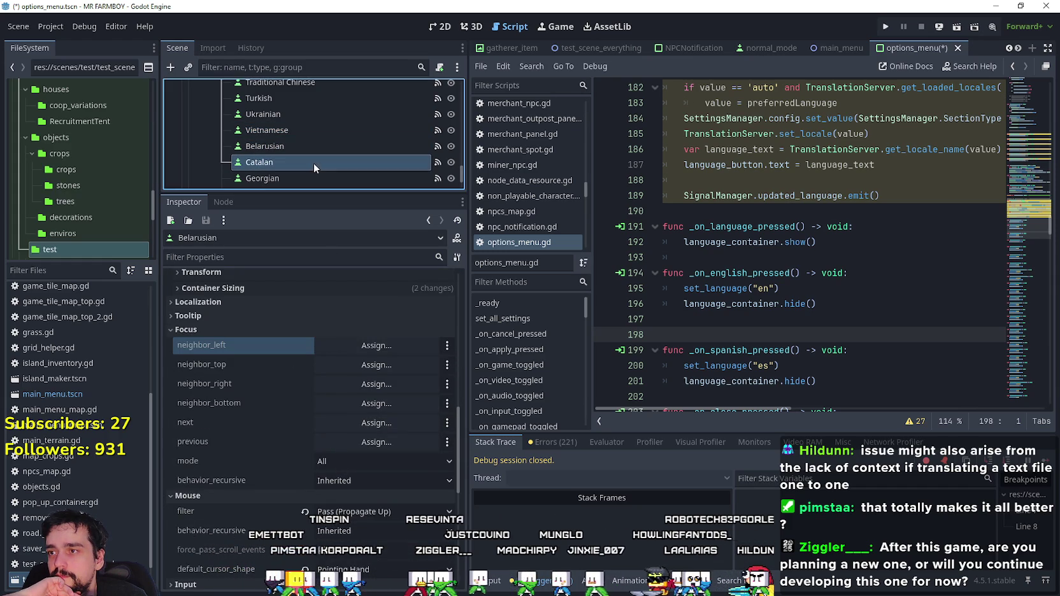
scroll(354, 487, down, 5)
key(Down)
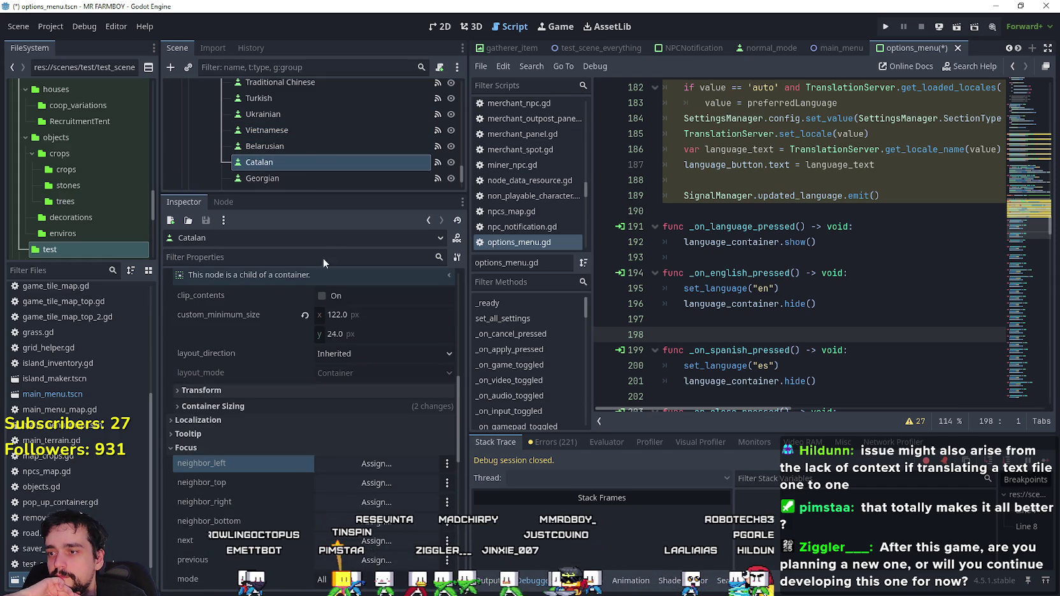
key(Down)
click(311, 167)
scroll(342, 510, down, 5)
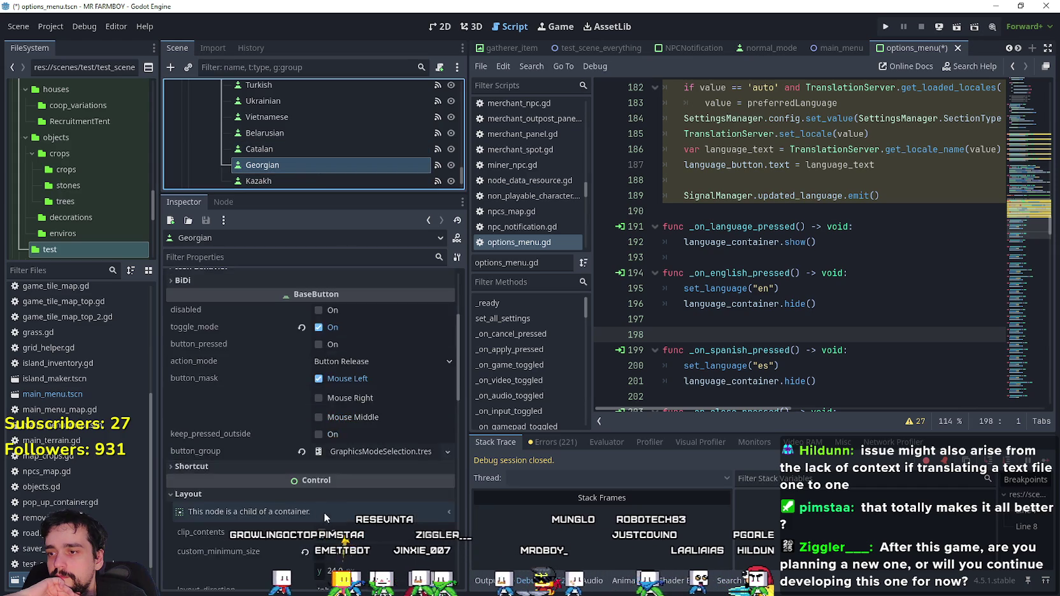
scroll(288, 116, down, 1)
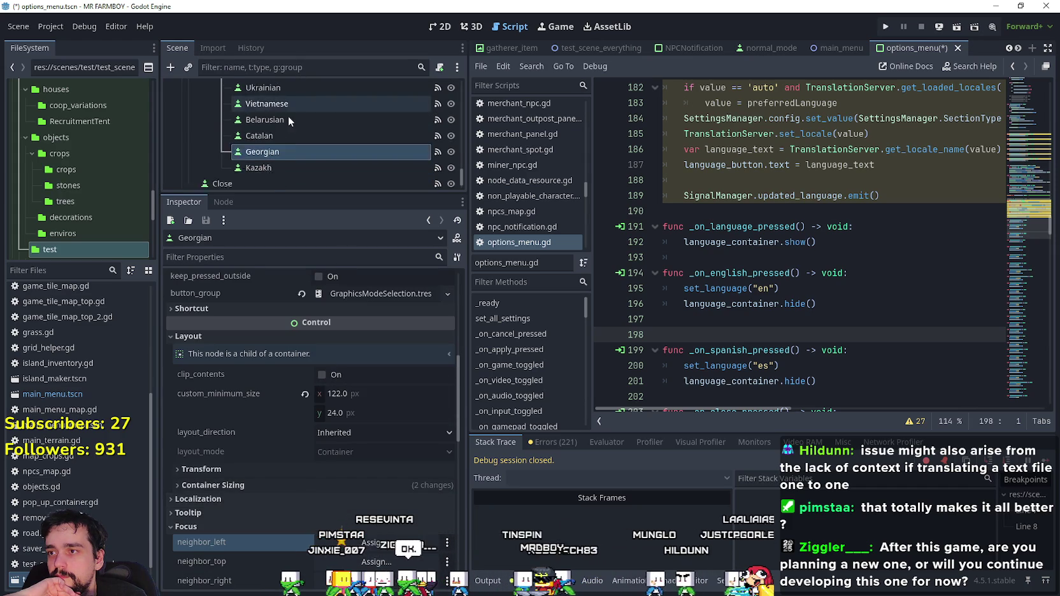
click(285, 150)
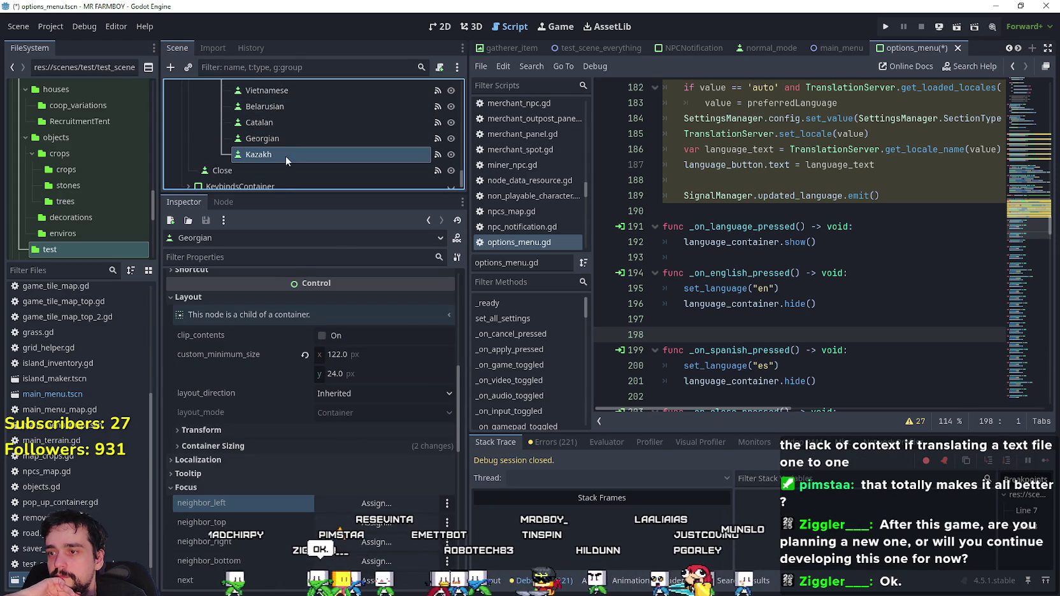